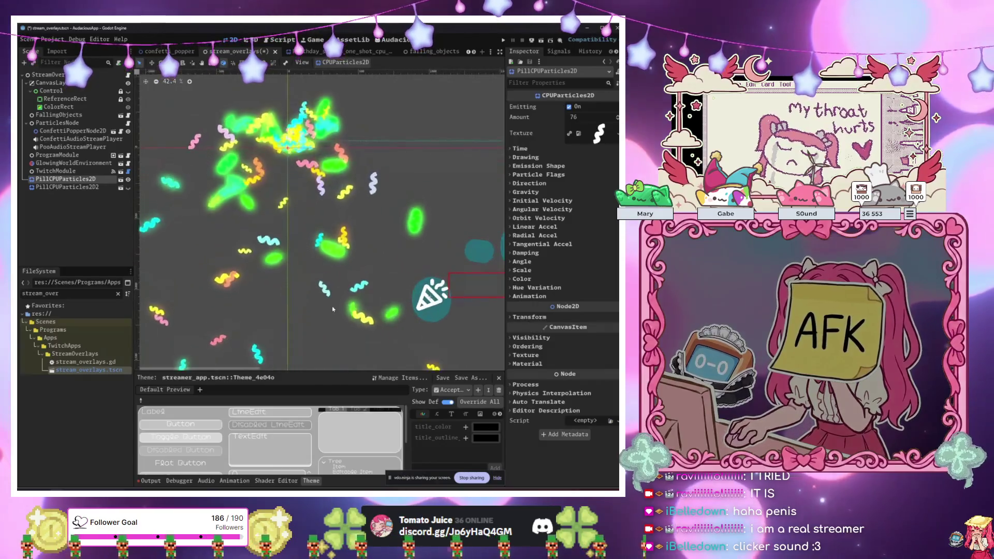
Step: Inspect the TwitchModule and PooAudioStreamPlayer nodes in the overlay scene tree
scroll(294, 262, "down", 2)
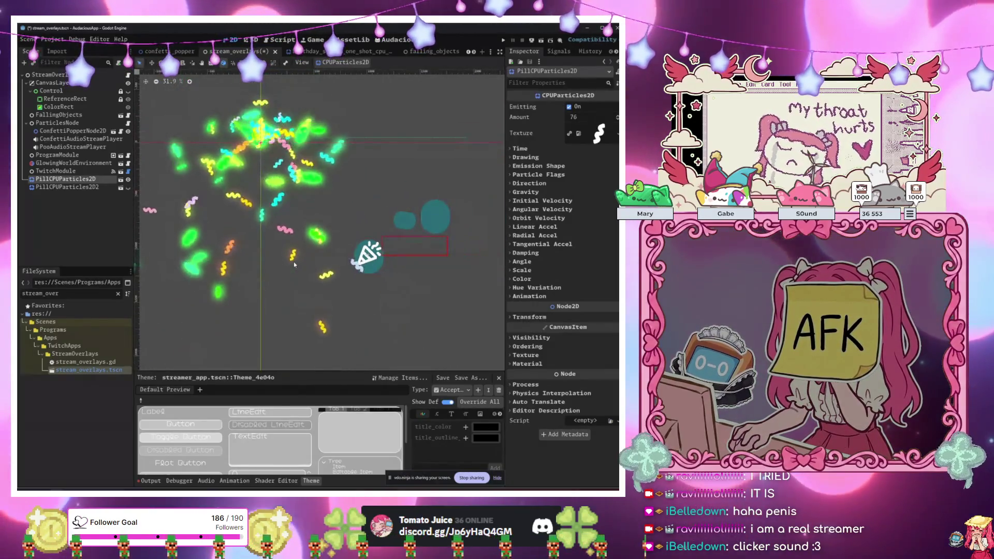
left_click(295, 283)
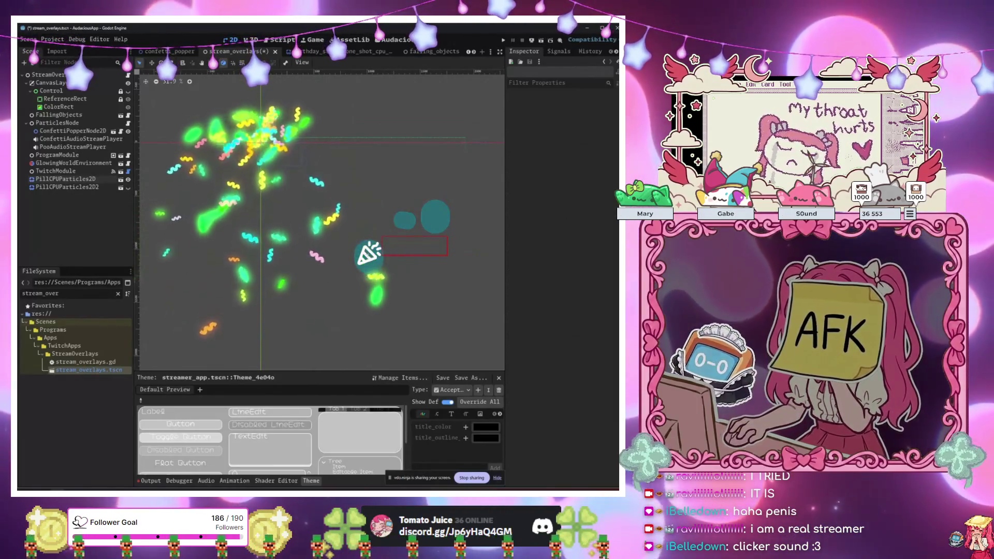
left_click(90, 172)
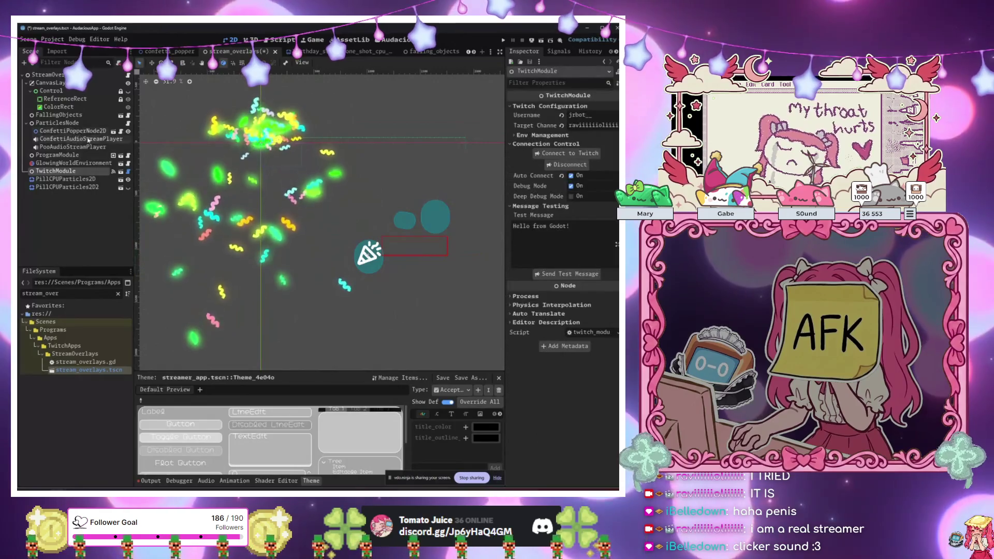
scroll(327, 123, "up", 3)
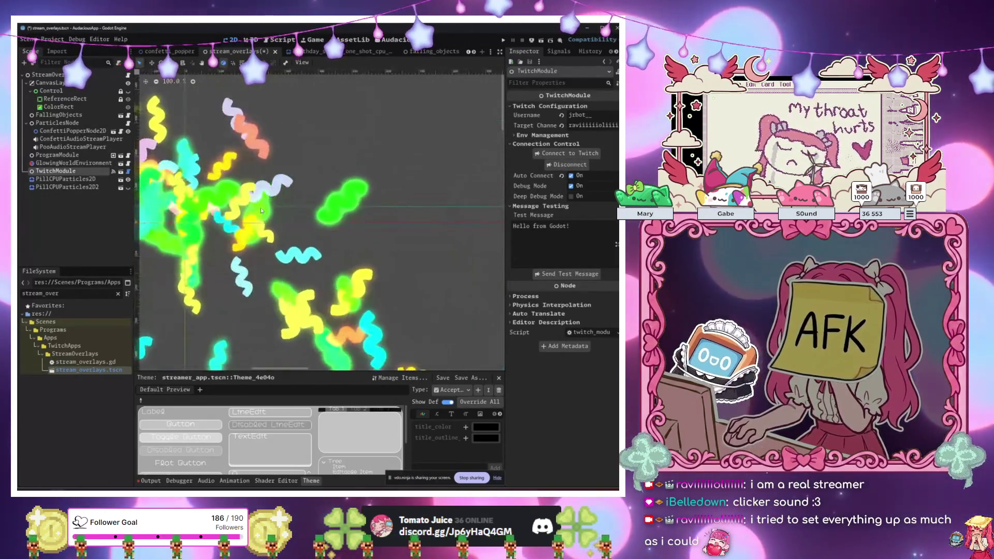
scroll(241, 194, "up", 3)
scroll(242, 194, "down", 3)
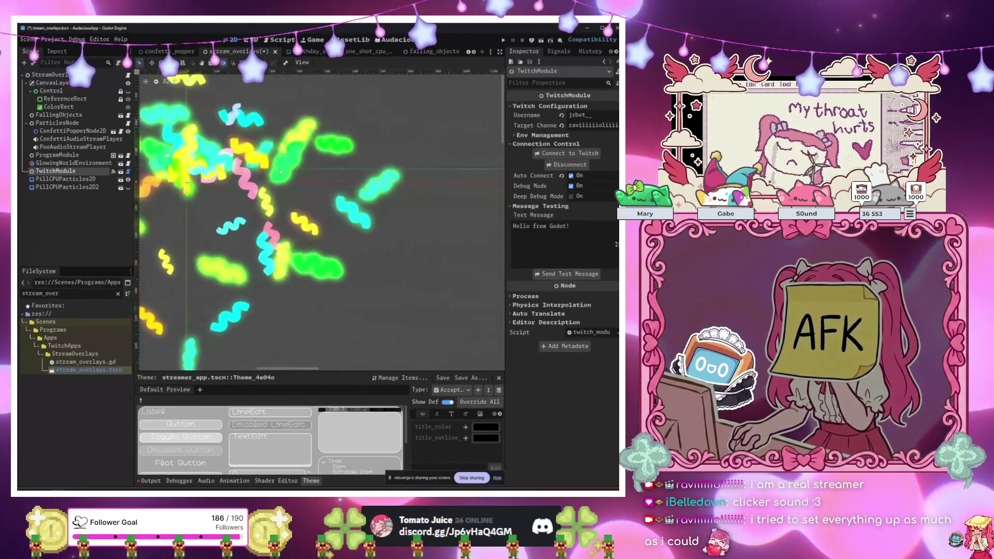
scroll(389, 190, "down", 3)
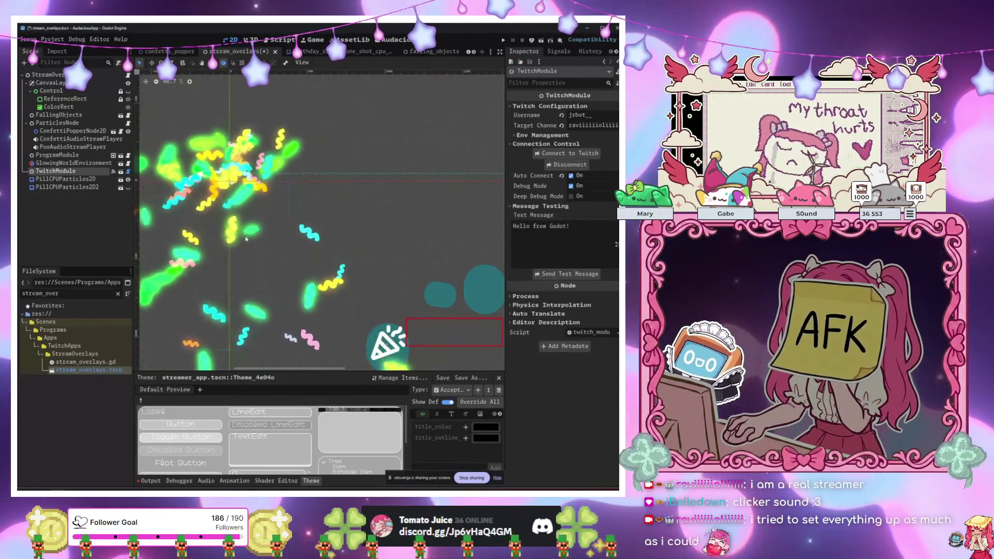
left_click(72, 146)
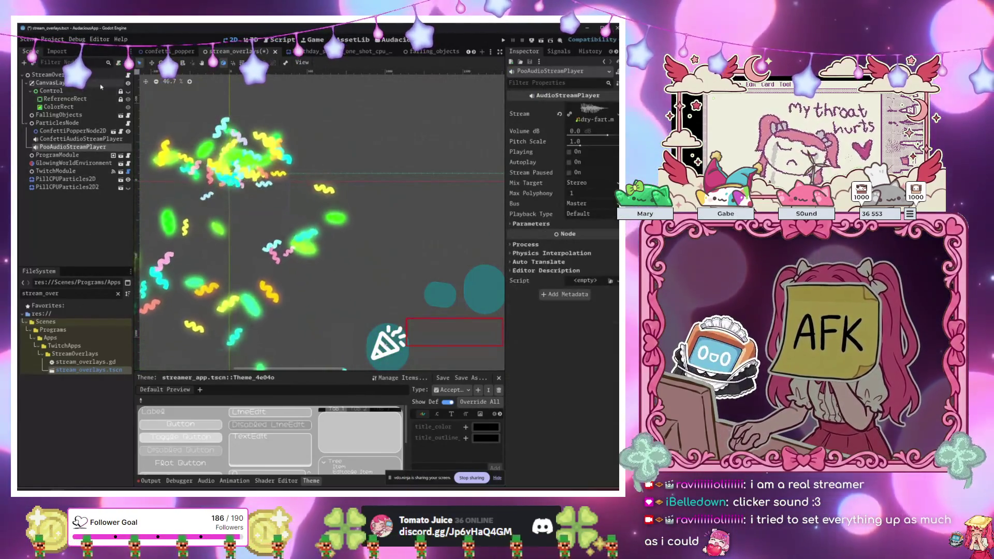
Step: Add a Node2D under the scene root and name it ItemCannonNode2D
left_click(57, 75)
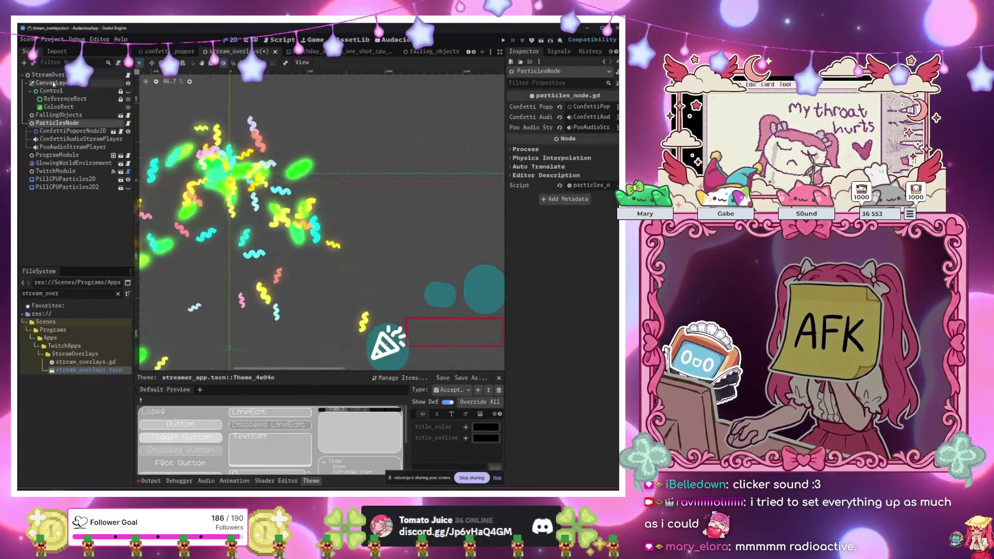
key("ctrl+a")
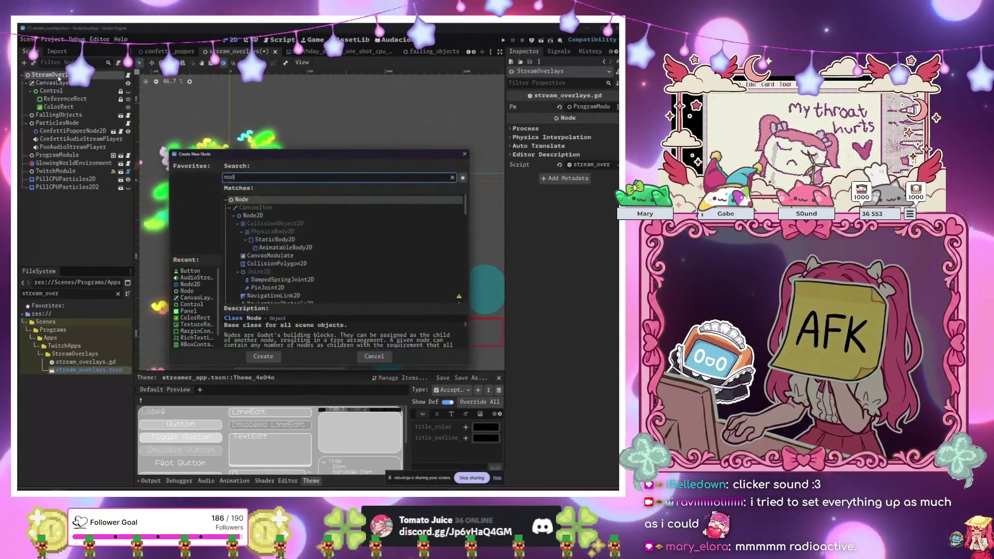
key("Down")
key("Return")
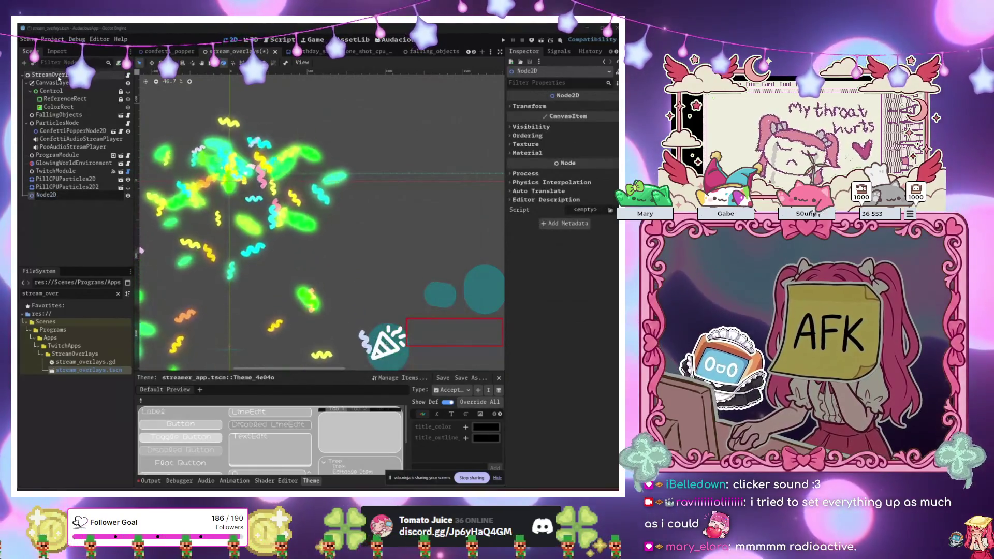
type("on")
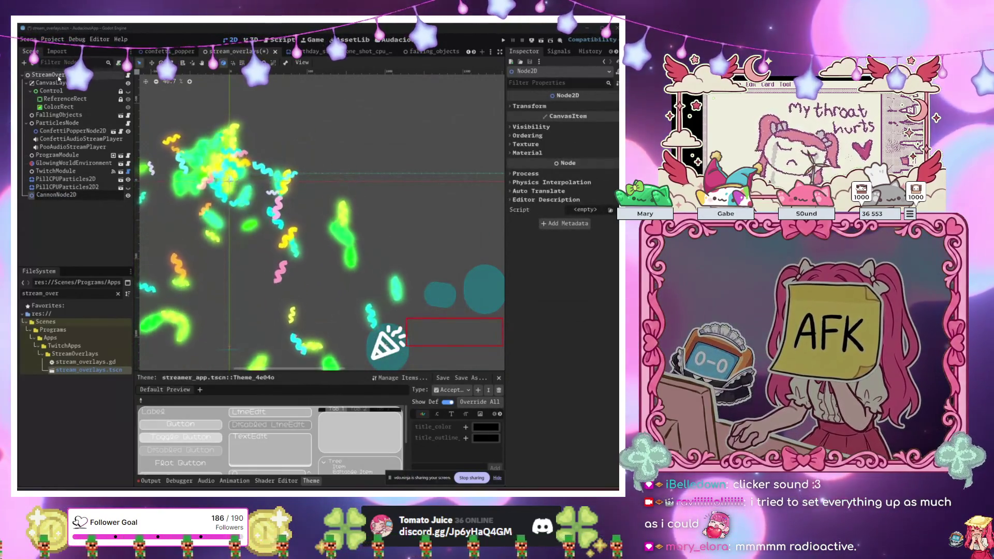
key("Return")
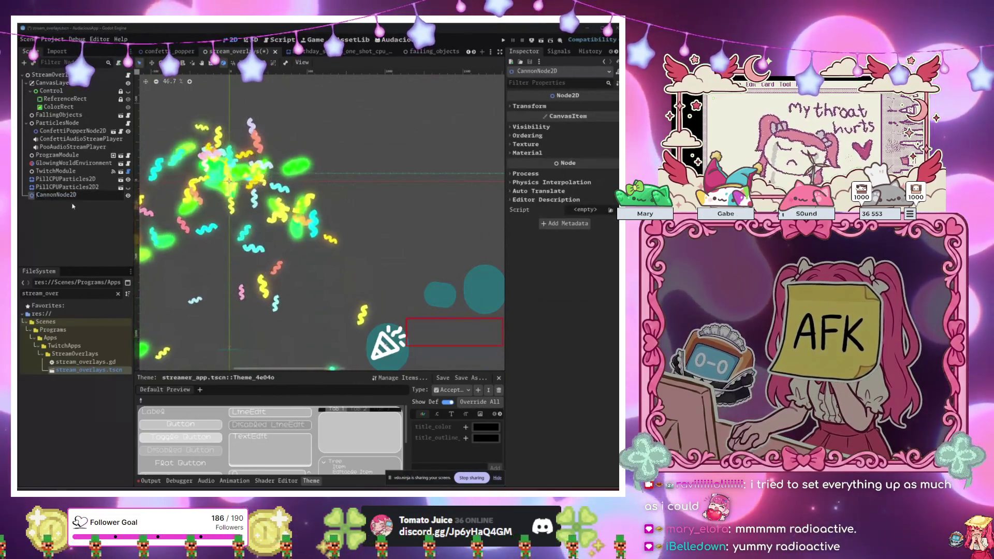
key("F2")
key("Home")
type("Item")
key("Return")
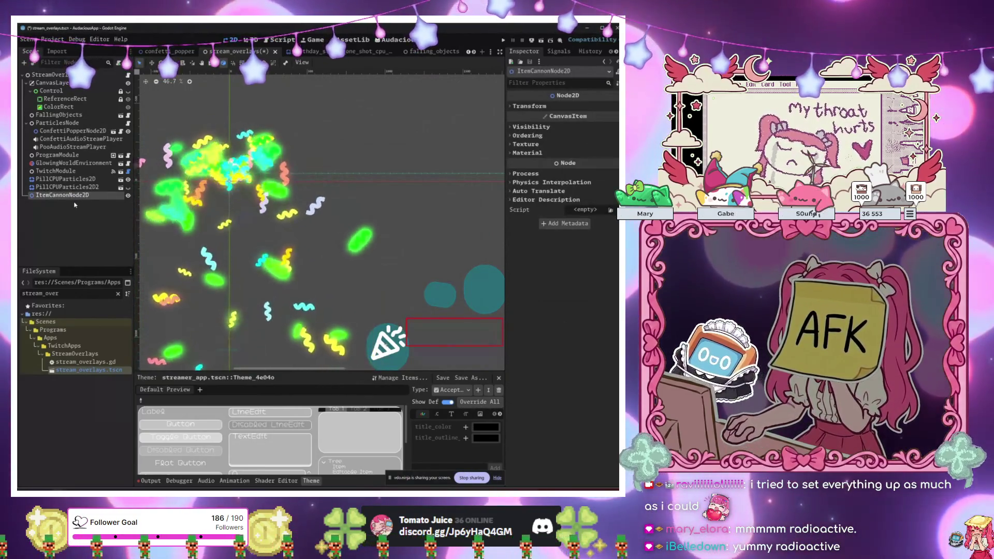
Step: Add a child Node2D under ItemCannonNode2D and name it SpawnNode2D
key("ctrl+a")
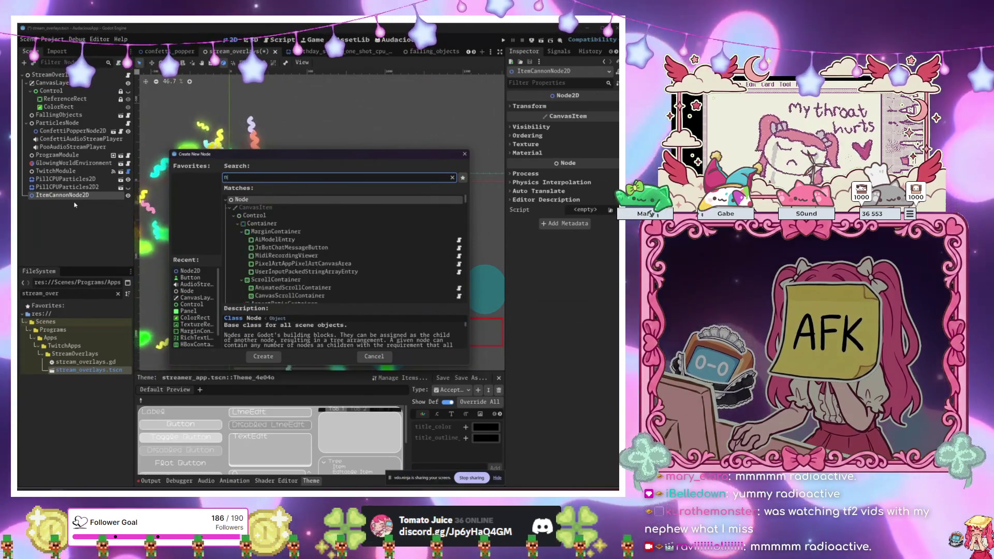
key("Down")
key("Down")
key("Return")
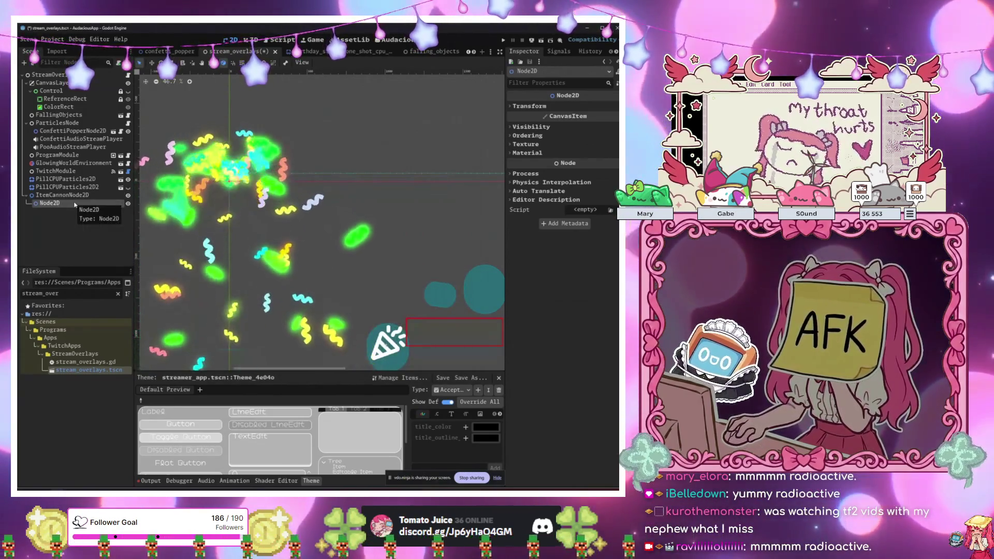
key("F2")
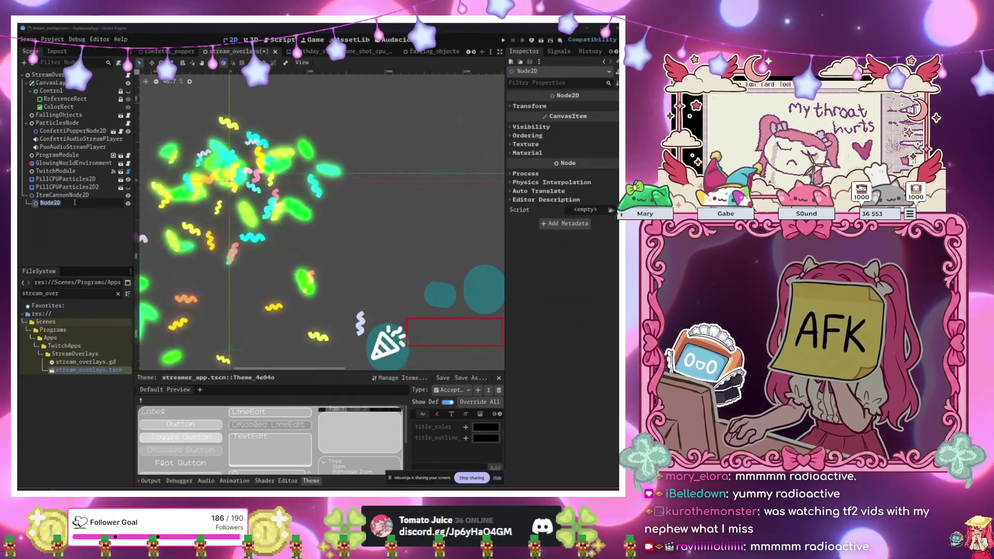
type("SpawnNode2D")
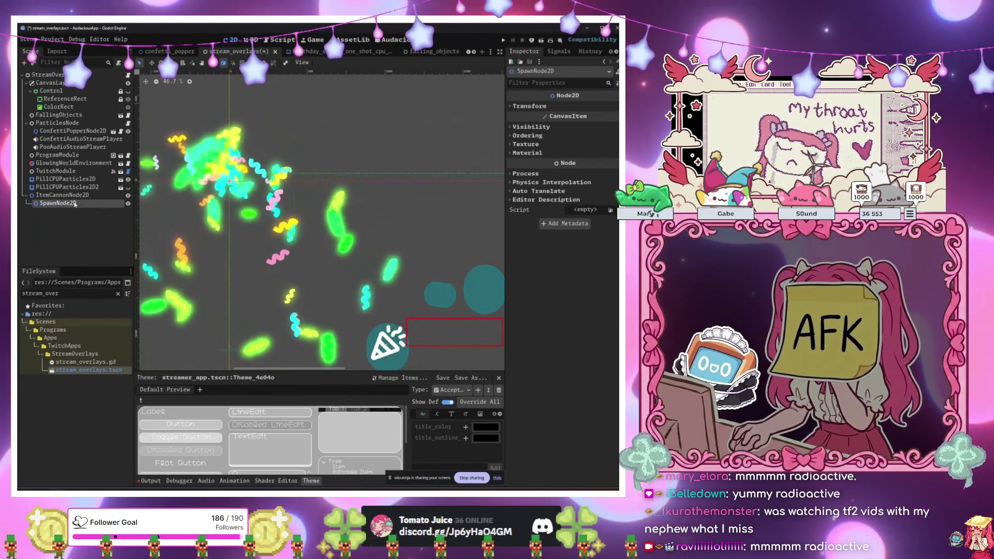
left_click(95, 195)
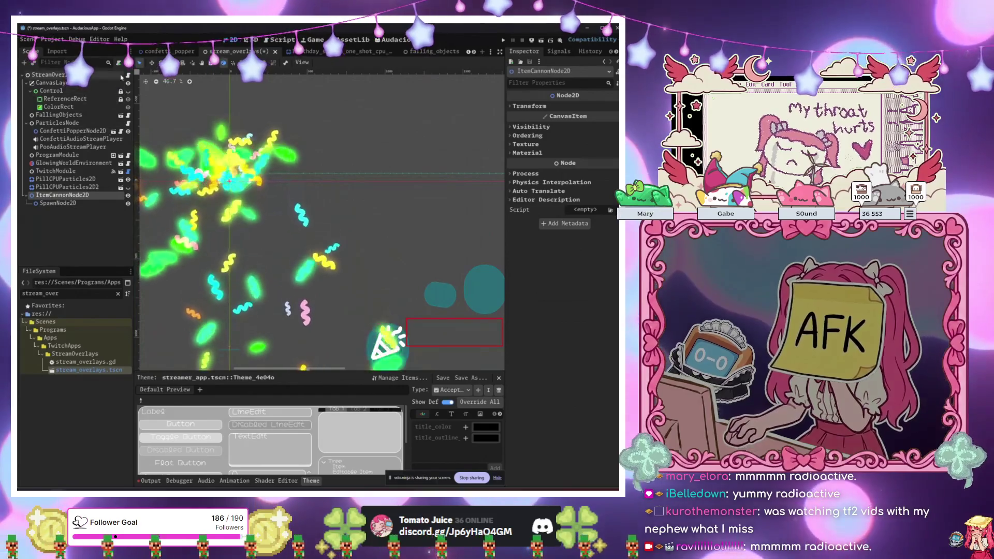
Step: Attach a new item_cannon_node_2d.gd script to ItemCannonNode2D
left_click(611, 209)
left_click(590, 222)
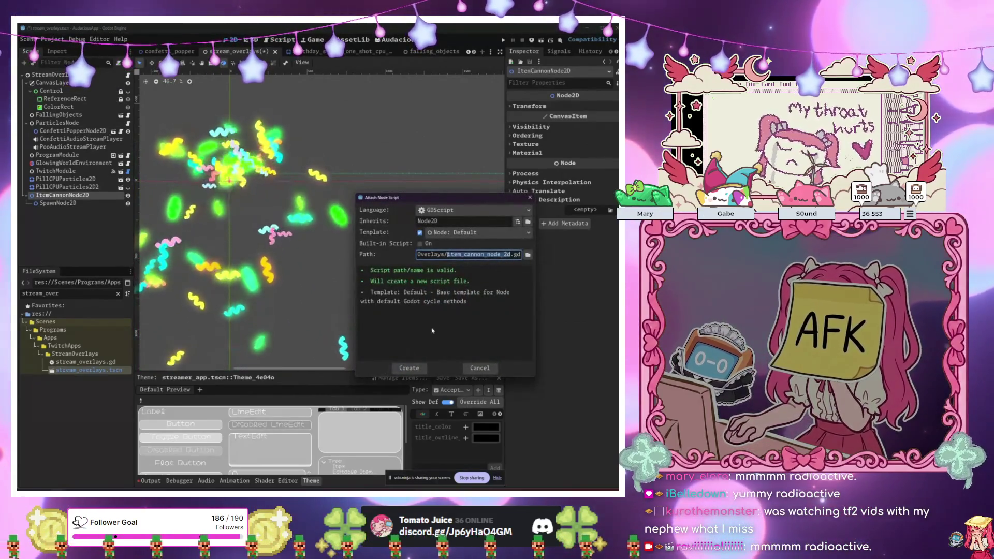
key("Escape")
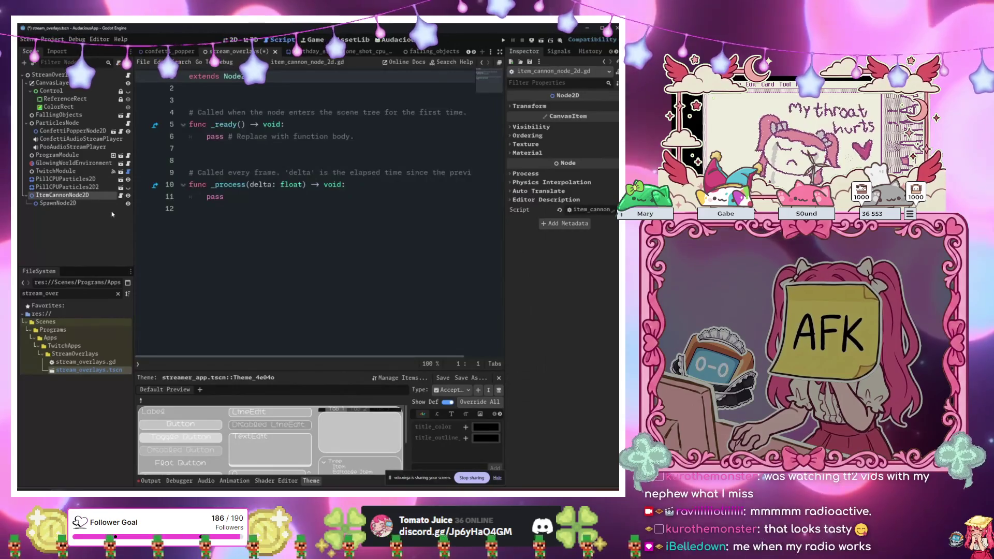
Step: Save the ItemCannonNode2D branch as a scene, creating a new 'scenes' folder for it
right_click(110, 196)
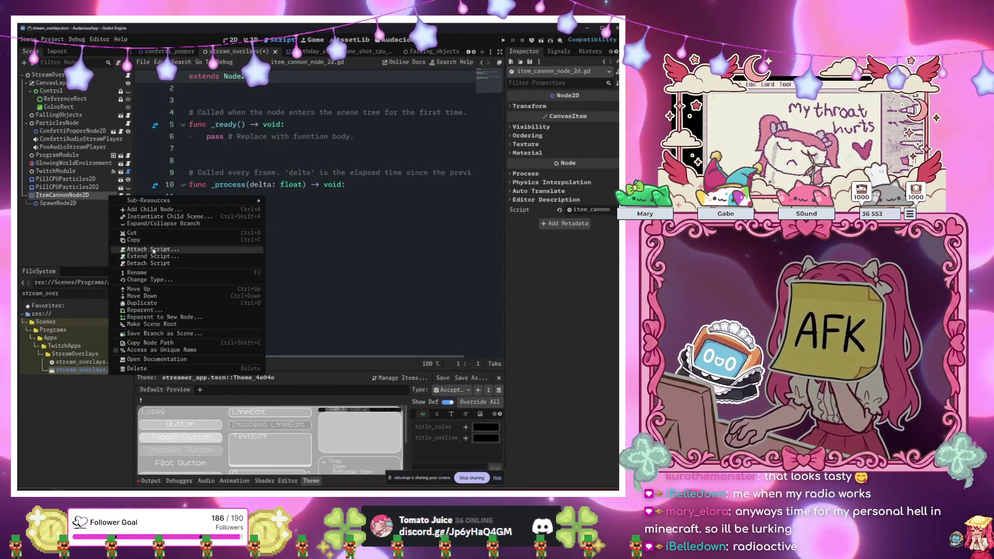
left_click(161, 334)
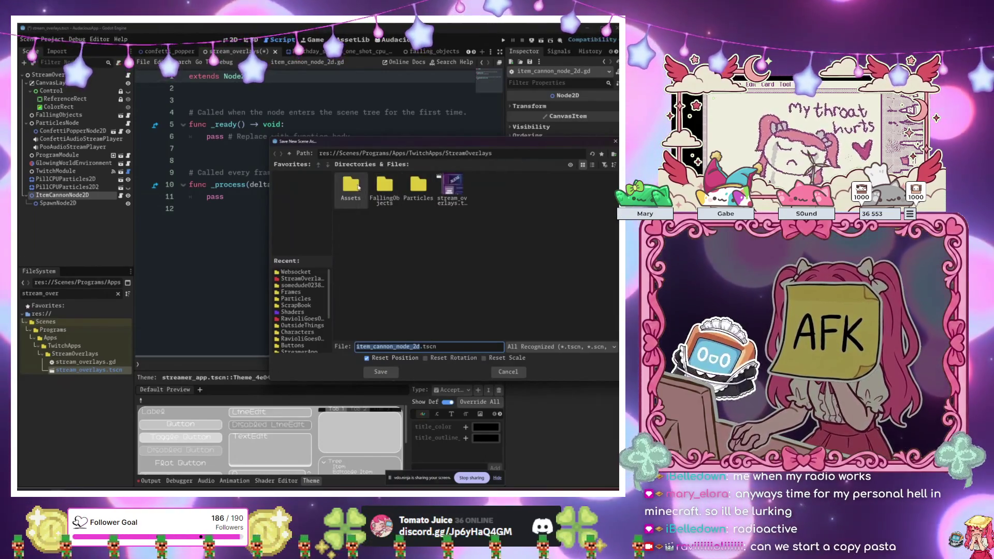
right_click(452, 241)
left_click(459, 248)
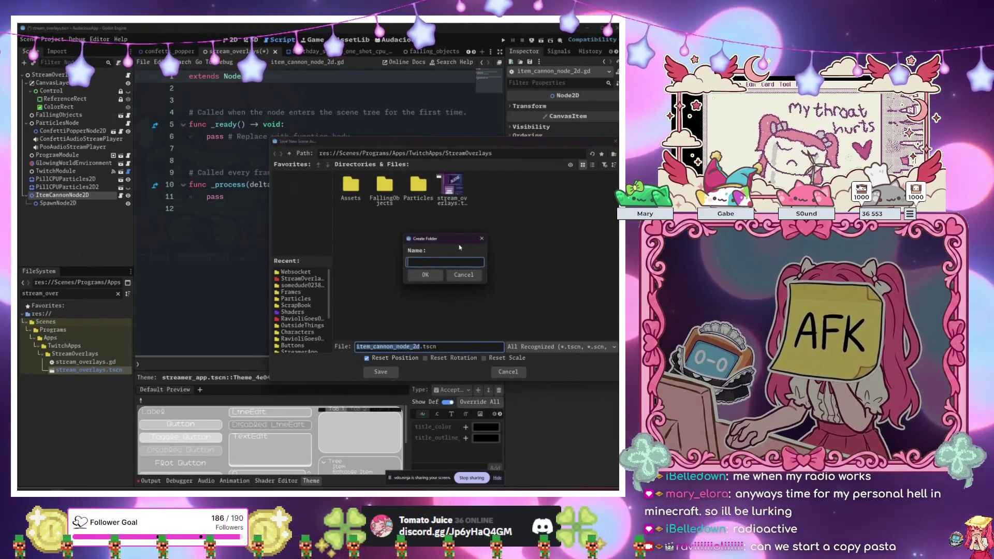
type("scenes")
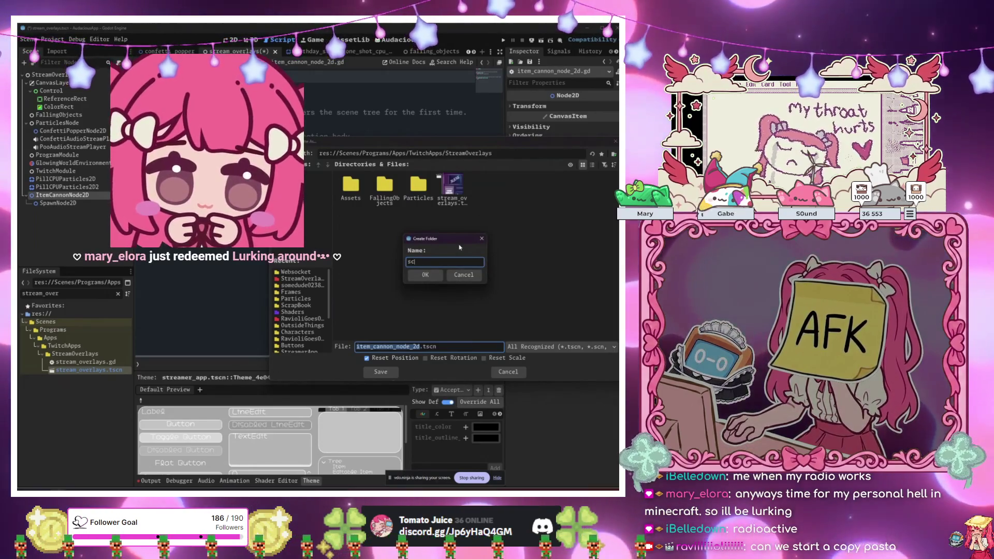
key("Return")
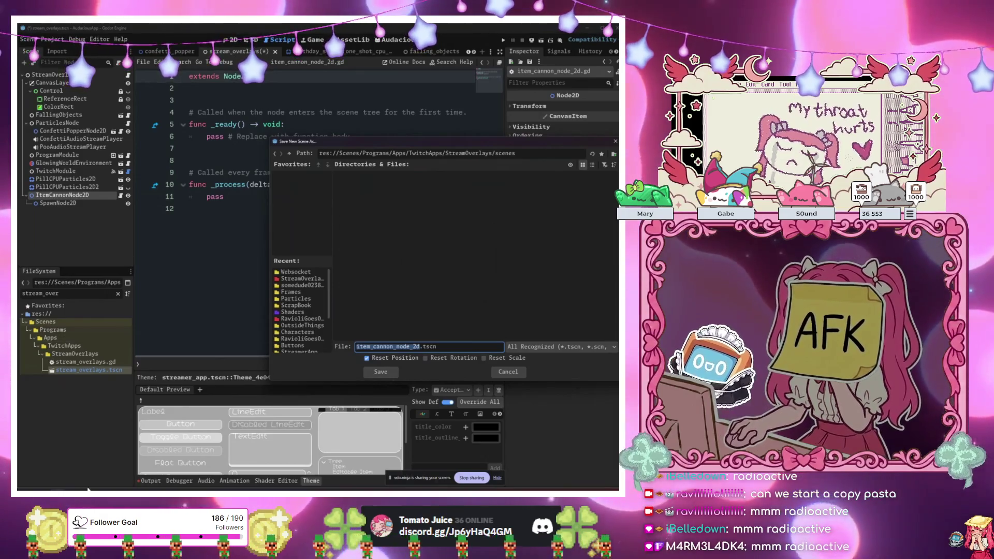
key("alt+Tab")
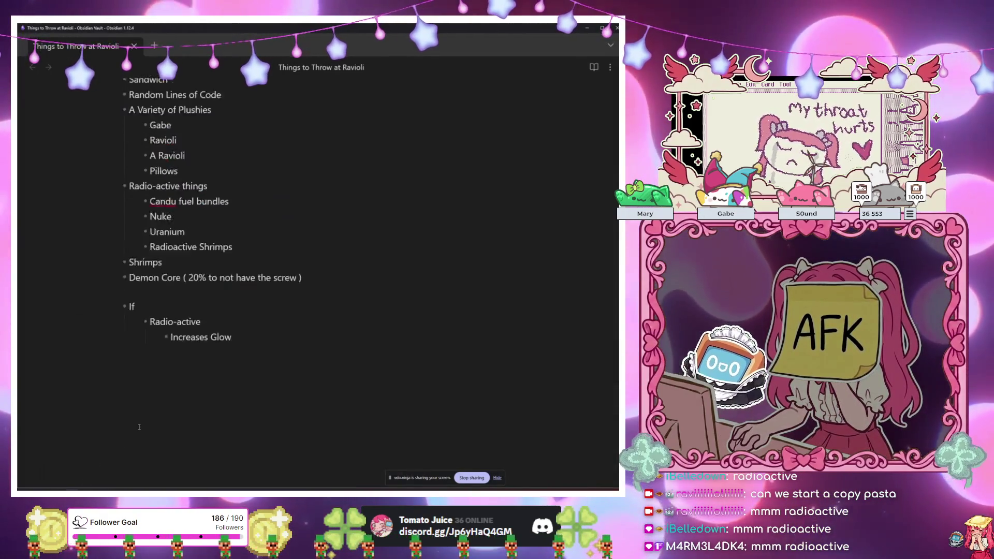
Step: Scroll the Things to Throw at Ravioli note to the top, then return to Godot
scroll(140, 424, "up", 4)
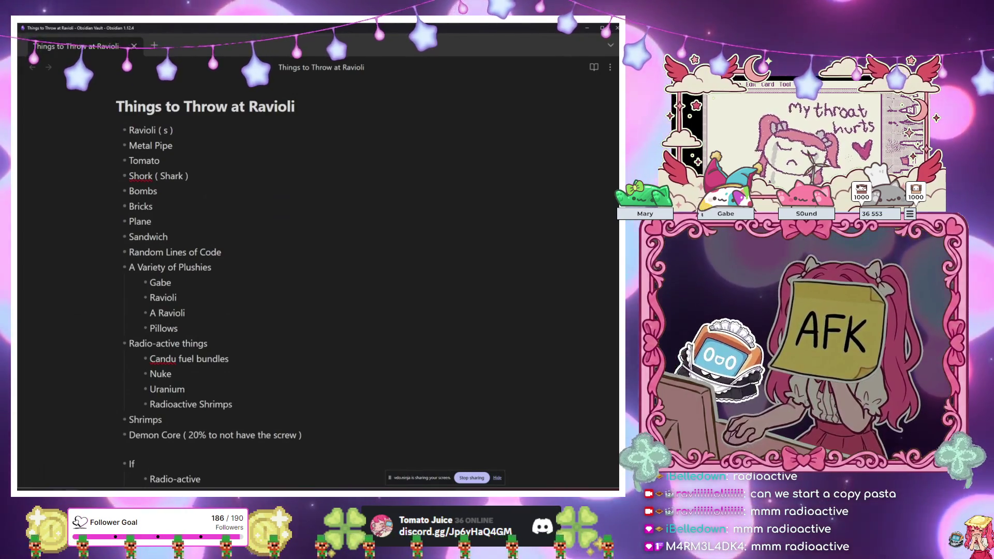
key("alt+Tab")
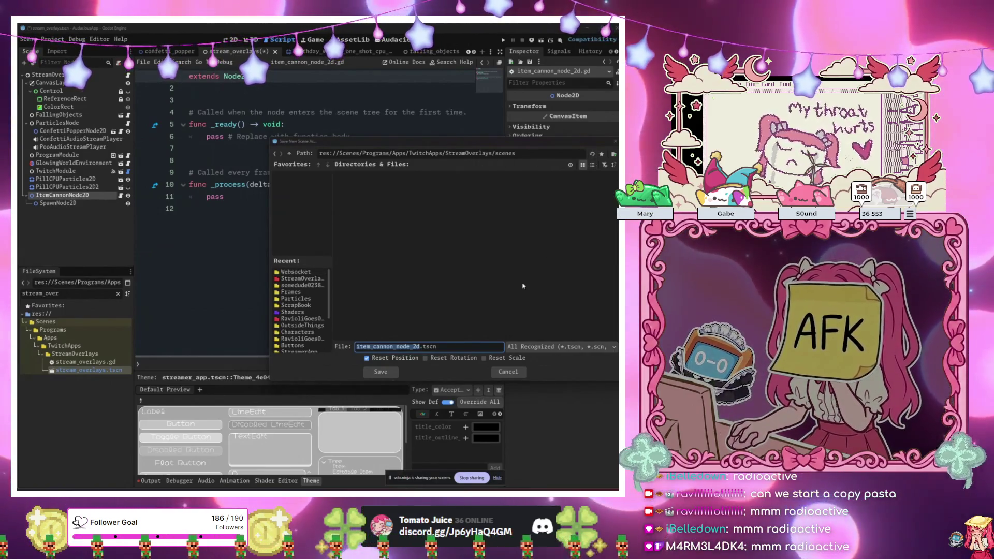
Step: Save the branch as item_cannon_node_2d.tscn and open that scene in its own tab
left_click(401, 333)
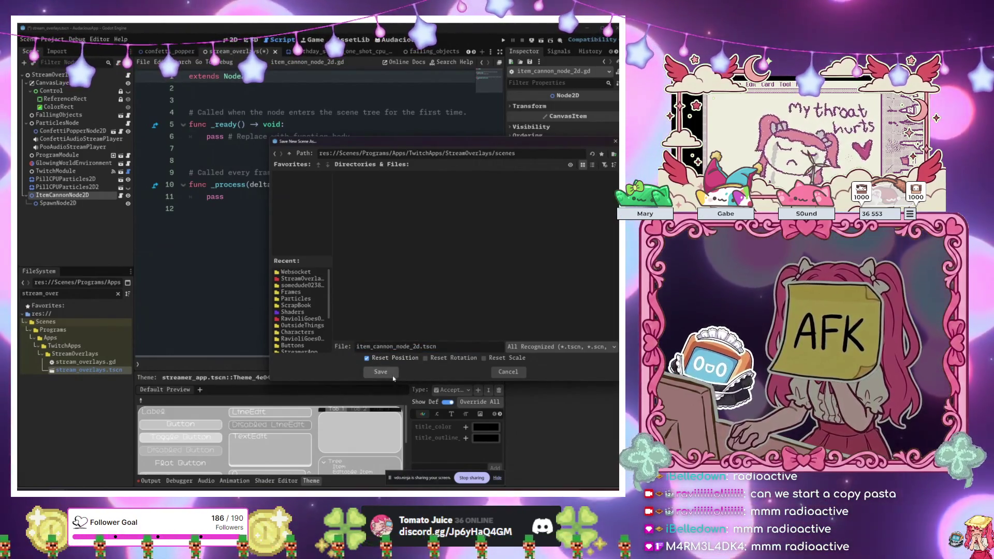
left_click(389, 375)
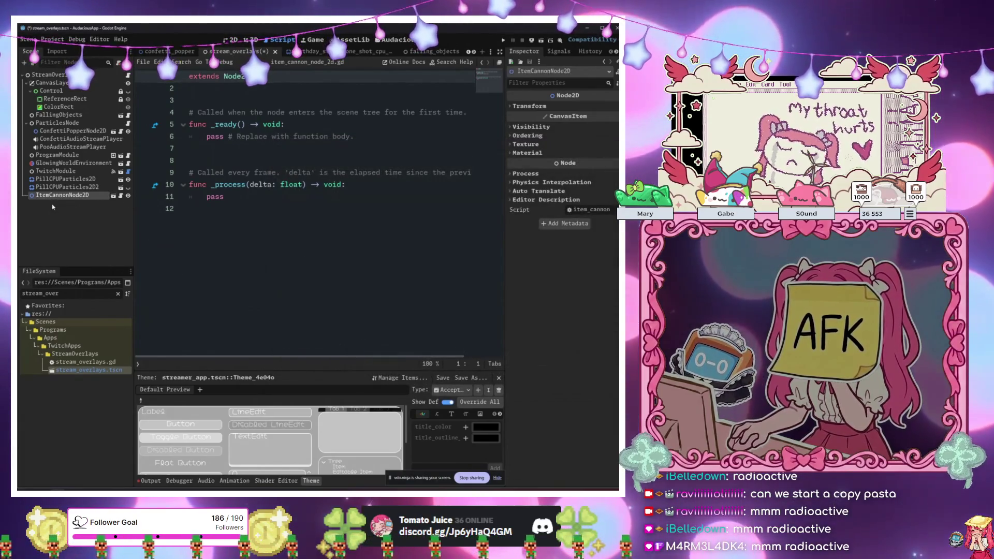
left_click(113, 196)
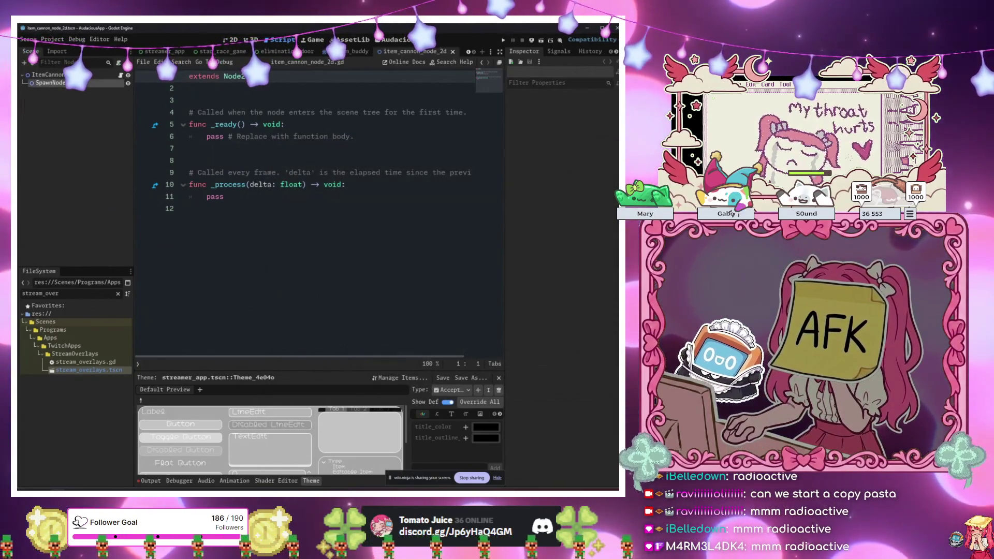
Step: Select the ItemCannonNode2D root and drag it to a new spot in the 2D view
left_click(47, 75)
left_click(231, 40)
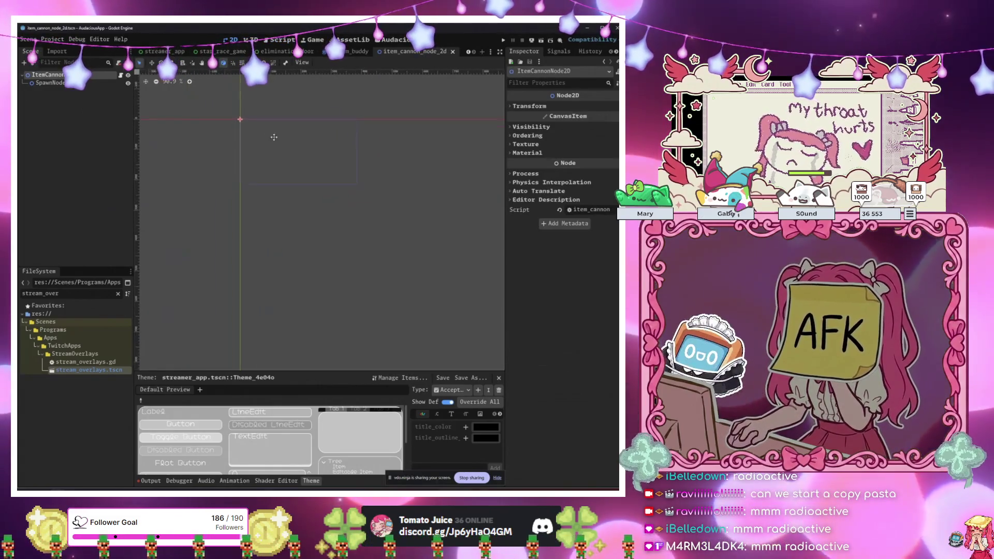
scroll(274, 137, "up", 5)
key("w")
left_click_drag(331, 160, 303, 193)
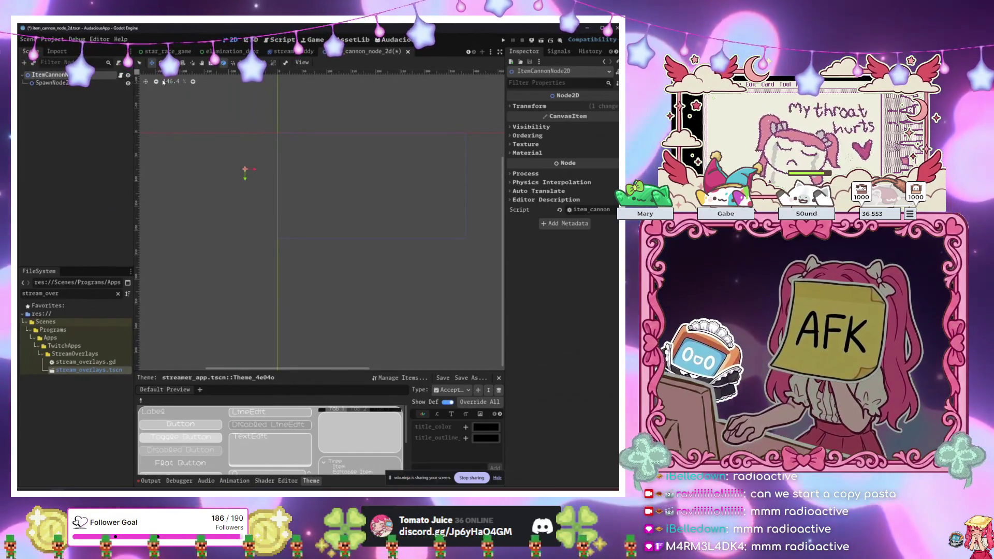
left_click(121, 75)
left_click_drag(228, 197, 209, 105)
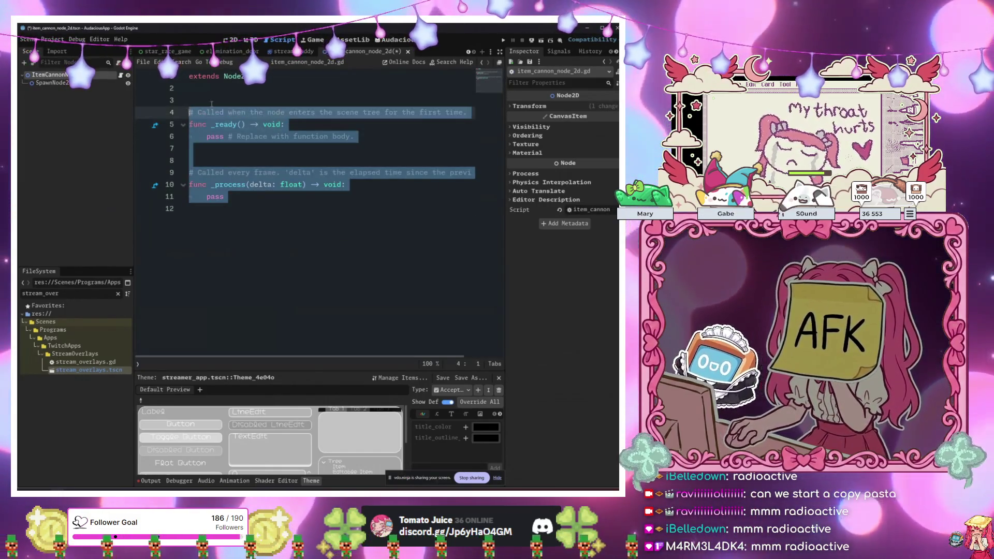
left_click(226, 100)
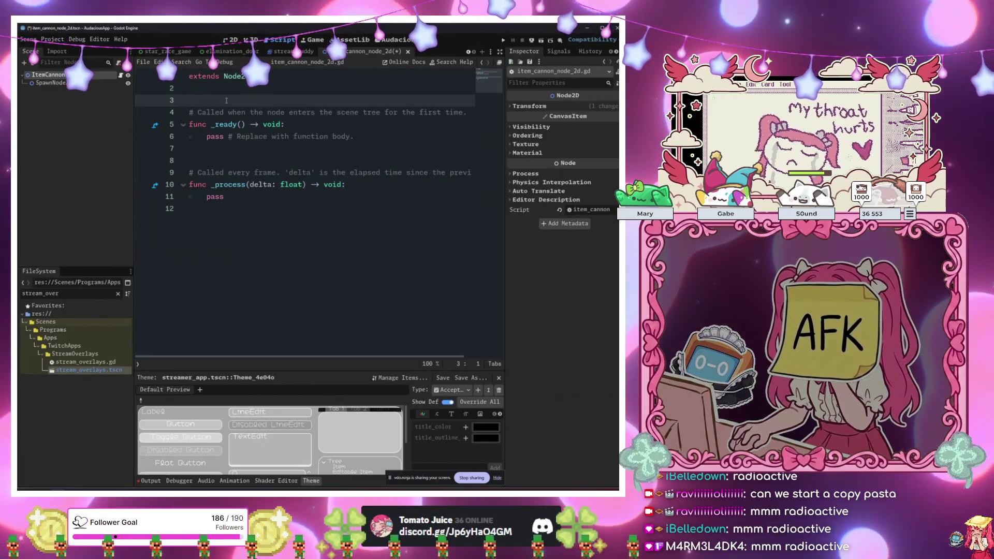
key("Return")
key("Return")
key("Return")
key("Up")
key("Up")
key("Up")
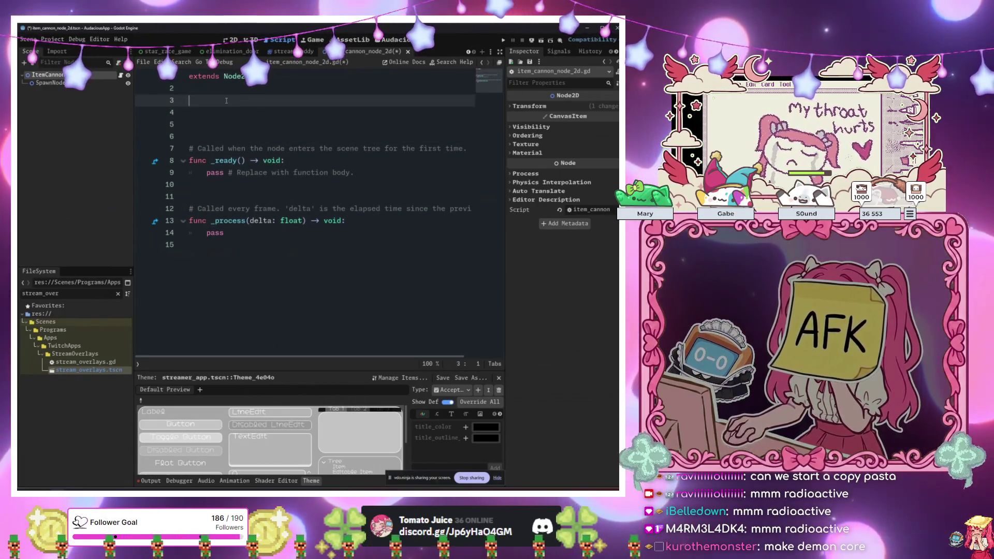
type("@export var some")
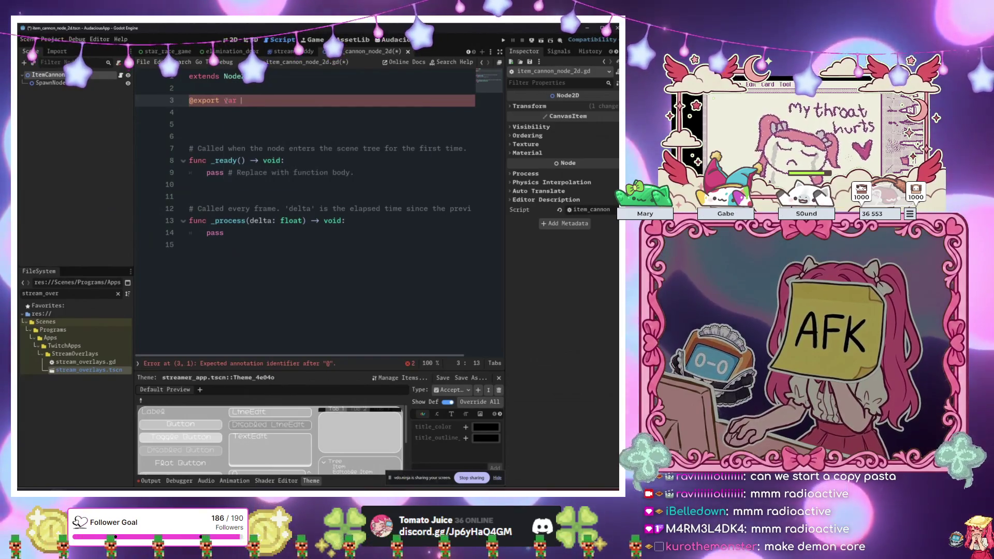
type("_items_are_radioactive")
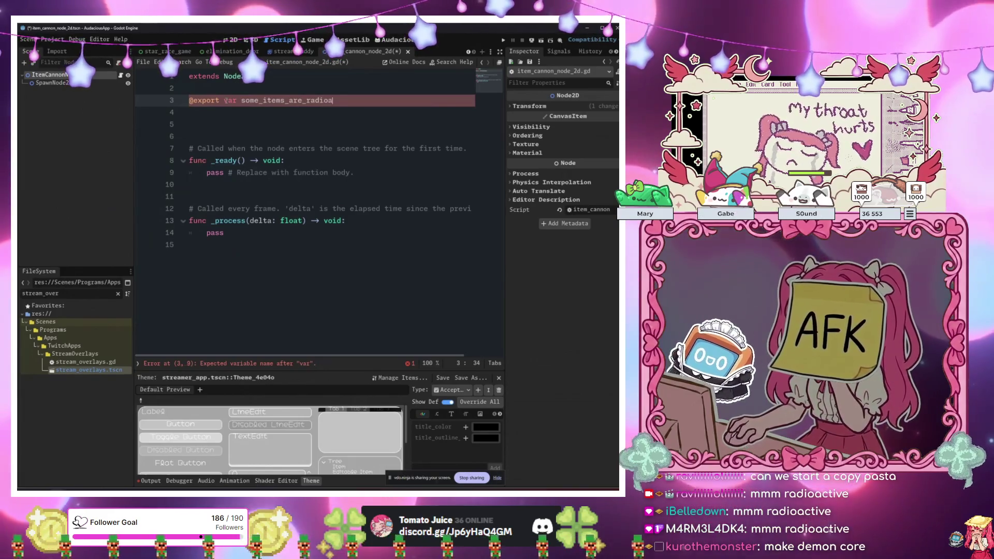
type(": bool = f")
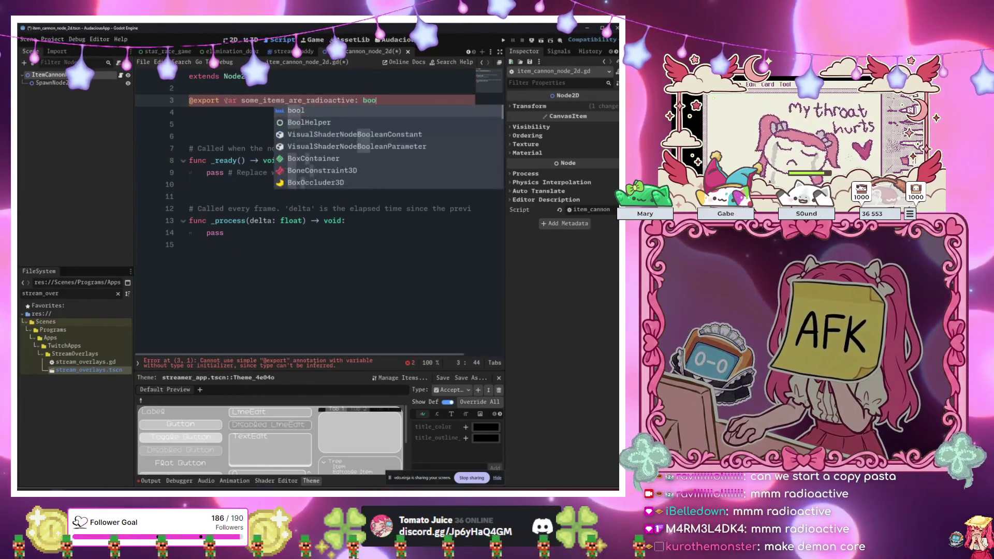
key("BackSpace")
type("true")
key("Down")
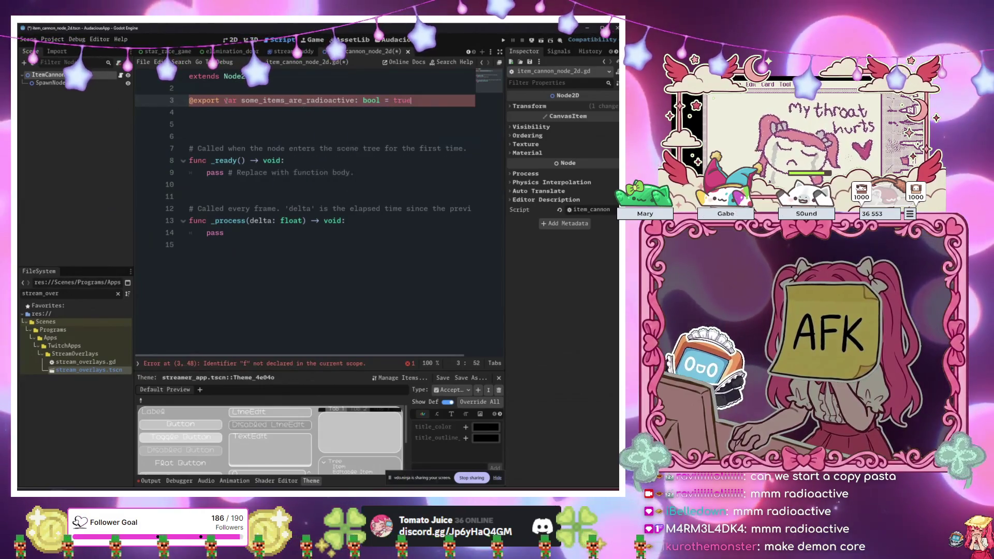
type("@export var")
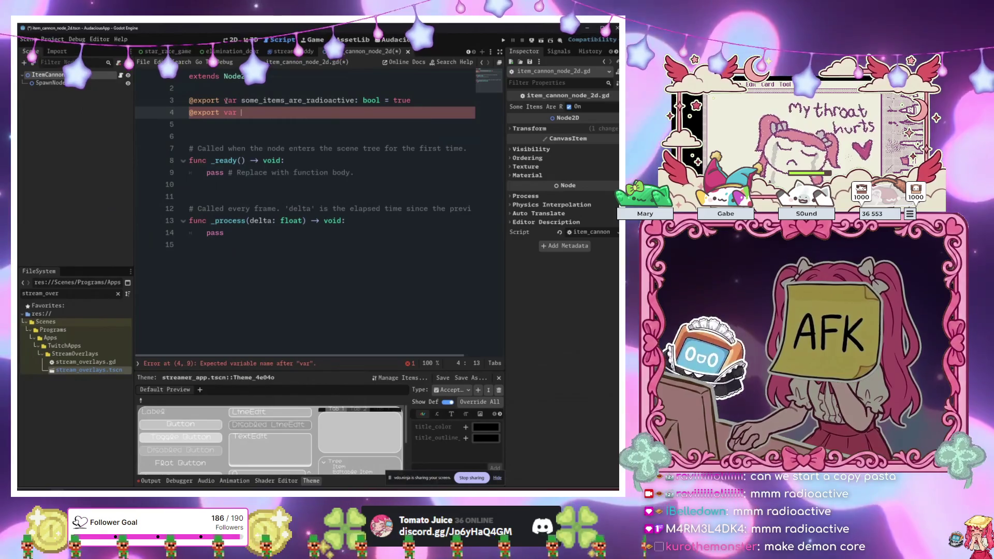
type("_list: ")
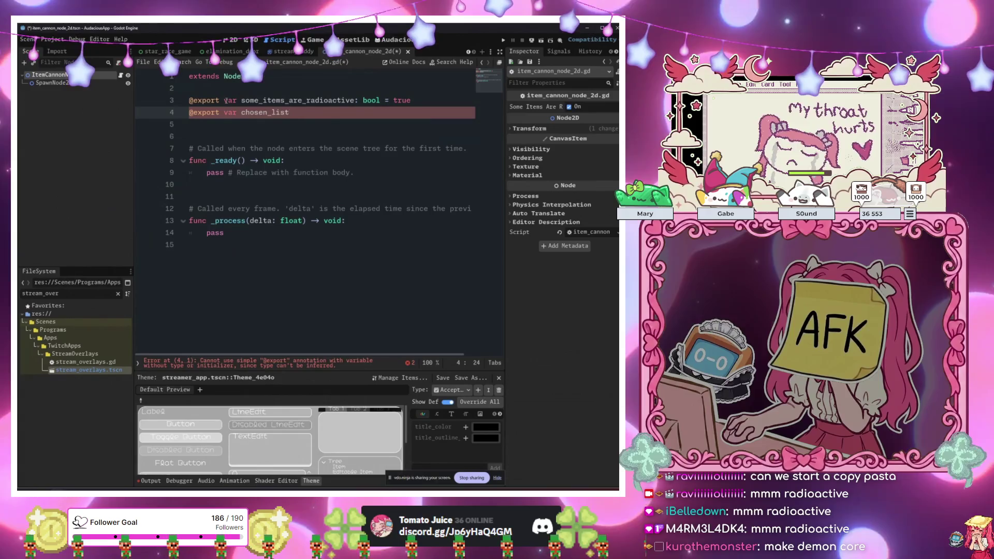
type("int = ")
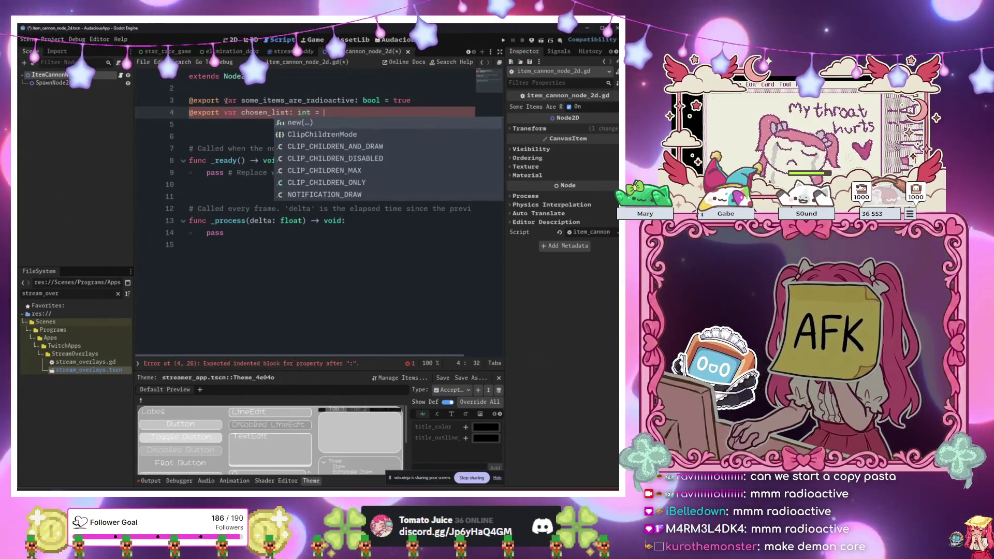
type("%")
key("BackSpace")
key("BackSpace")
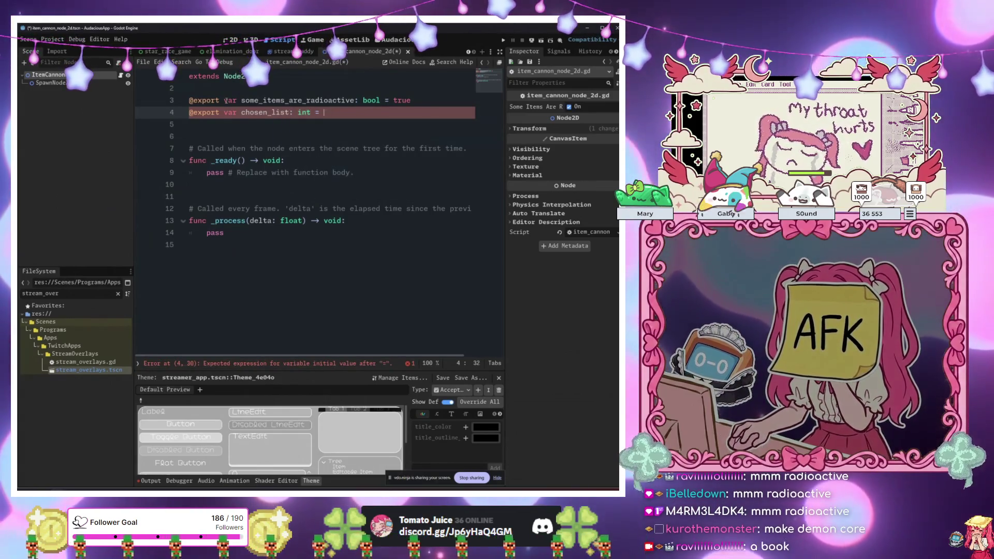
key("BackSpace")
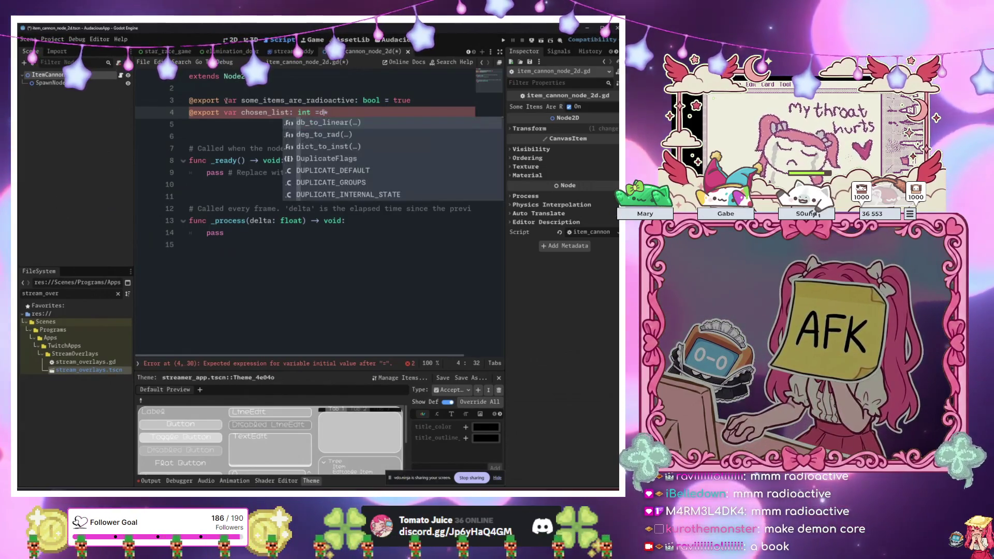
type("0")
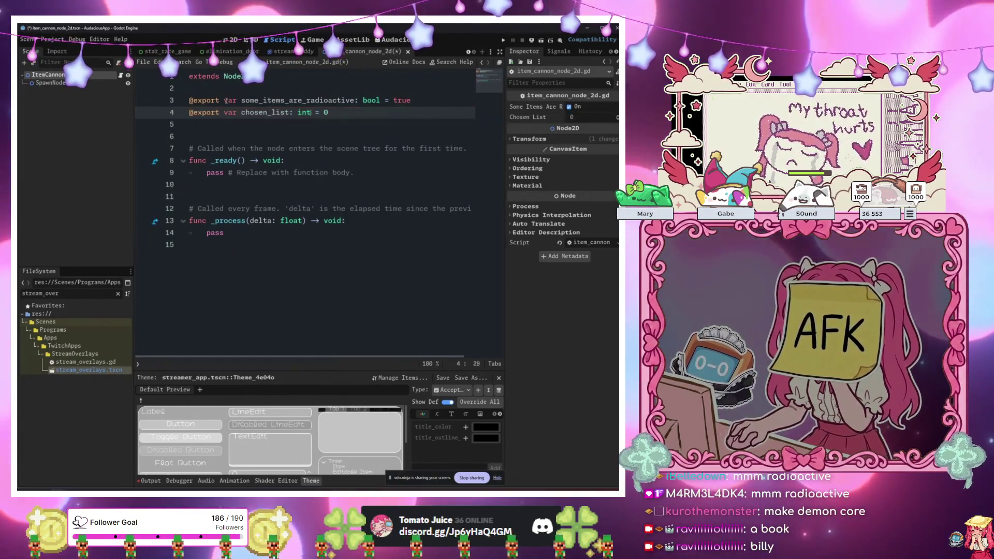
type("ndex")
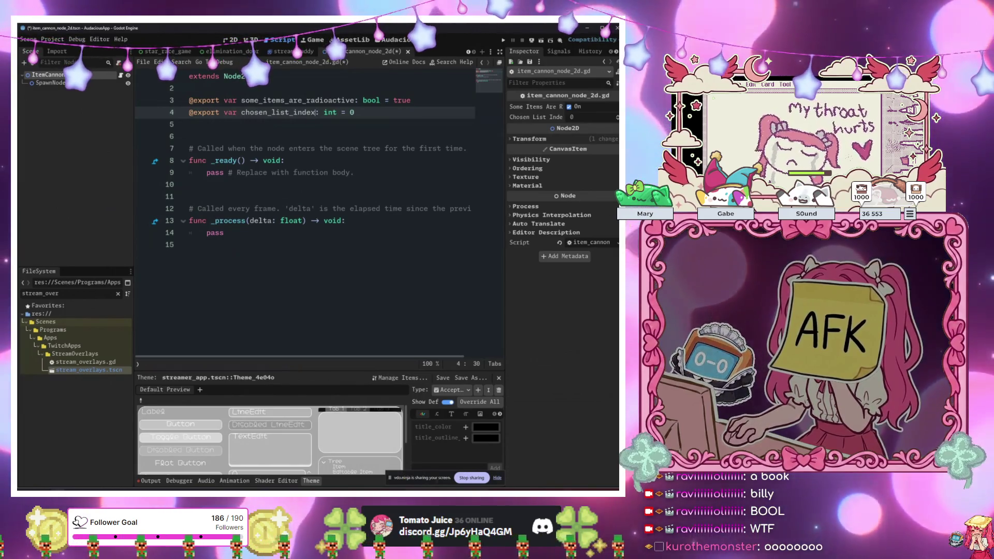
key("ctrl+s")
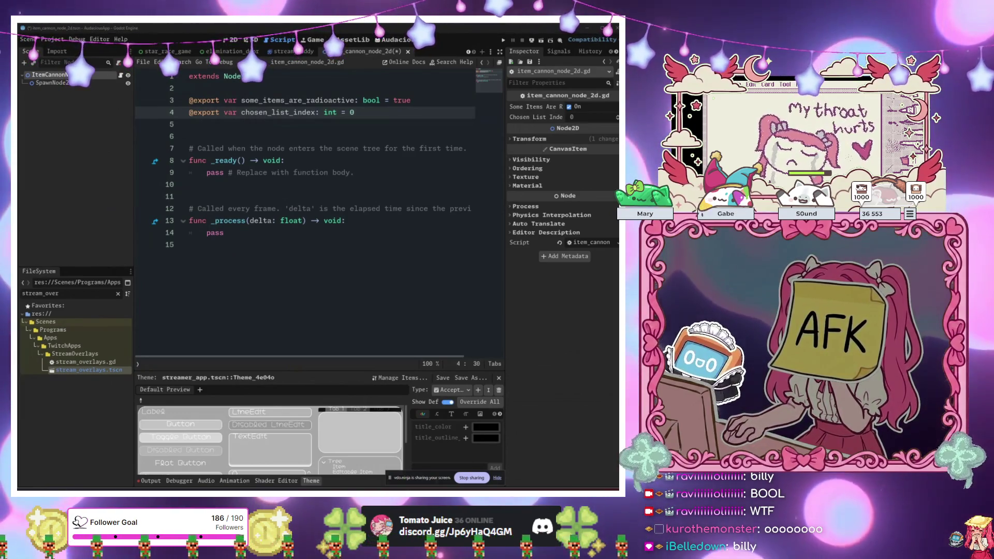
left_click(320, 254)
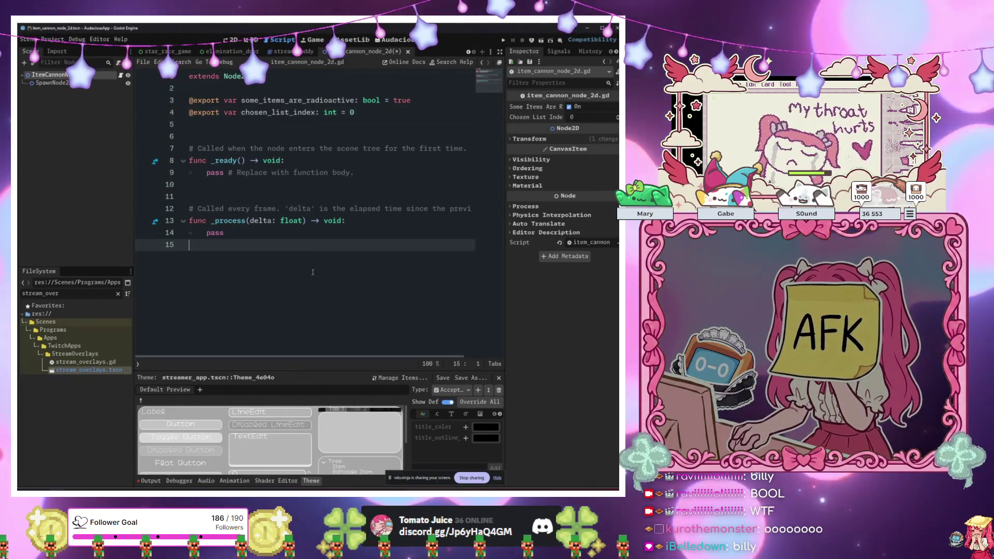
left_click(324, 149)
left_click(327, 122)
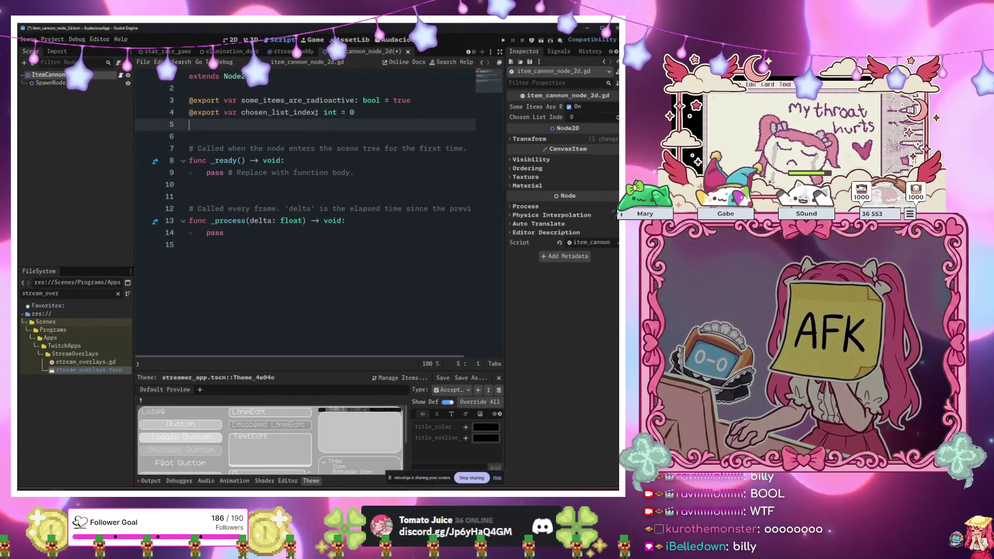
Step: Add an exported lists variable on line 6 and rename the index to chosen_item_list_index
key("Return")
key("Return")
key("Return")
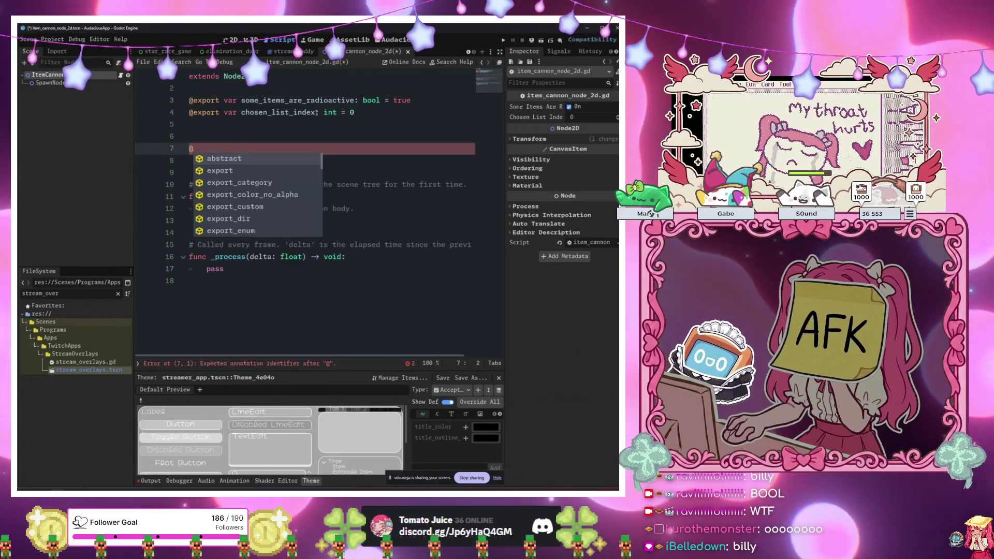
type("export var")
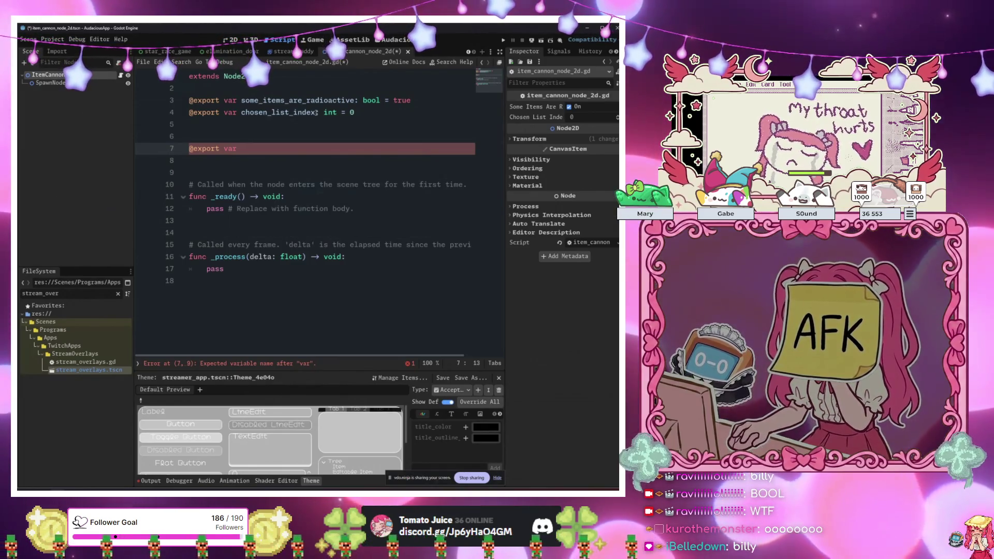
key("Home")
key("BackSpace")
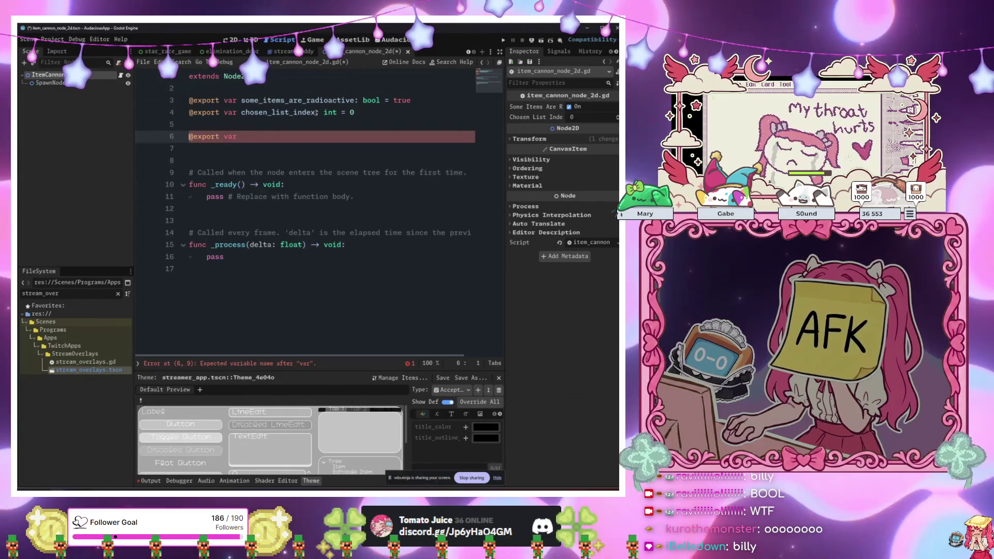
key("End")
type("li")
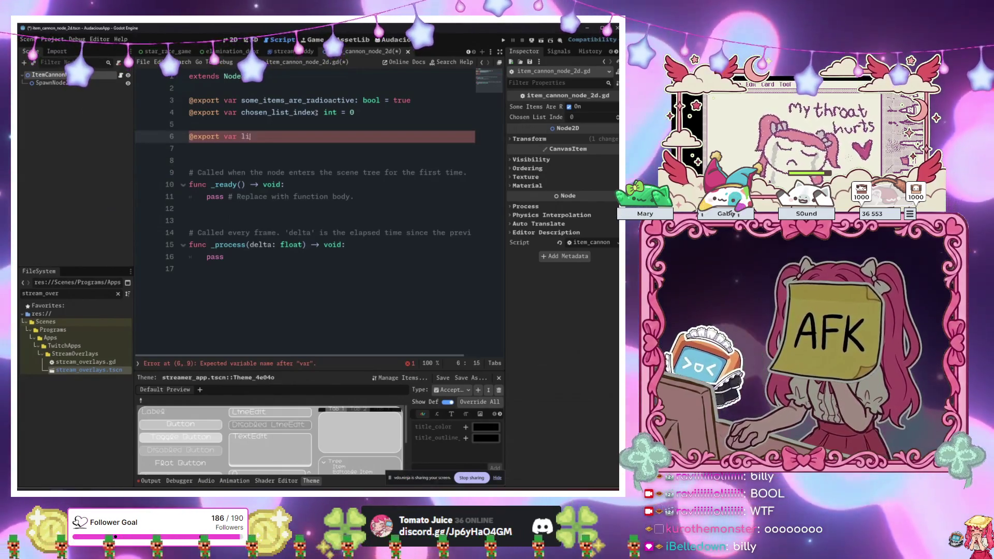
type("sts")
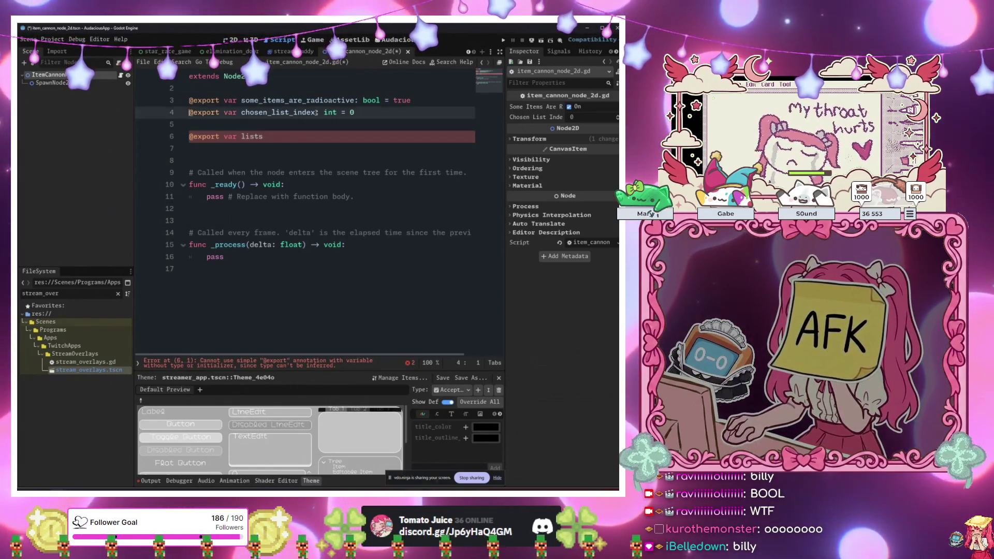
left_click(197, 112)
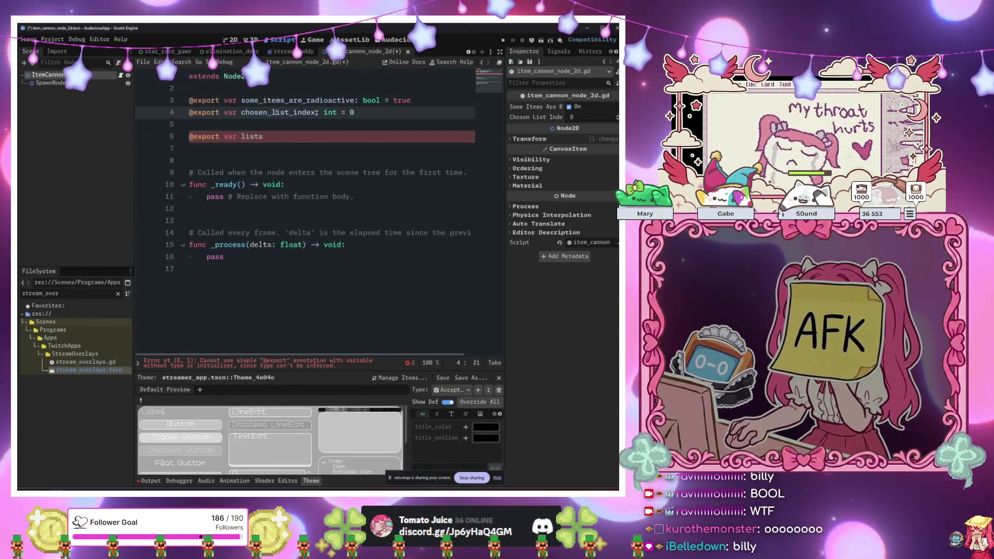
type("item_")
Step: Give item_lists the type Array[ItemList] using autocomplete
left_click(259, 136)
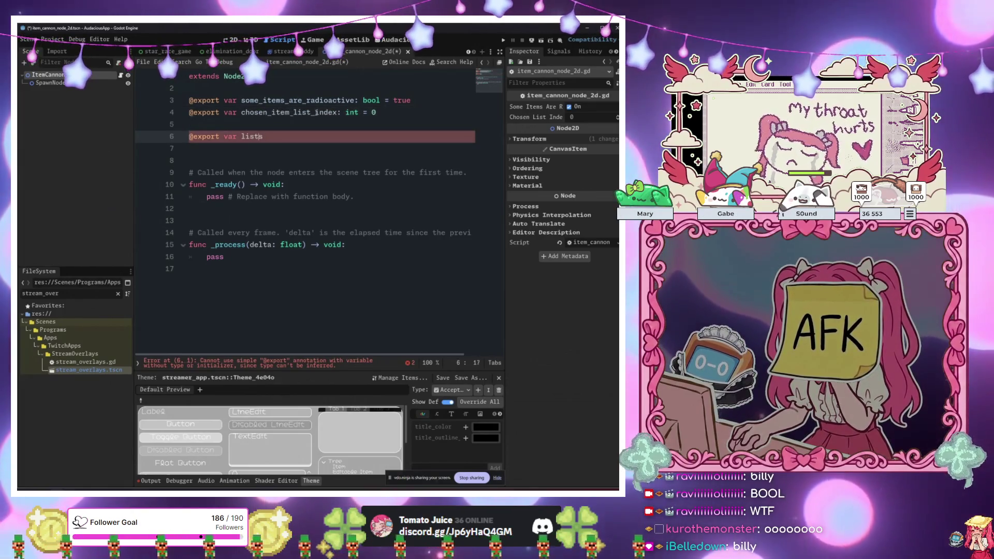
left_click(241, 136)
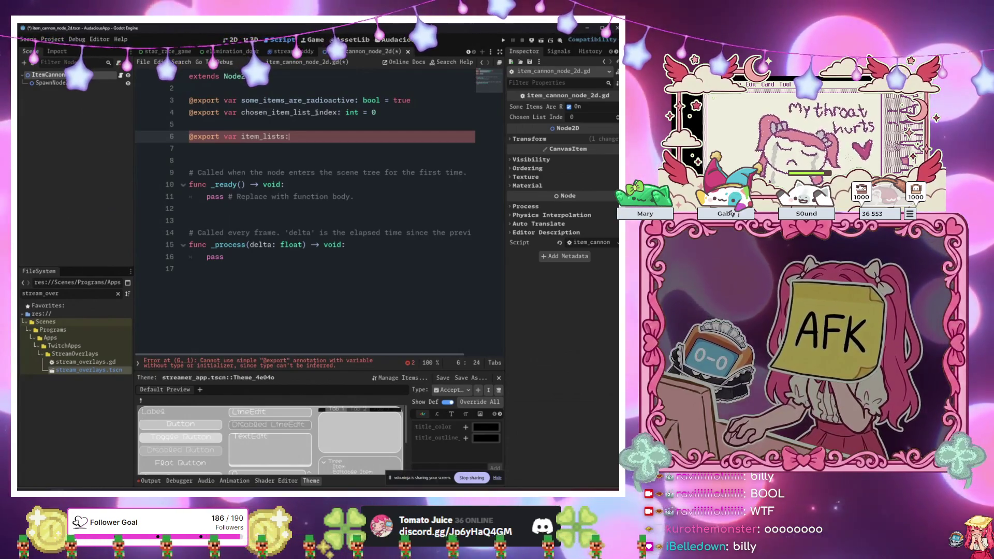
type("Array")
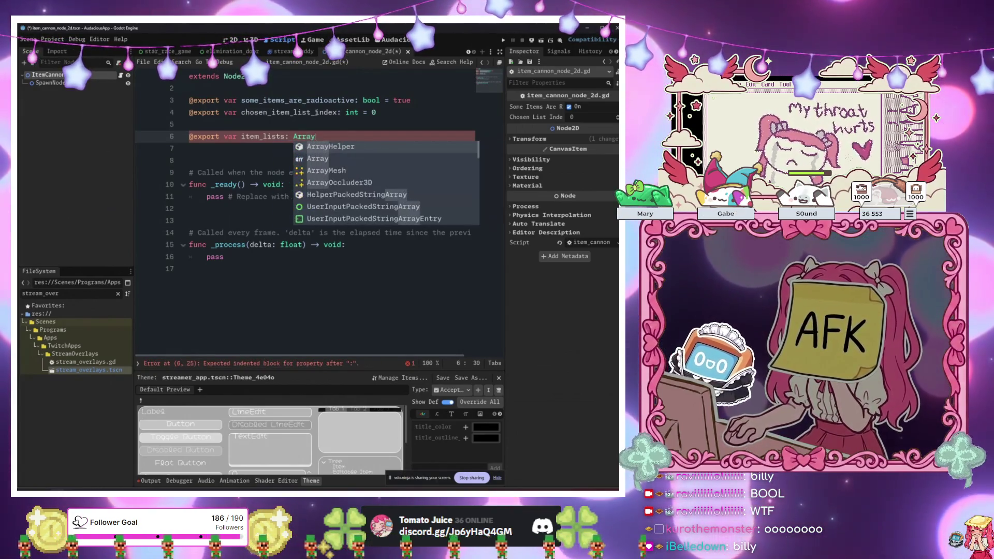
key("Escape")
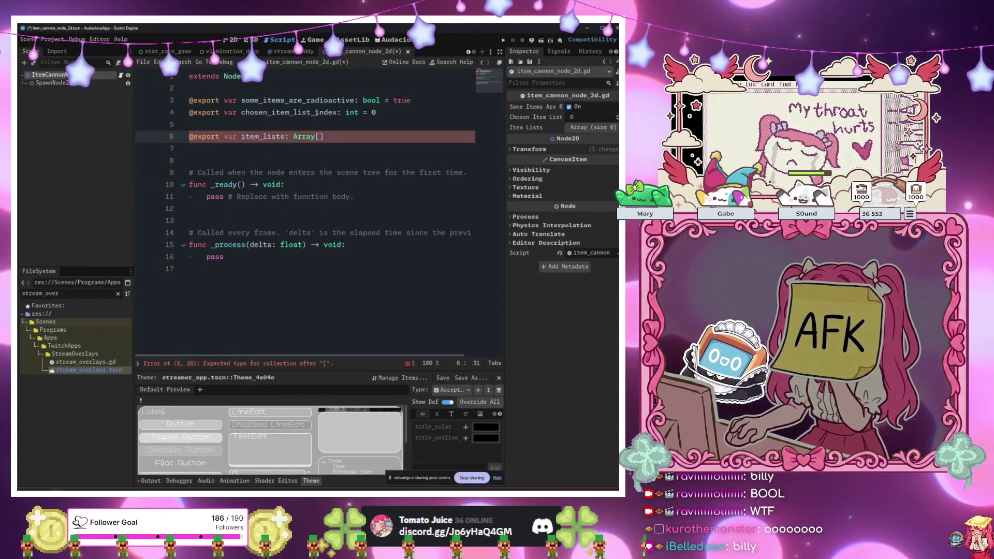
type("Item")
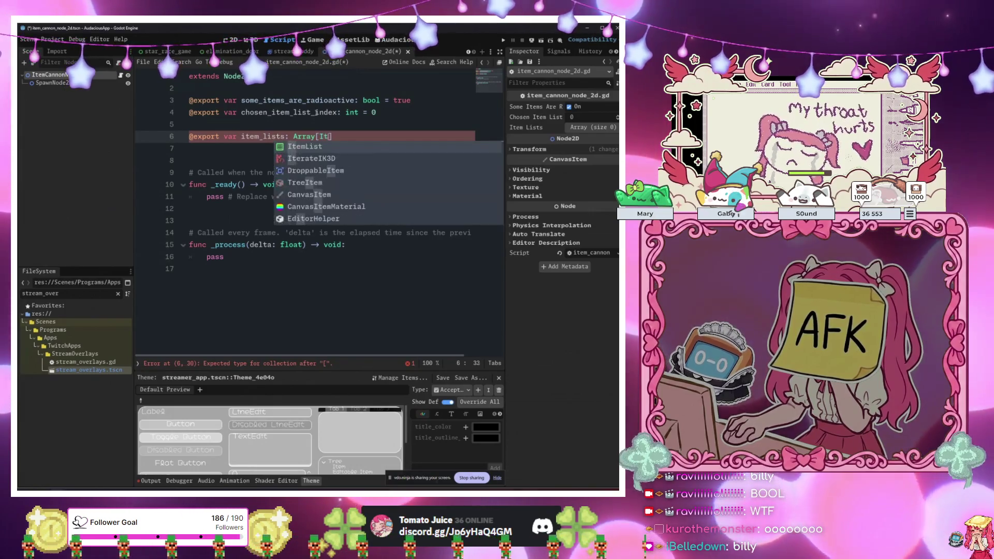
left_click(324, 146)
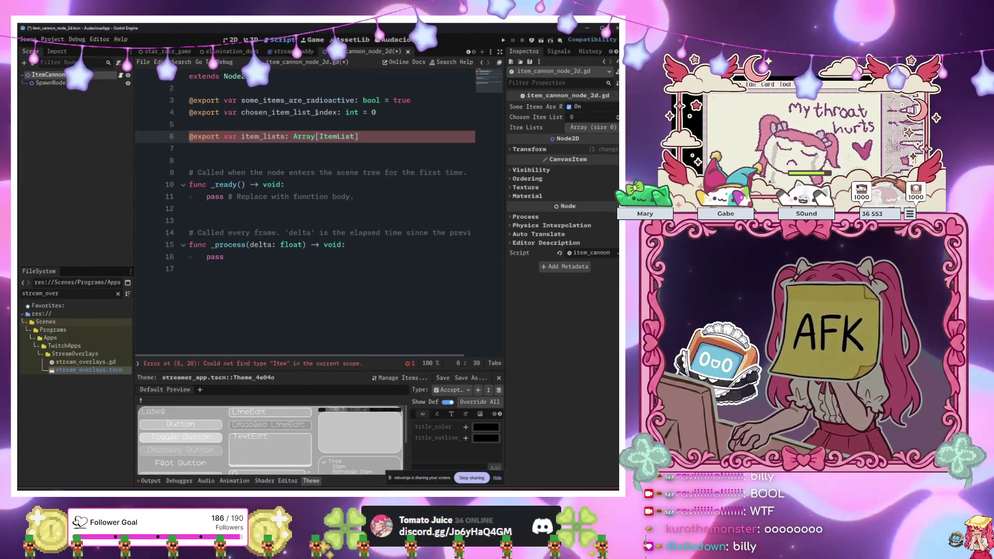
left_click(336, 137, "ctrl")
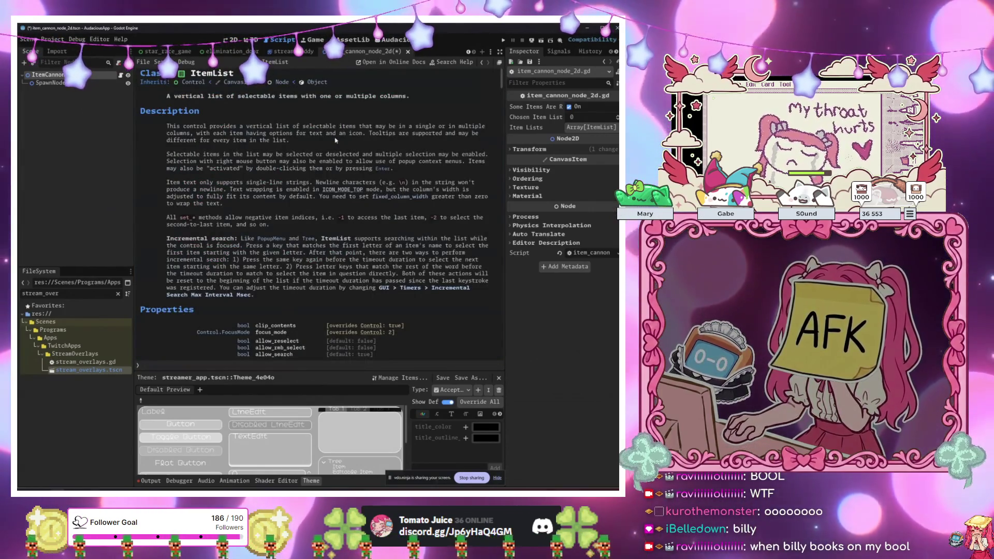
scroll(335, 140, "down", 5)
scroll(312, 187, "up", 4)
scroll(312, 188, "up", 2)
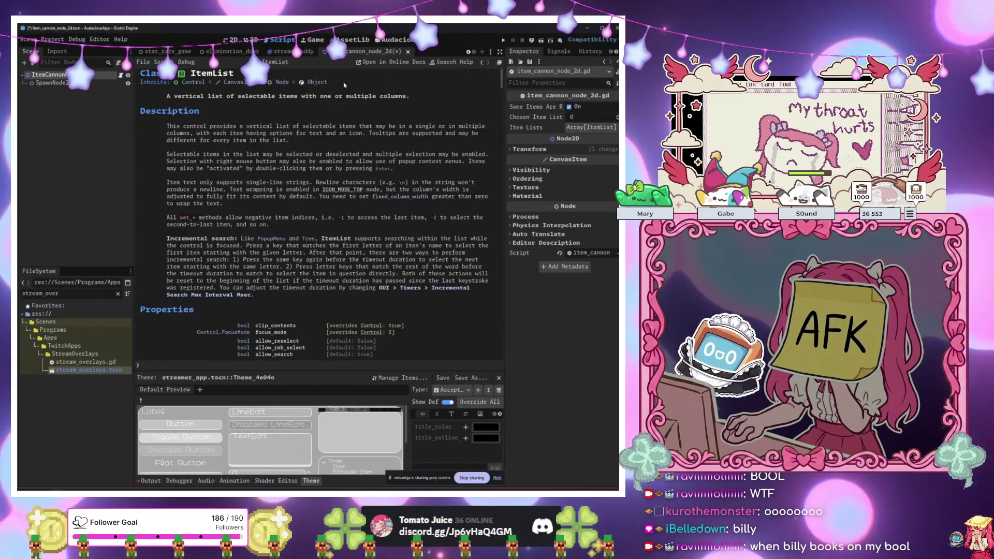
left_click(241, 52)
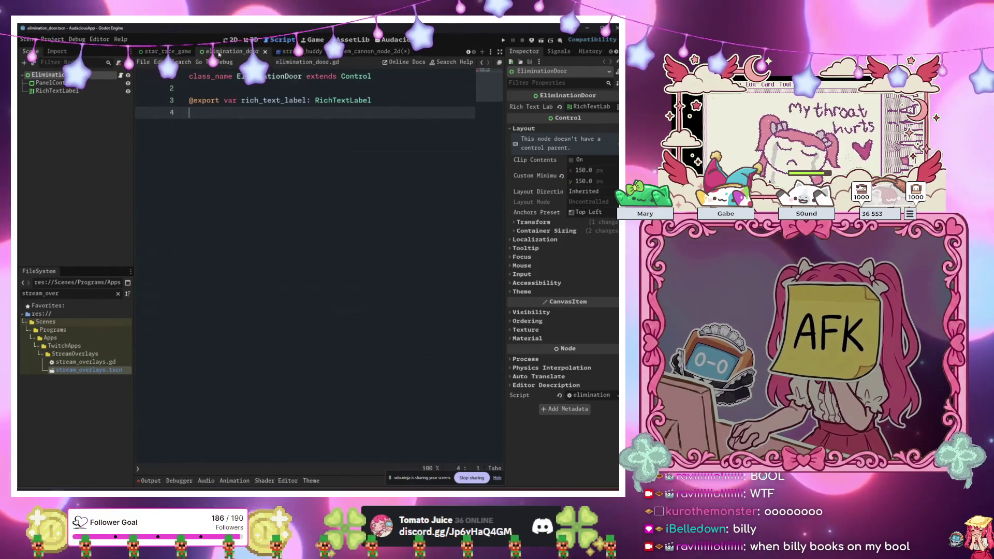
left_click(382, 53)
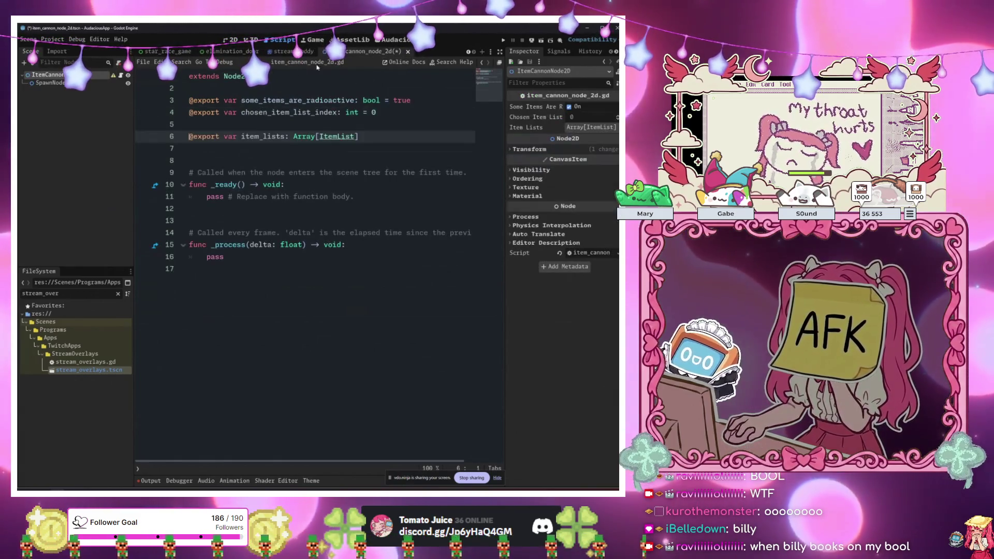
Step: Delete the blank line above item_lists and the pass placeholder in _process
left_click(321, 256)
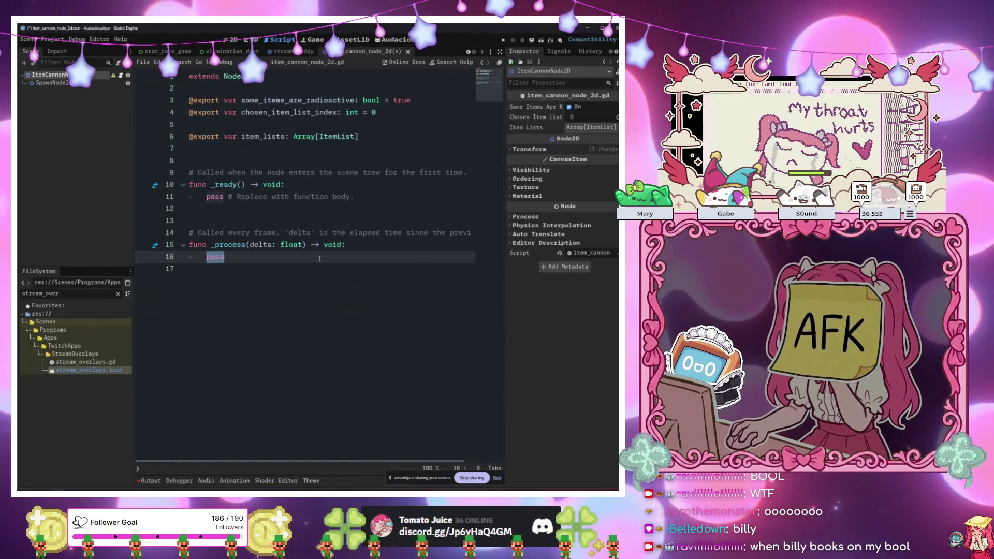
left_click(332, 232)
left_click(351, 125)
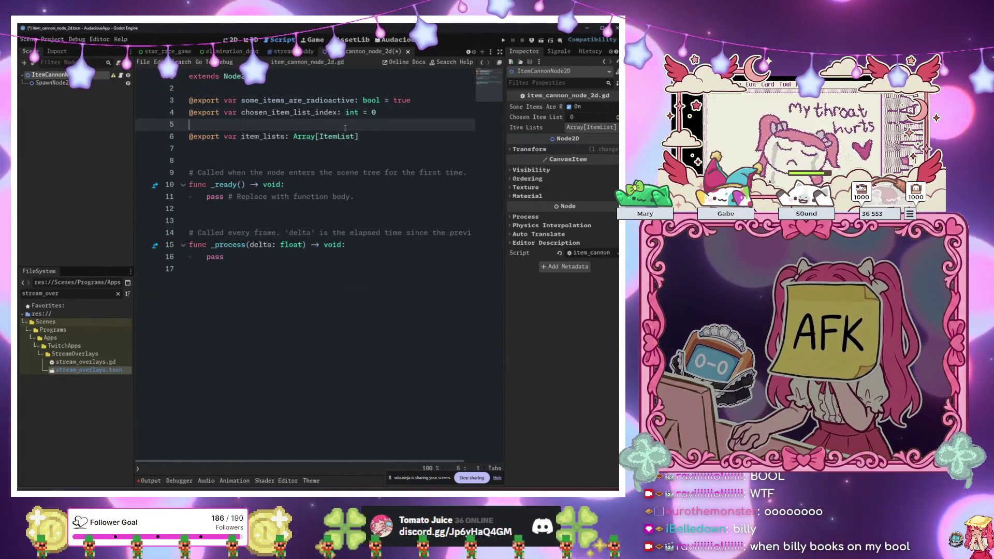
key("BackSpace")
key("Down")
key("Down")
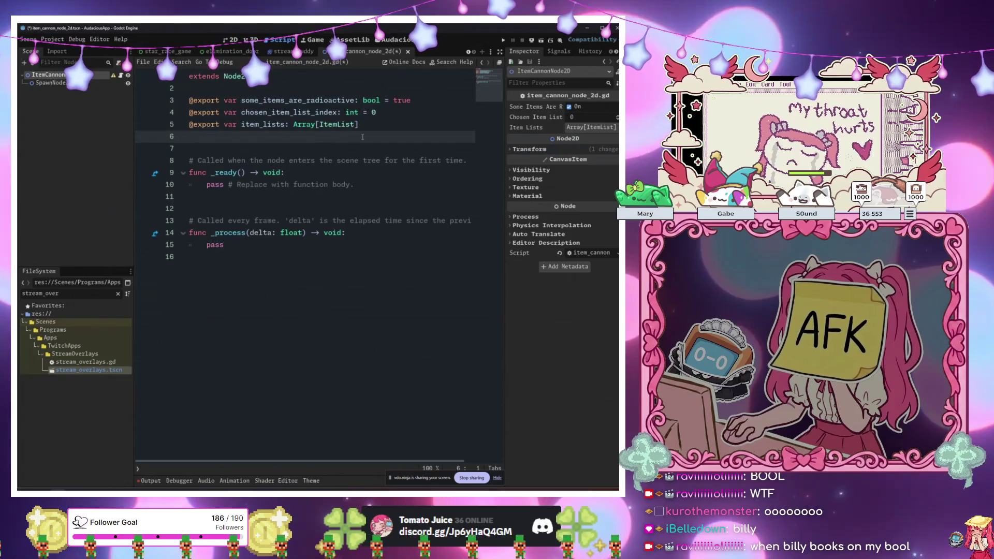
key("Down")
key("Down")
key("Down")
key("Down")
key("Down")
key("Down")
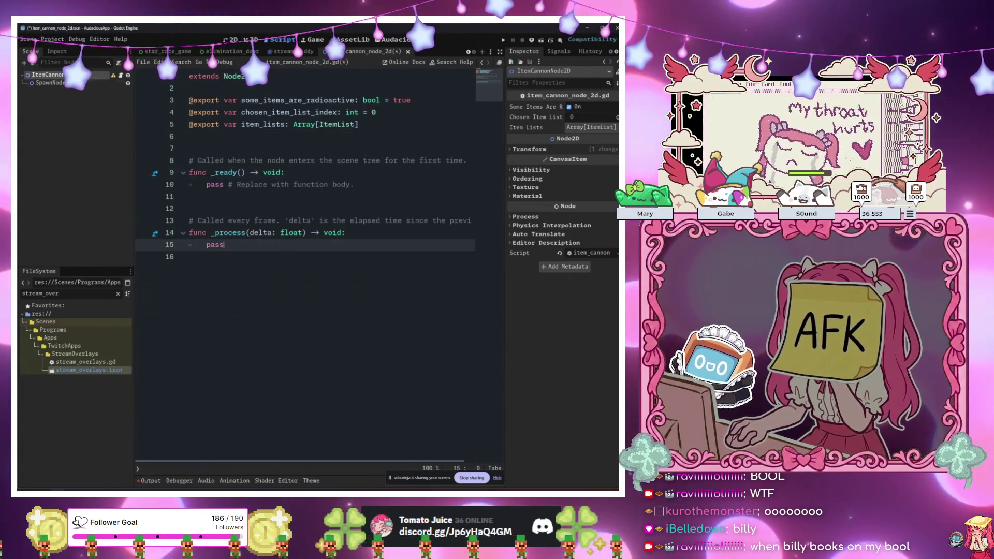
left_click(249, 253)
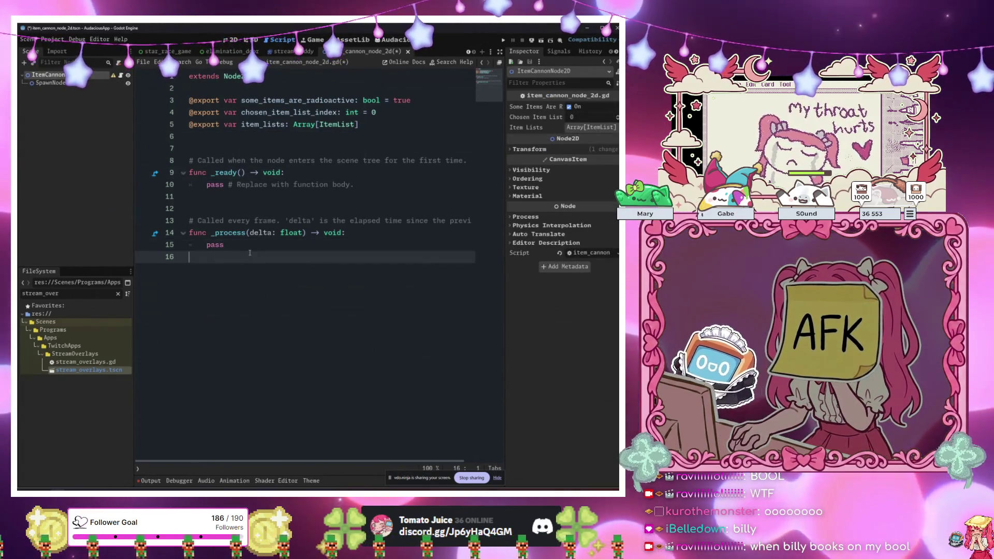
key("BackSpace")
key("BackSpace")
key("BackSpace")
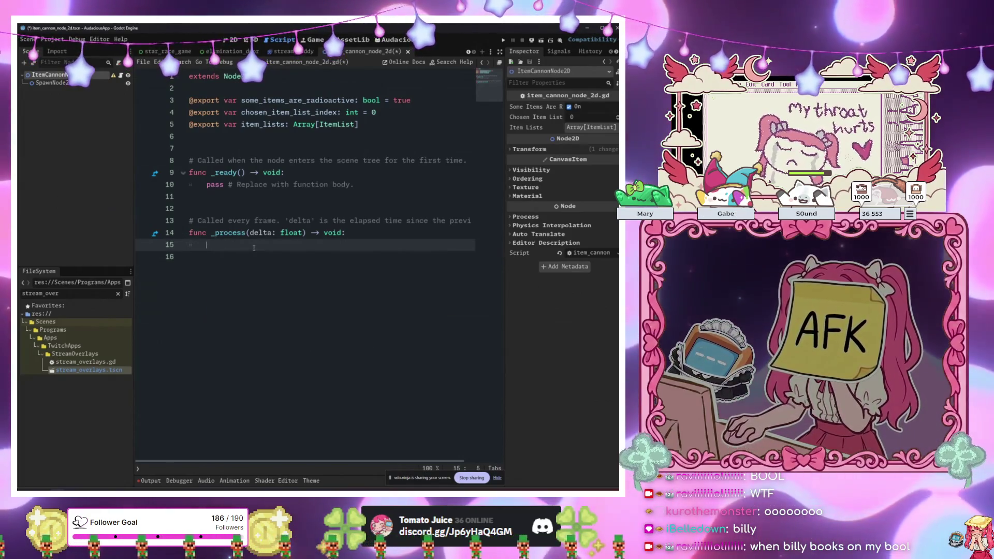
Step: In _process, call shoot_cannon() when Input.is_action_just_pressed("space") is true
type("if ")
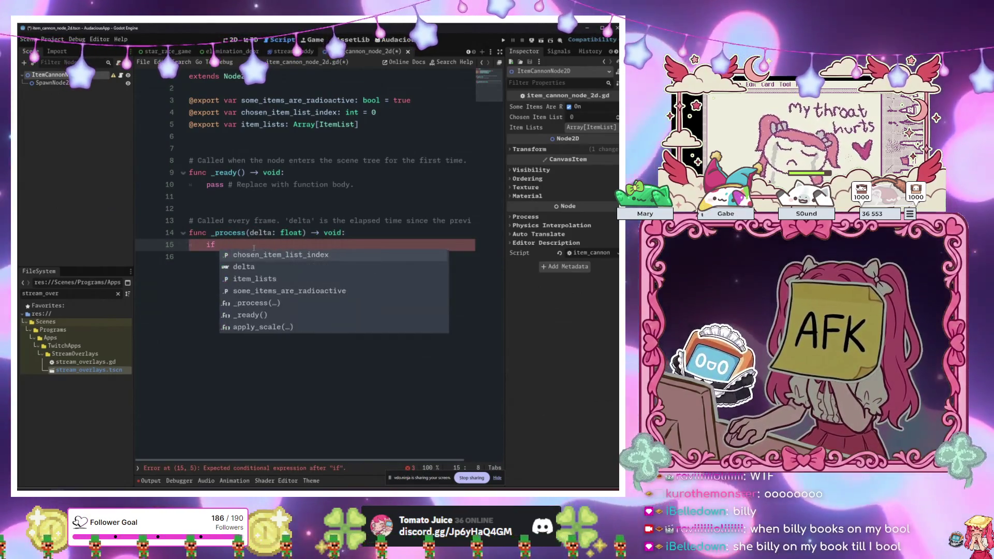
type("Input")
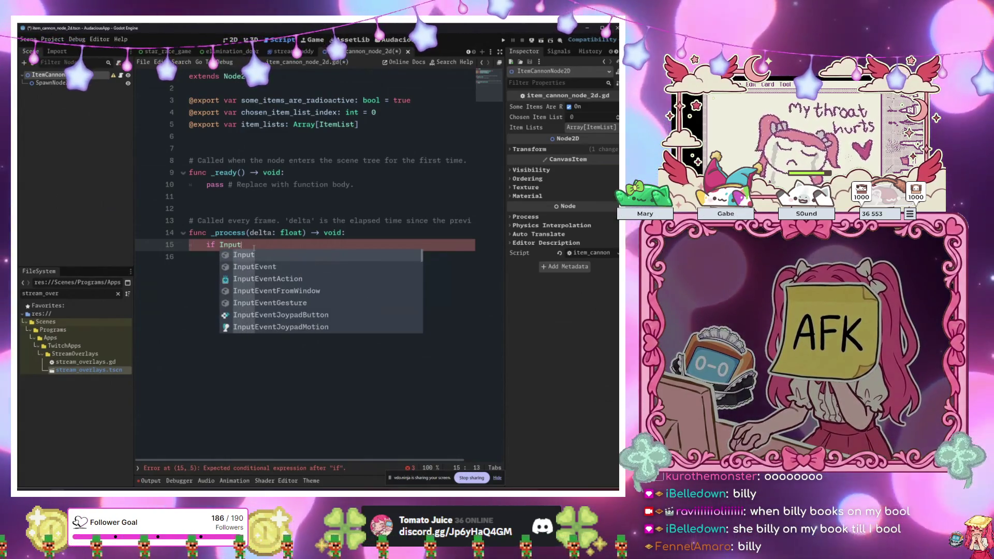
type(".is")
key("Return")
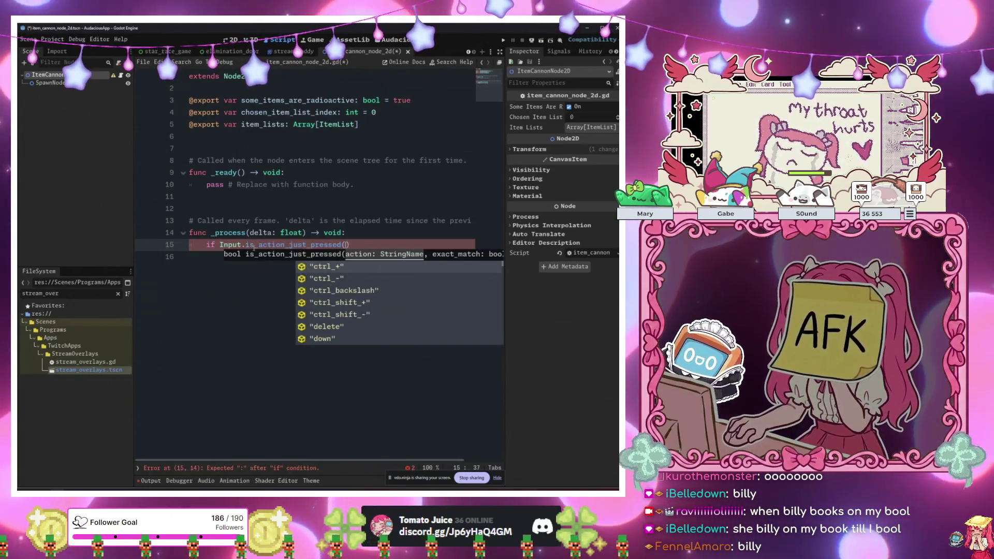
type("\"s")
key("Down")
key("Return")
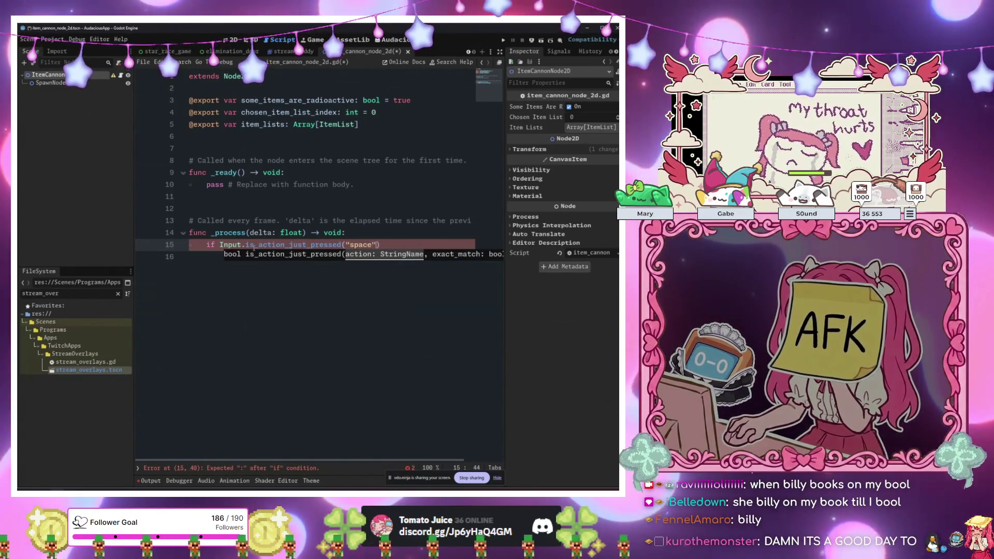
type(":")
key("Return")
type("shoot_cannon()")
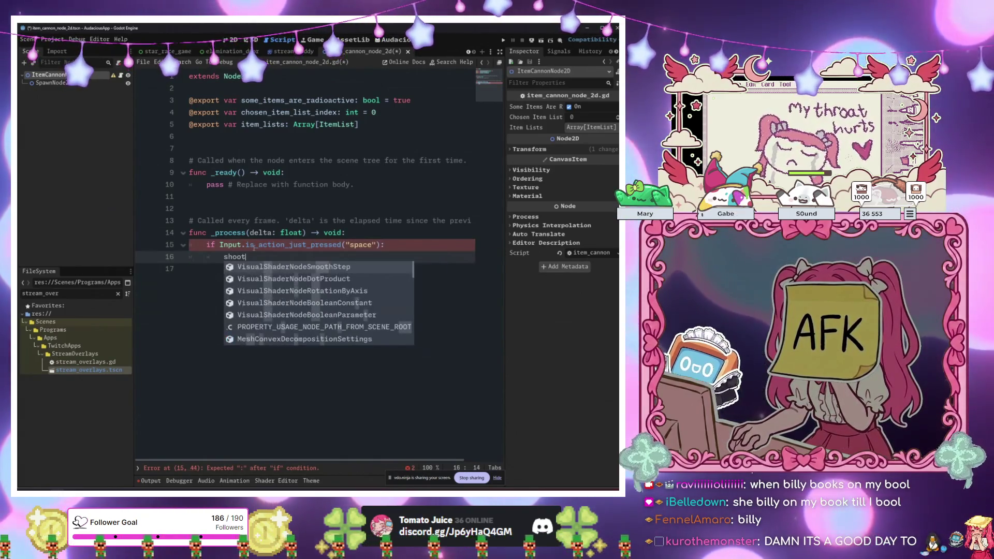
key("Return")
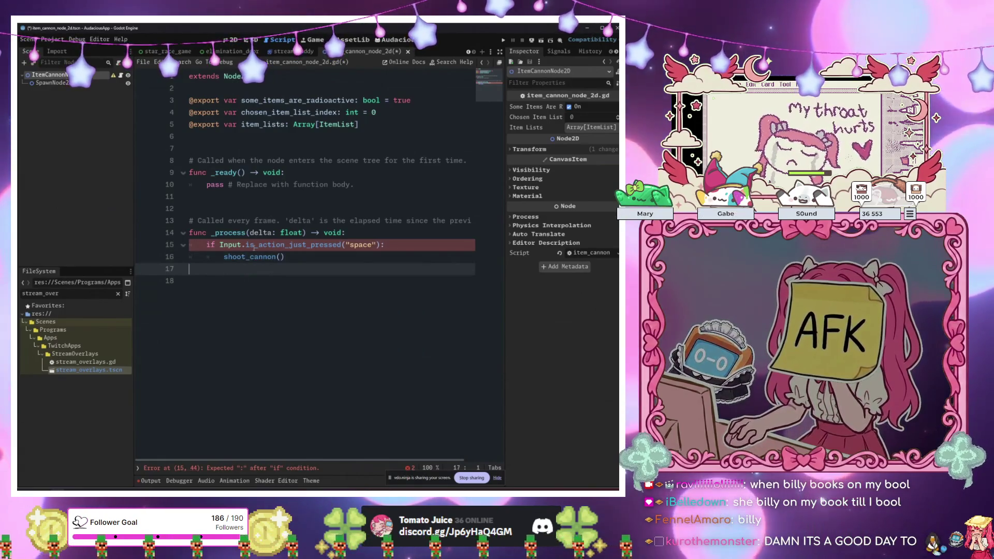
Step: Define an empty func shoot_cannon() -> void: pass below _process
key("BackSpace")
key("BackSpace")
key("Return")
key("Return")
key("Return")
type("func shoot_cannon() -")
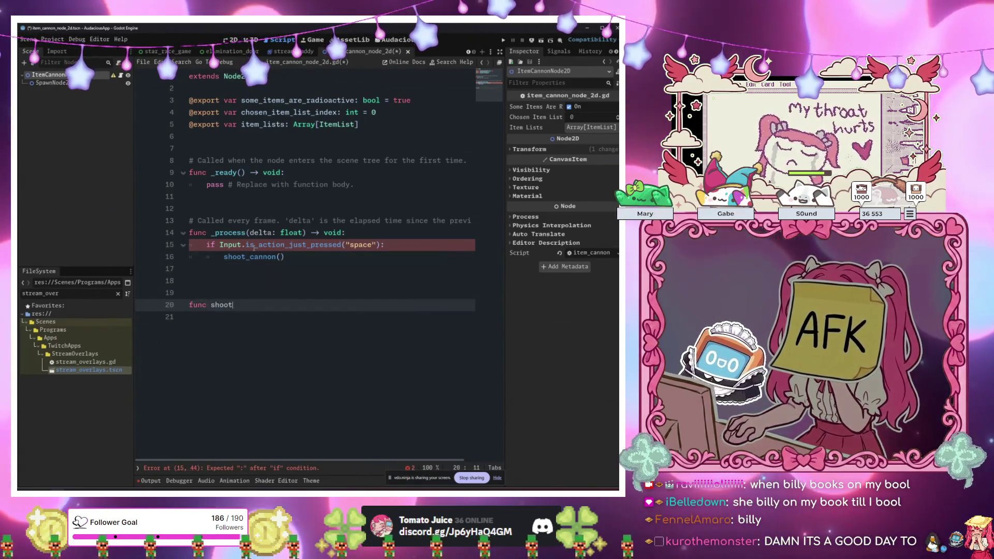
type("> void:")
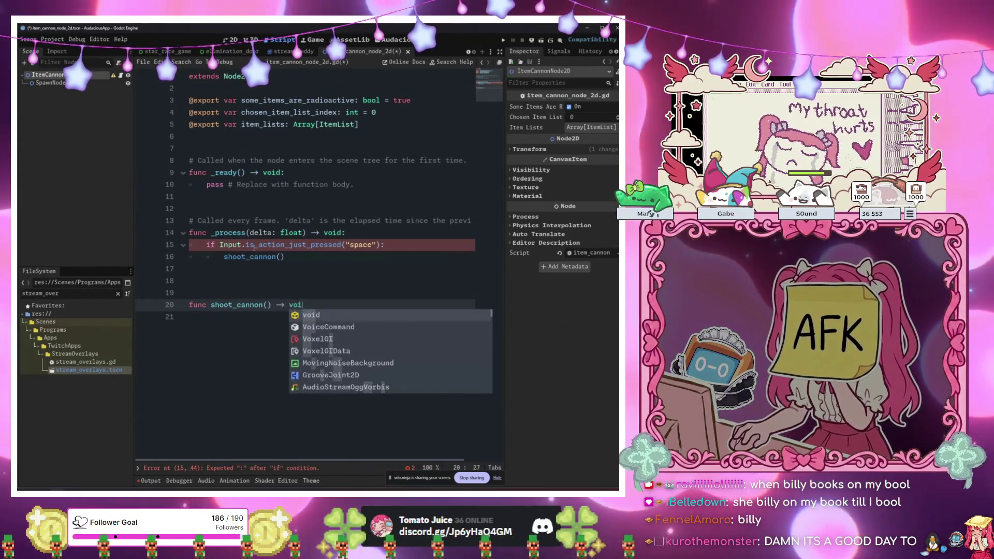
key("Return")
type("pass")
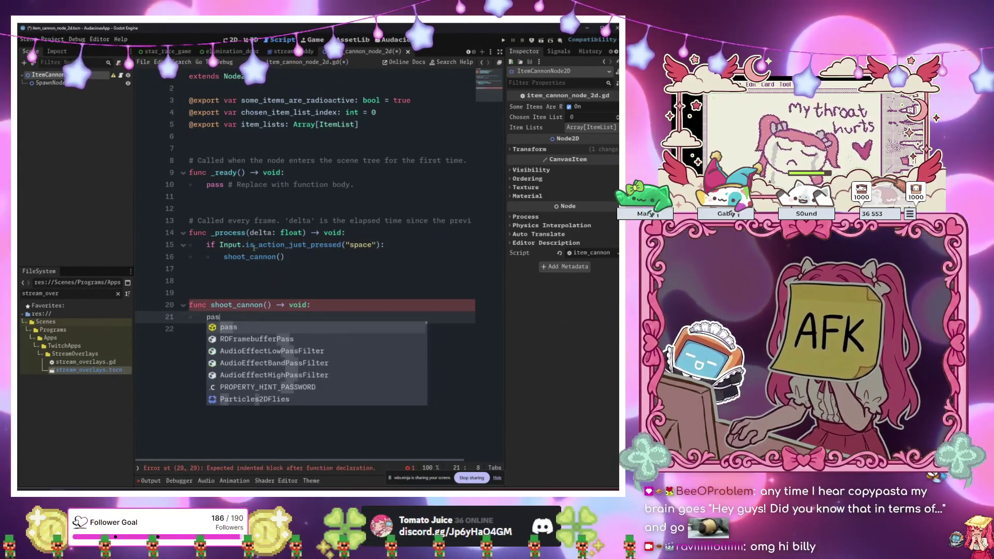
key("Return")
key("Return")
key("Return")
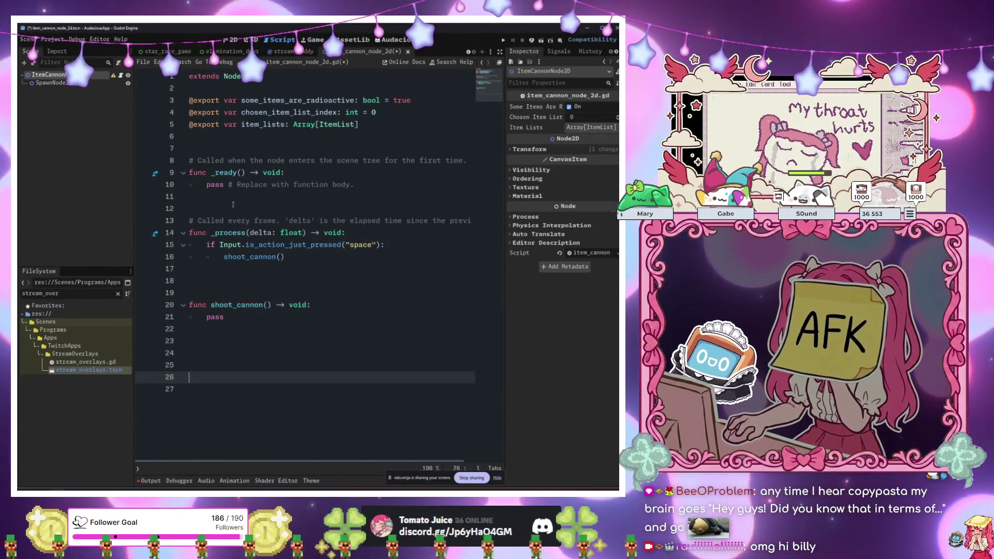
left_click(113, 75)
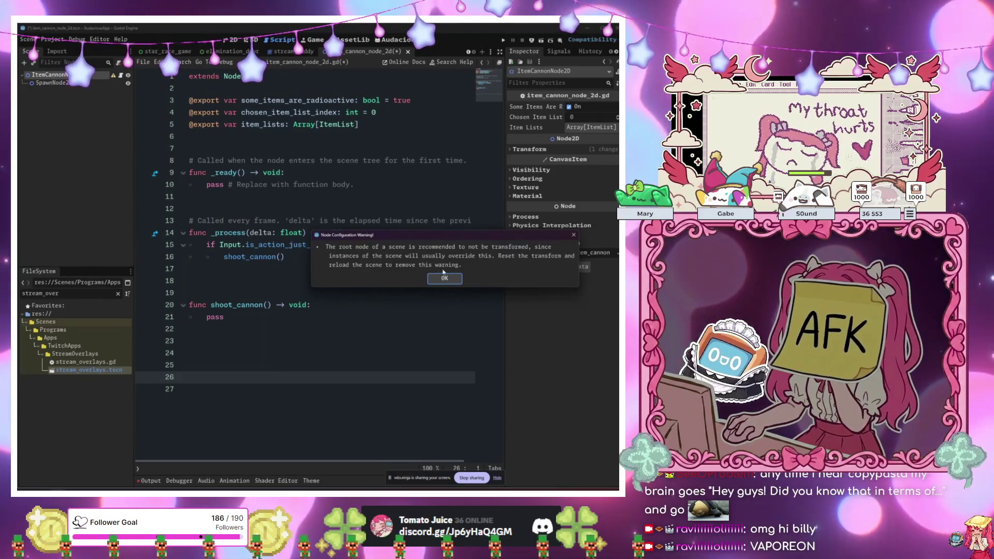
left_click(444, 278)
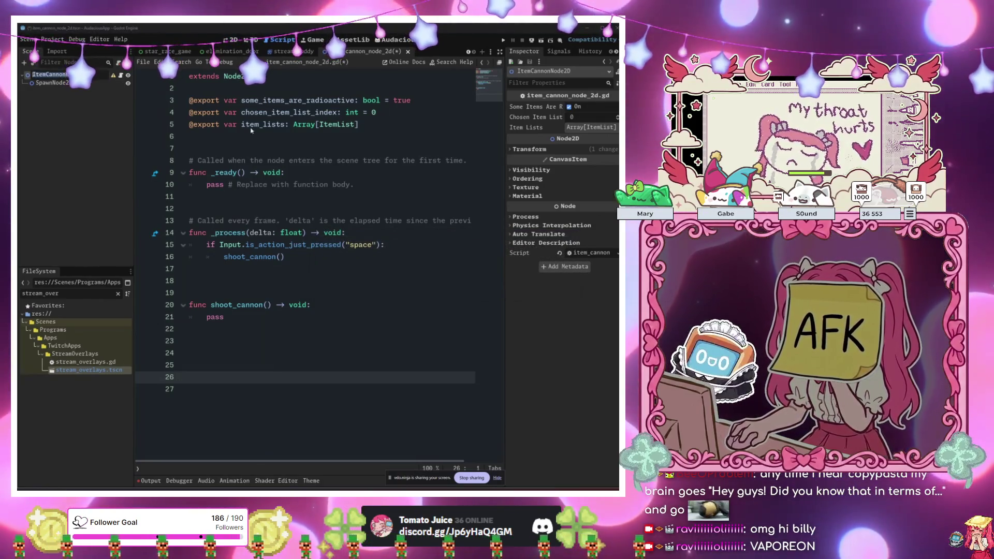
Step: Expand the root node's Transform properties and save the scene with its script
left_click(529, 149)
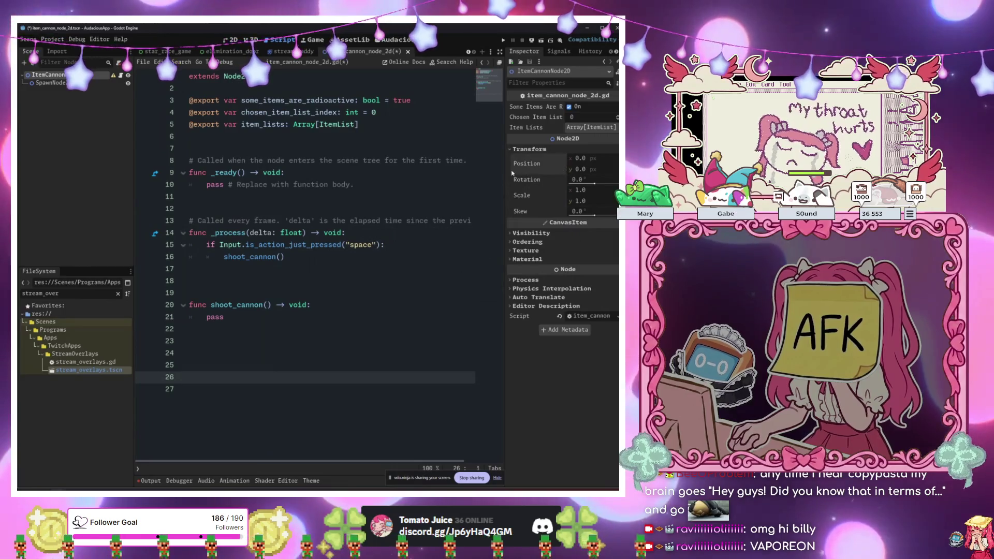
left_click(467, 171)
key("ctrl+s")
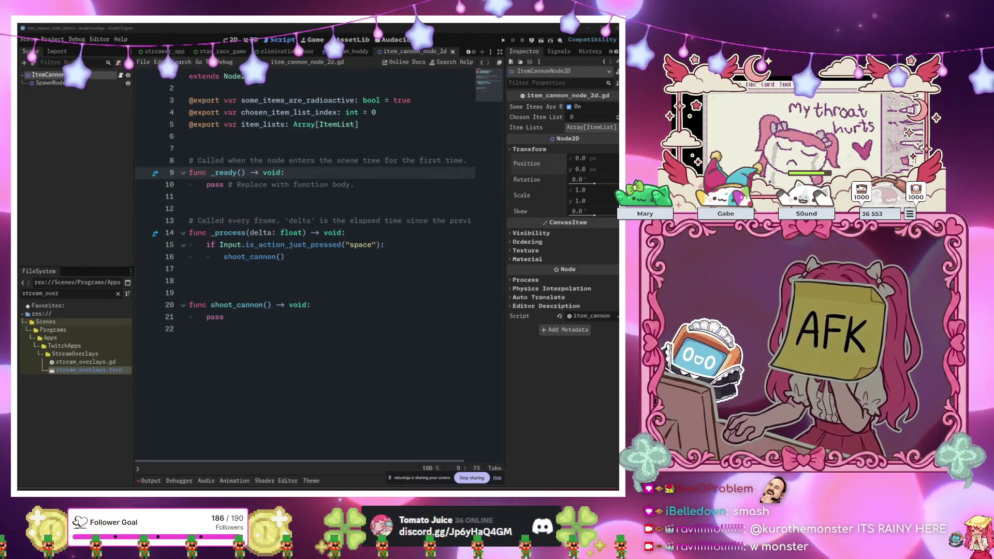
Step: Add blank lines at the end of the script below shoot_cannon
left_click(326, 331)
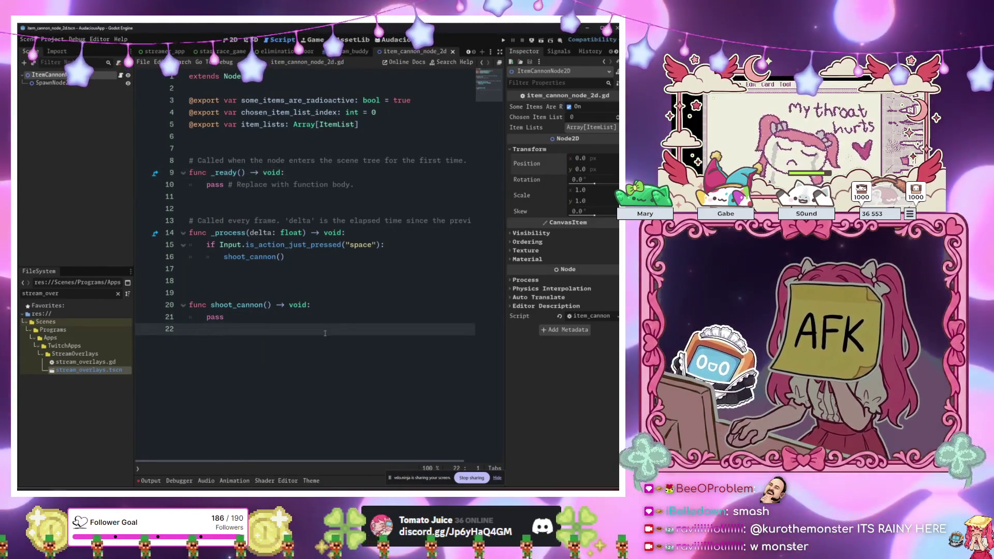
key("Return")
key("Return")
key("Return")
key("Up")
key("Up")
key("Up")
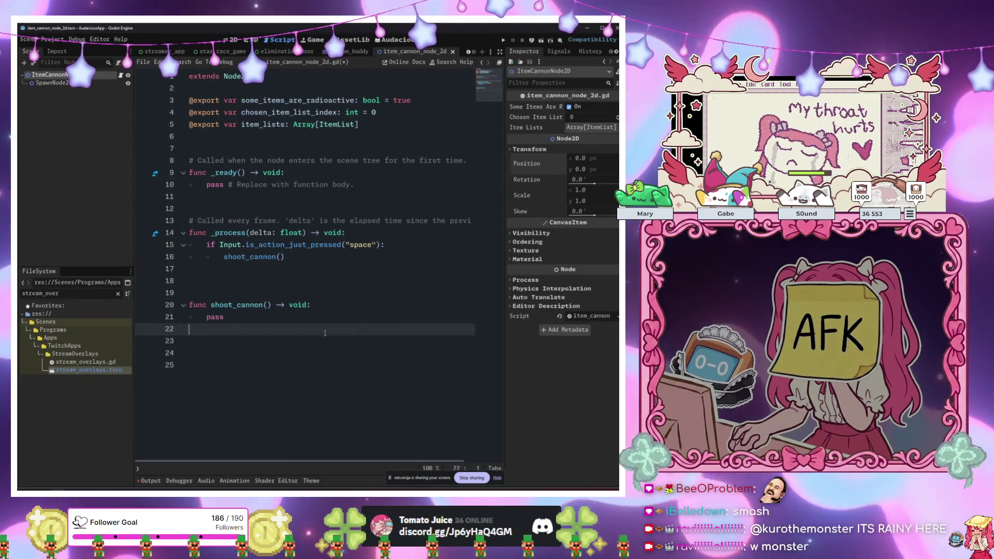
key("Left")
key("Down")
key("Down")
key("Down")
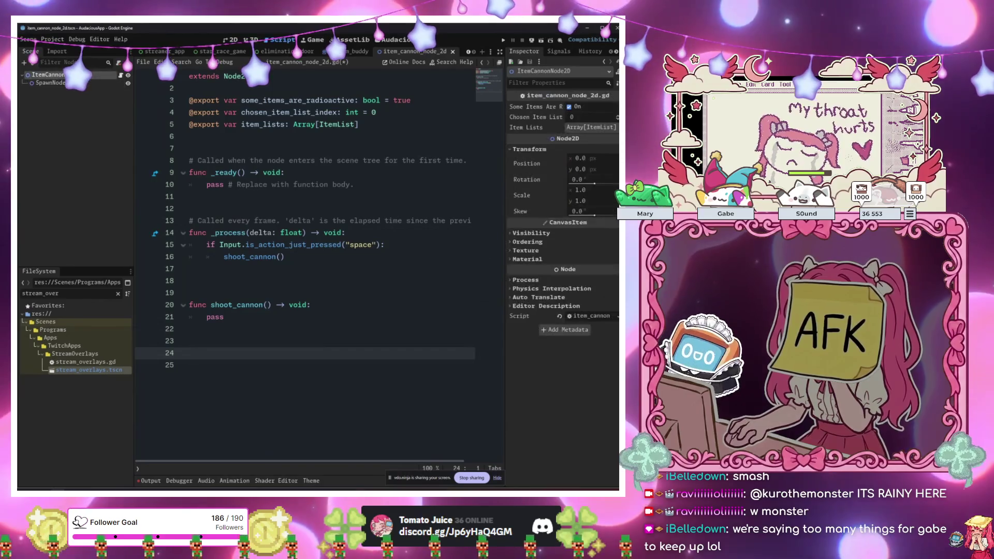
left_click(34, 63)
Step: Instance the TwitchModule scene and fill in its bot username and target channel
type("tw")
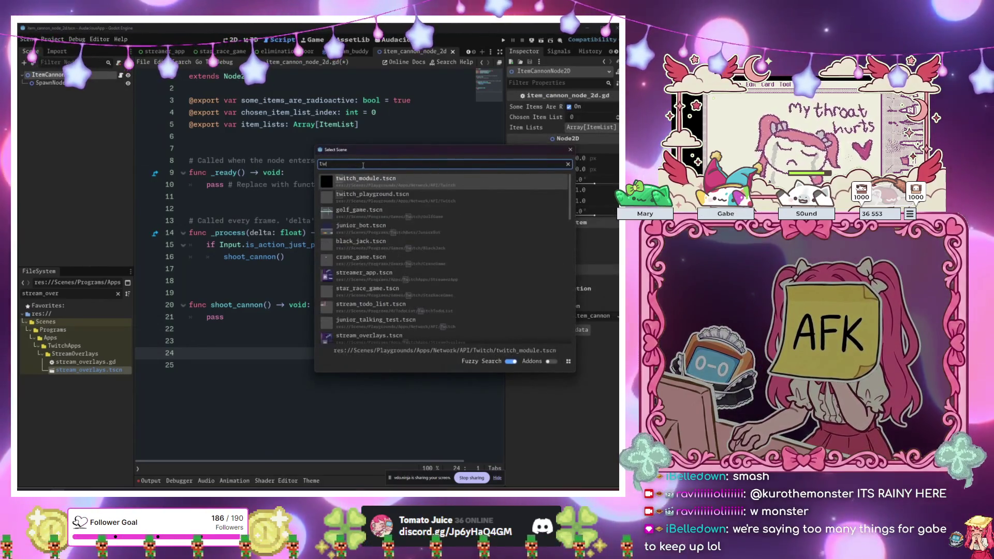
key("Return")
left_click(574, 106)
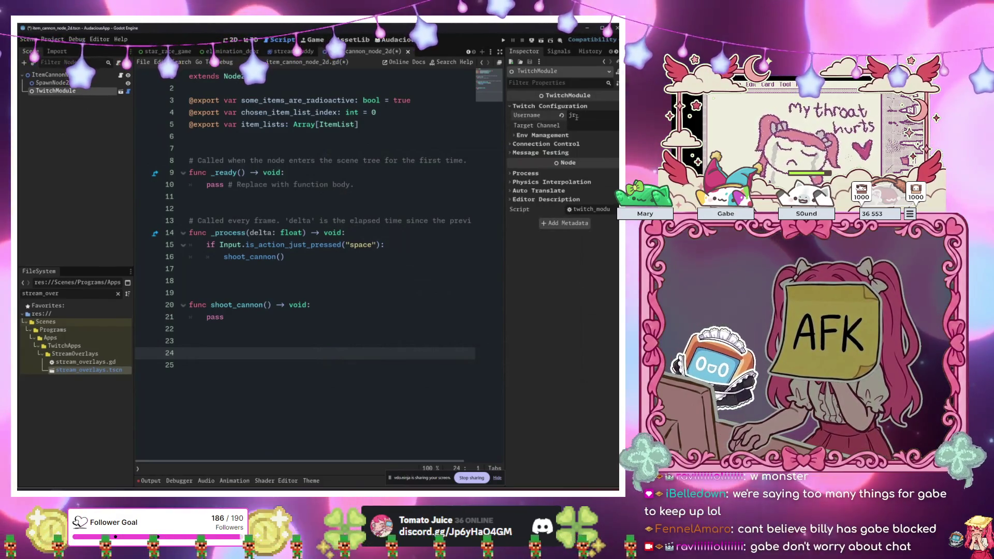
type("_")
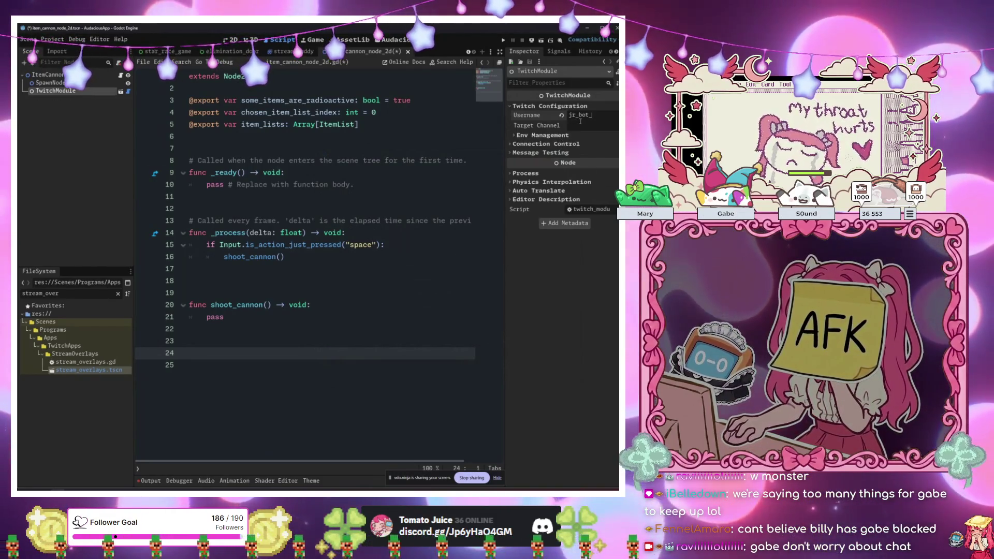
left_click(585, 126)
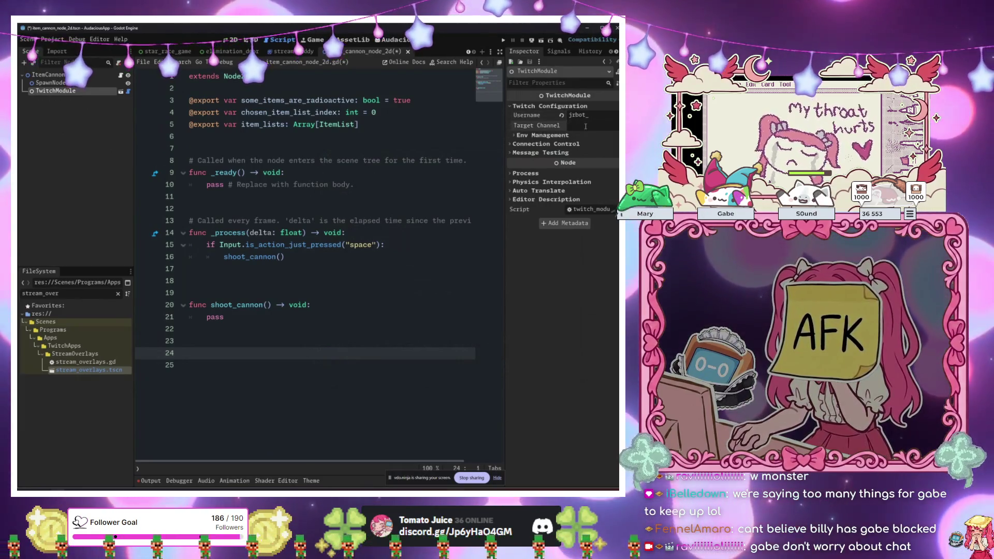
type("raviiiiiiioliii")
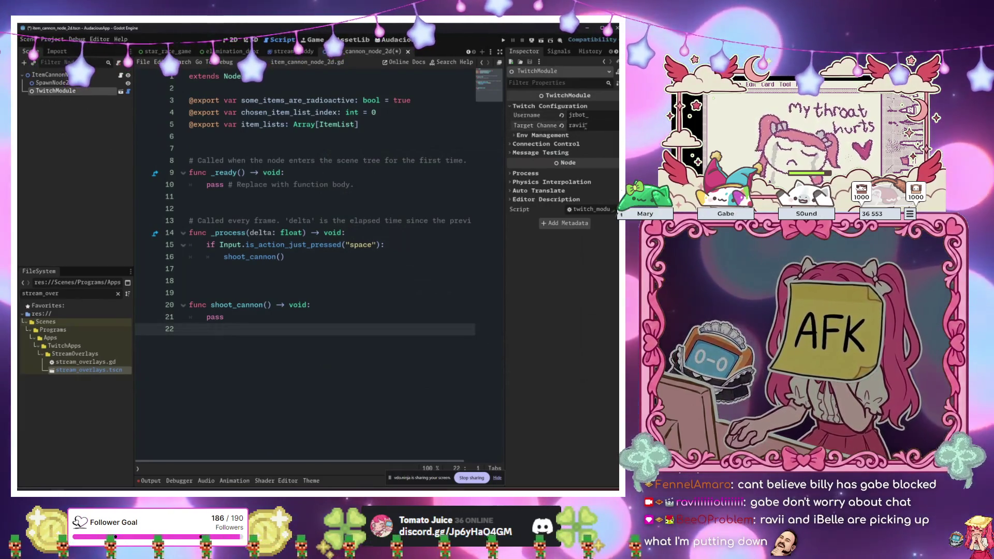
type("iii")
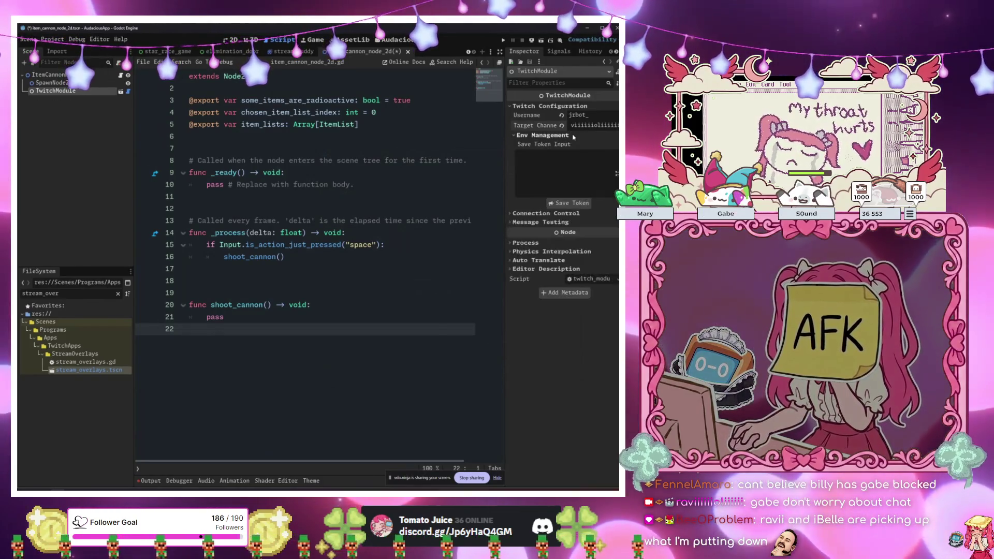
Step: Expand Connection Control and Message Testing and show the output log
left_click(545, 144)
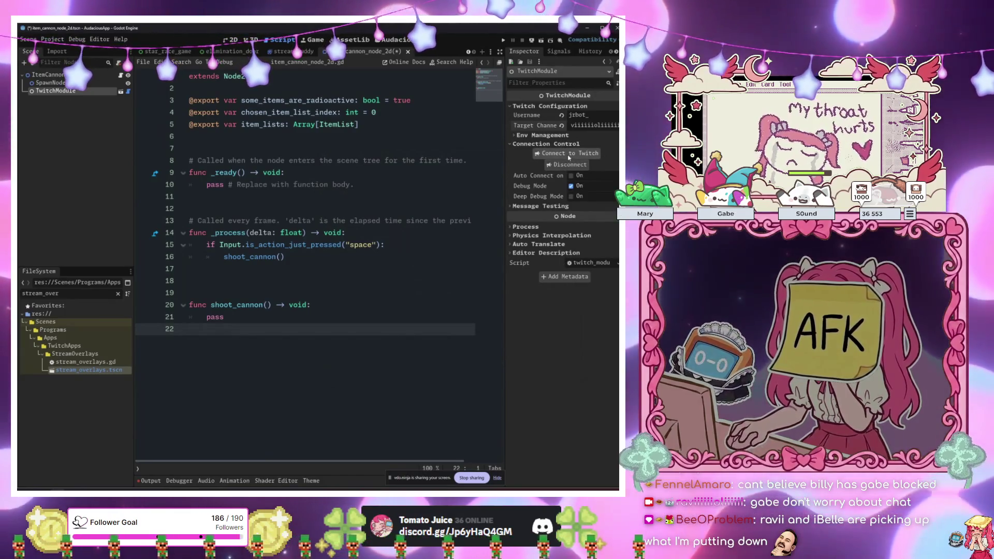
left_click(557, 206)
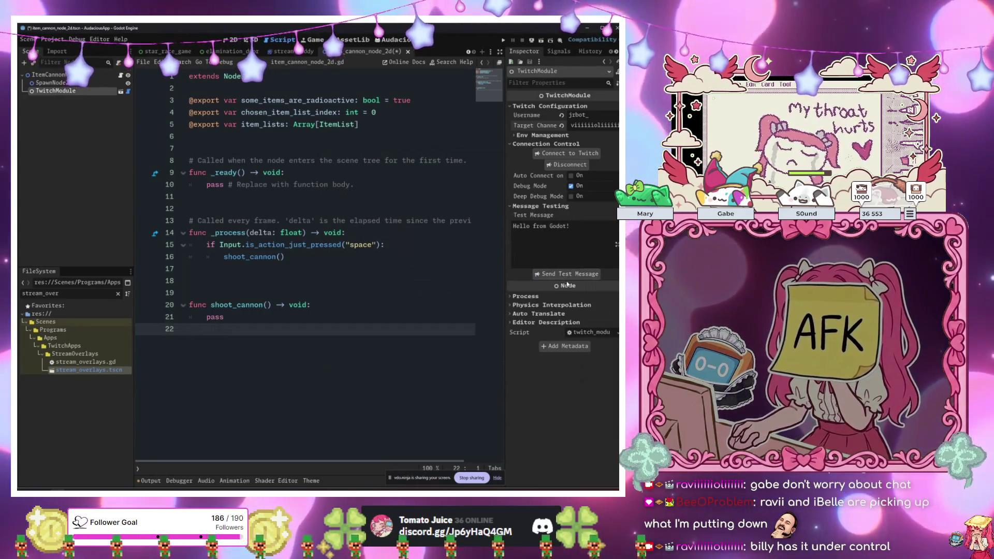
left_click(149, 480)
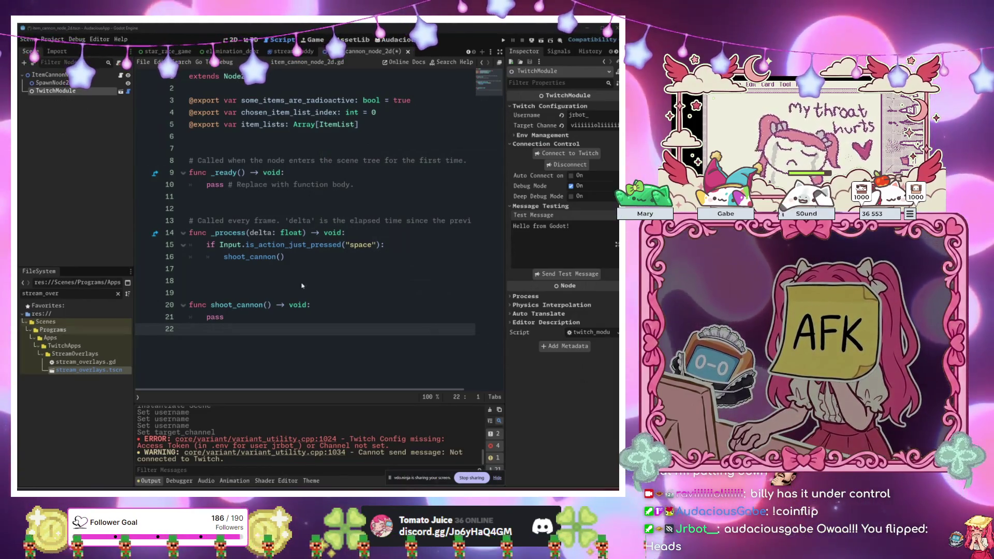
left_click(603, 117)
Step: Correct the bot username, reconnect to Twitch and send the test message
type("_")
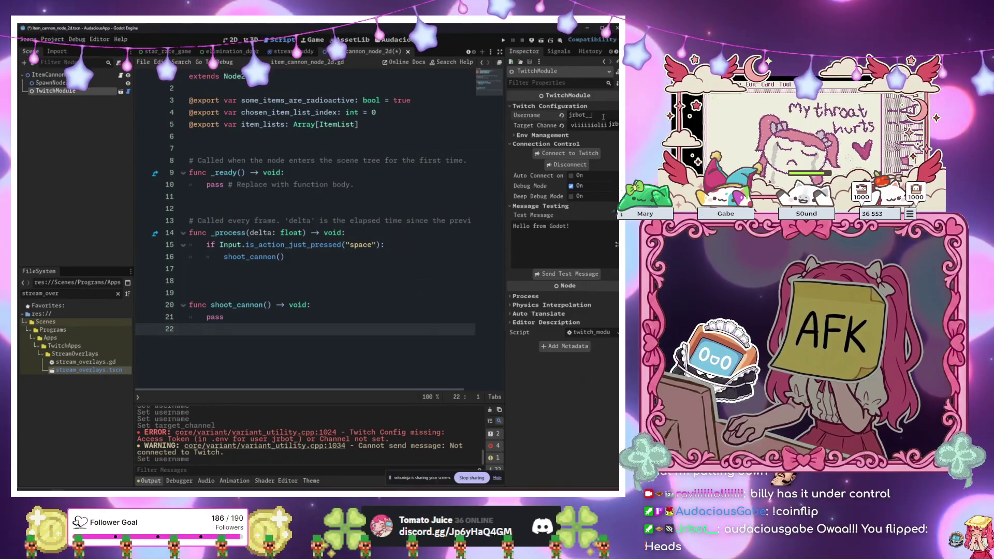
left_click(560, 165)
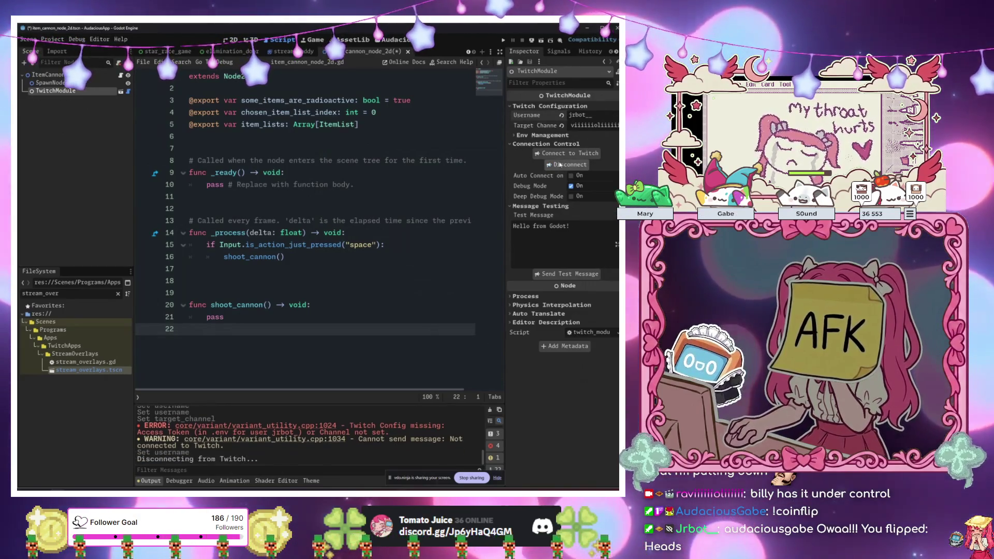
left_click(561, 154)
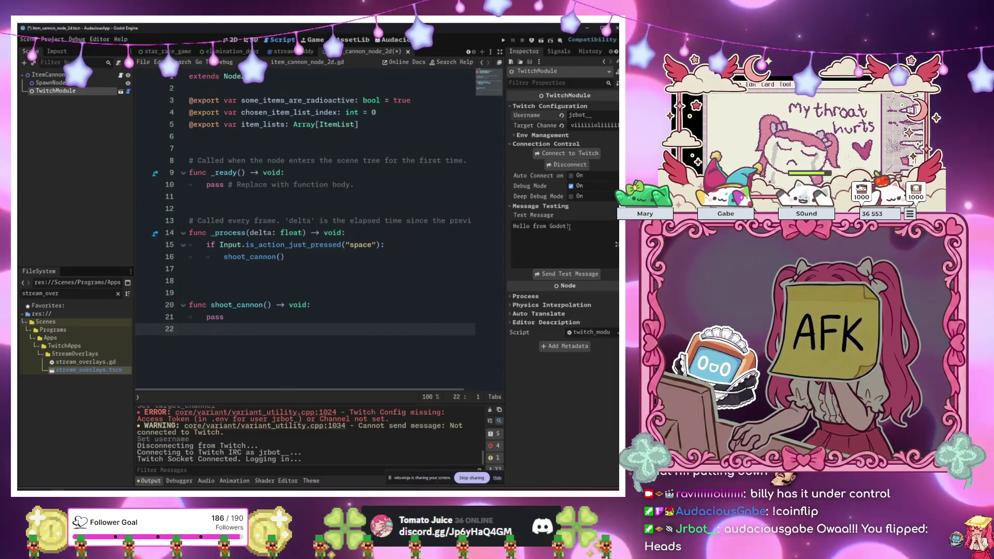
left_click(563, 277)
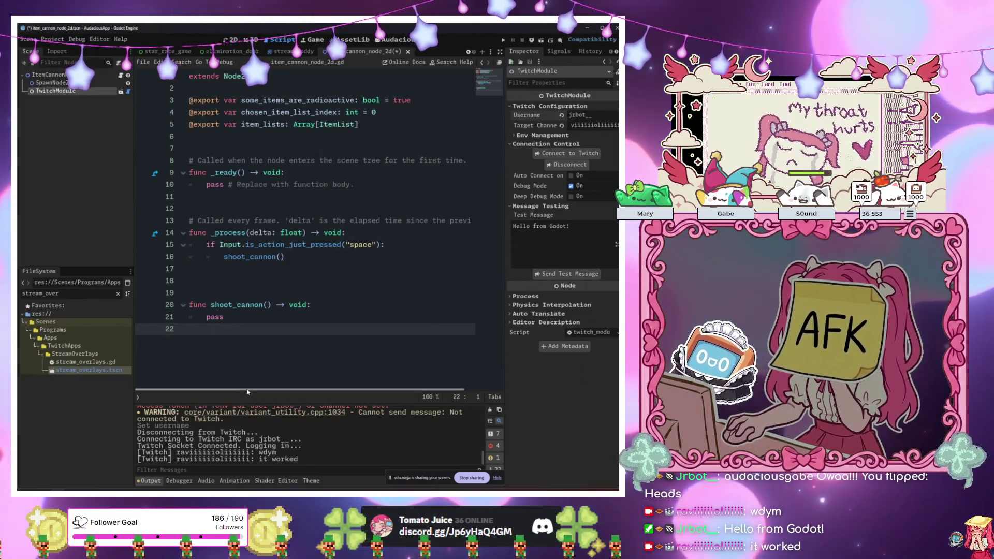
Step: Tidy the blank lines around shoot_cannon() at the end of the script
left_click(297, 253)
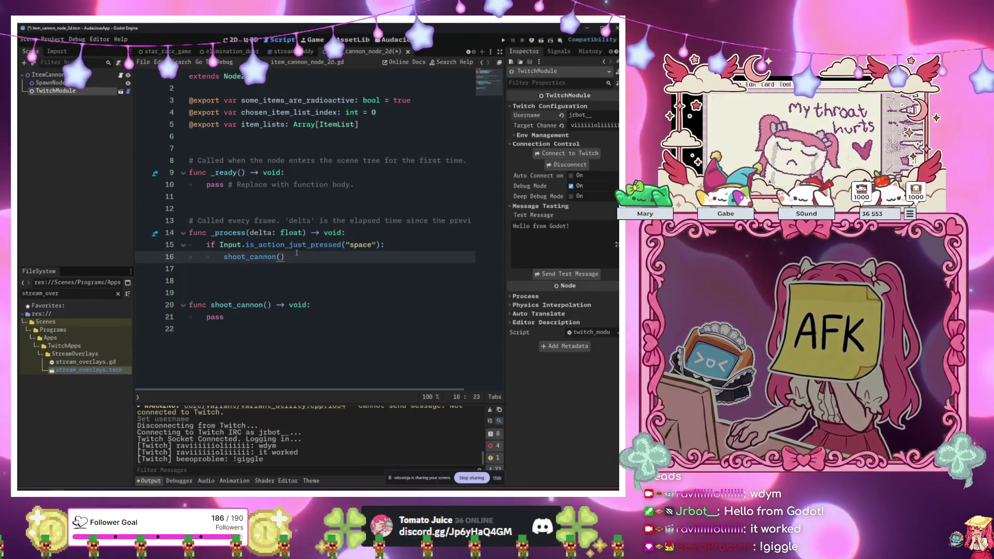
left_click(292, 347)
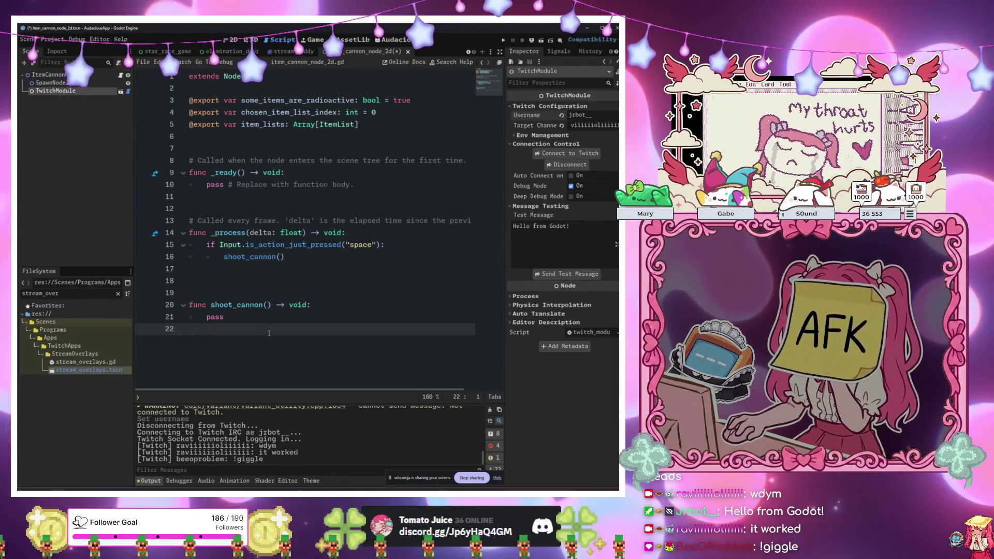
key("Return")
key("Return")
key("Return")
key("Up")
key("Up")
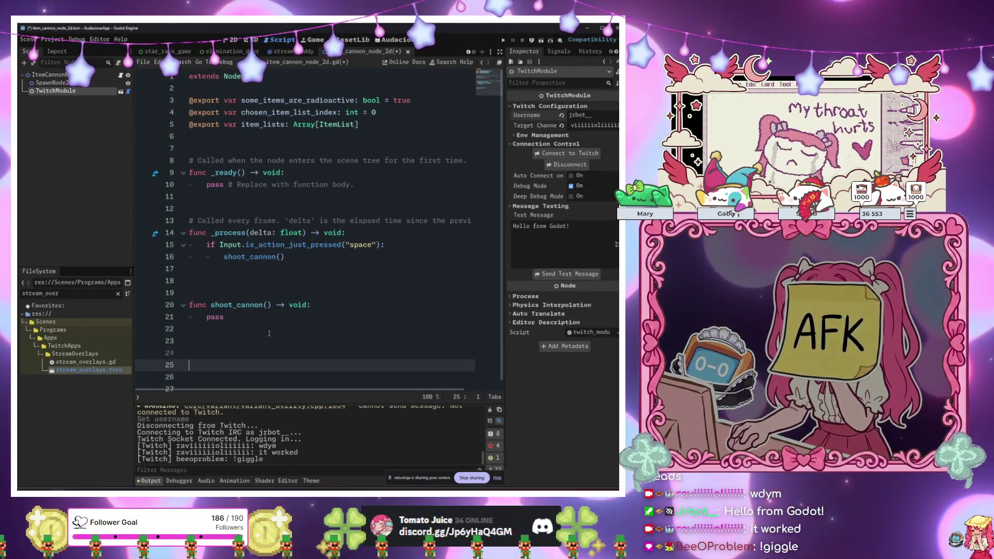
key("Up")
key("Up")
key("Up")
key("Delete")
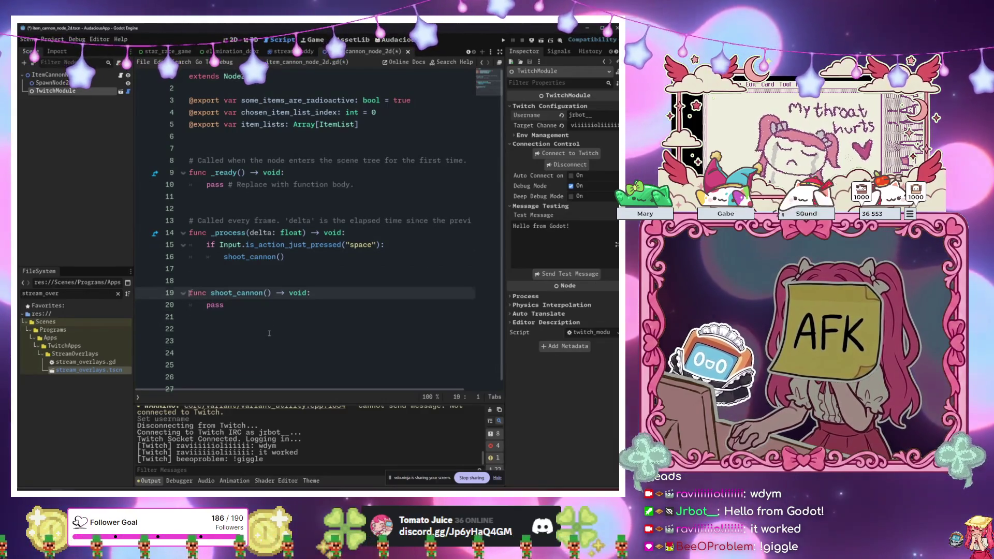
left_click(268, 333)
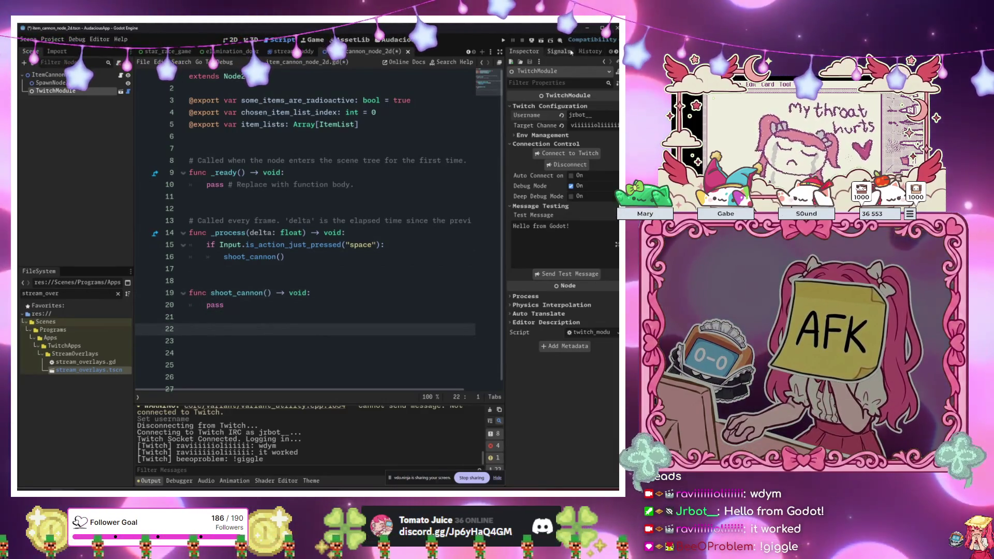
Step: Save the cannon script and connect TwitchModule's chat_message_received signal to a new handler
left_click(570, 52)
key("ctrl+s")
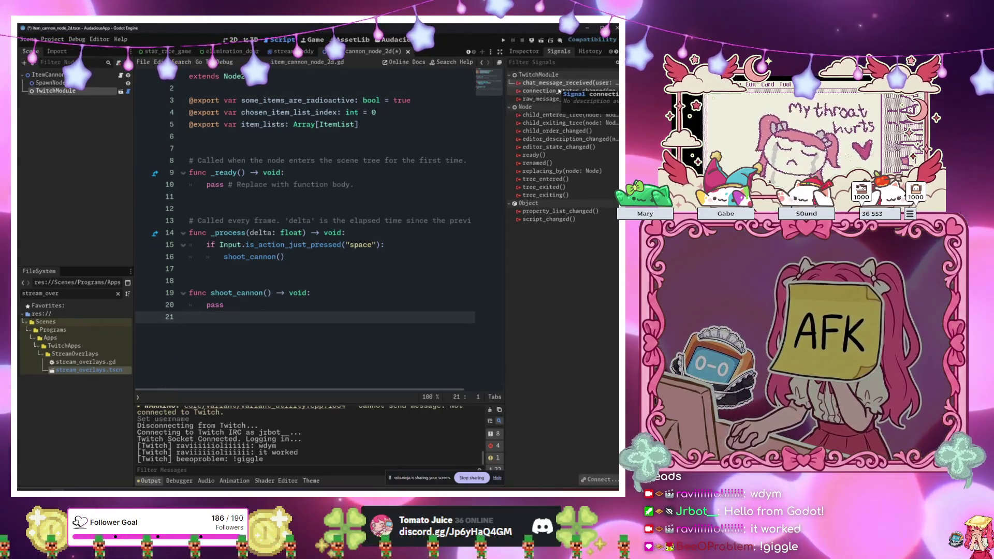
double_click(565, 82)
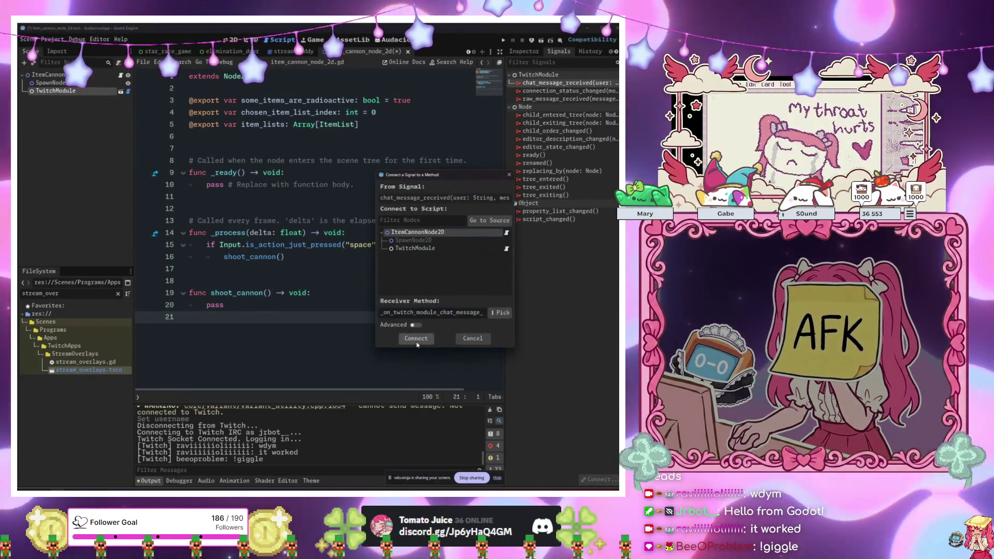
left_click(417, 342)
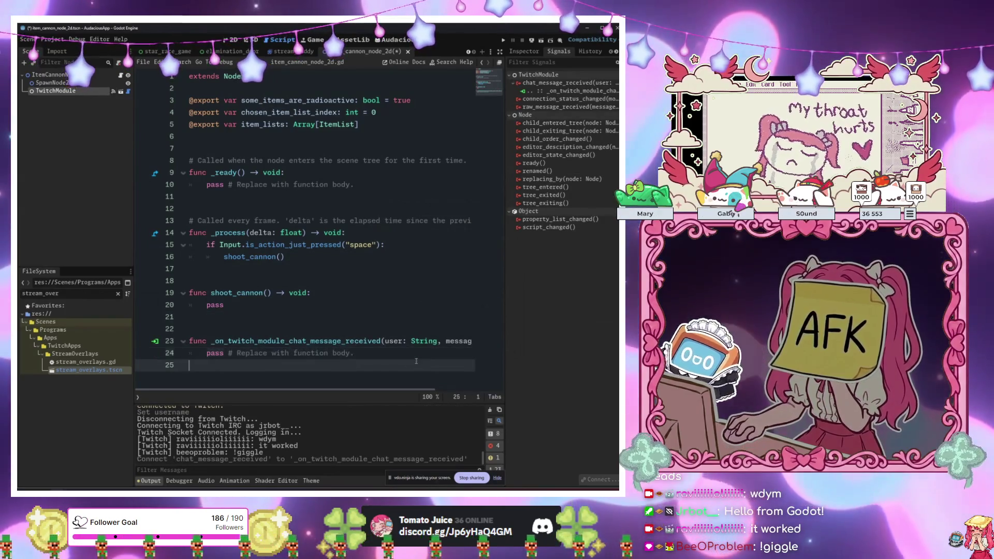
Step: Replace the handler's placeholder pass with a call to shoot_cannon()
left_click_drag(416, 360, 202, 353)
key("BackSpace")
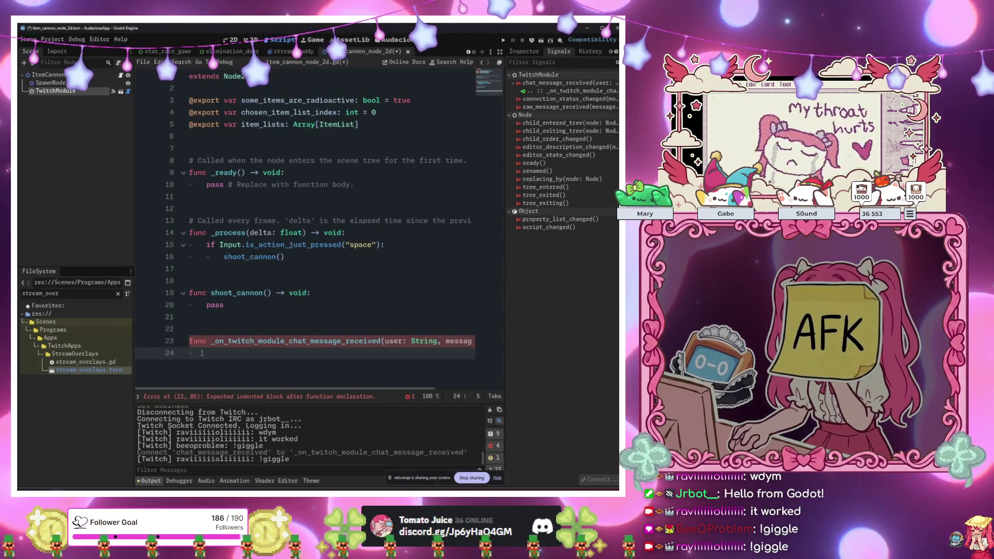
type("sho")
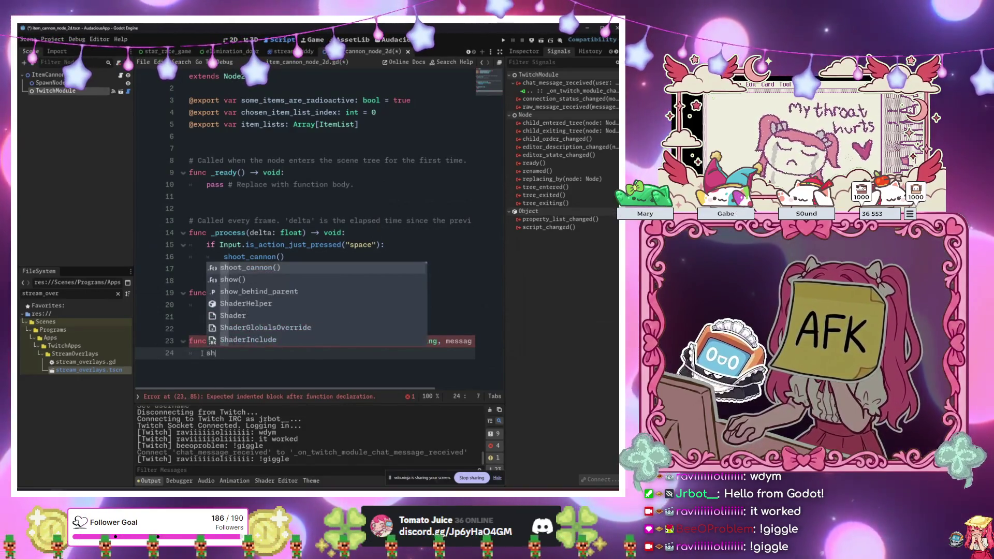
key("Return")
left_click(226, 305)
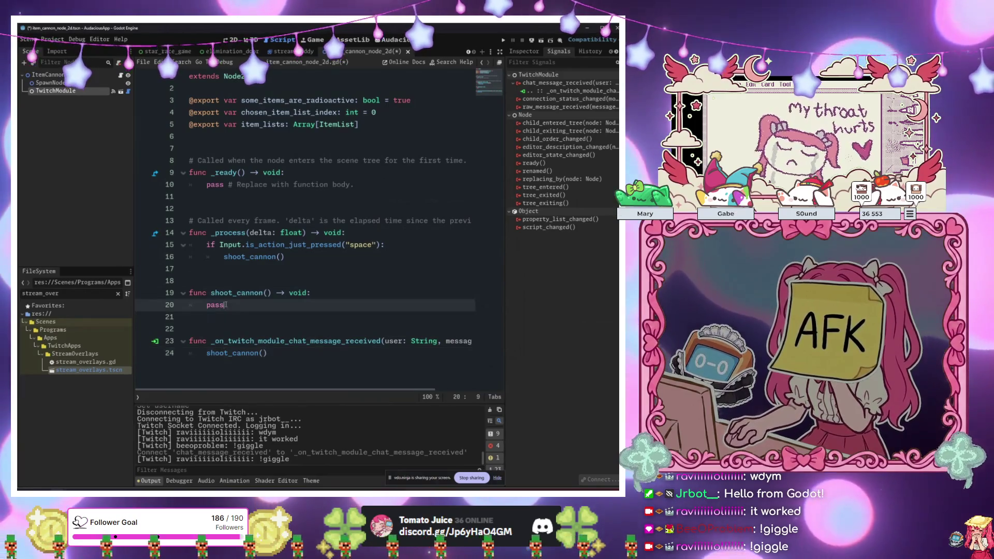
Step: Make shoot_cannon()'s body print("Cannon Has Been Fired!") in item_cannon_node_2d.gd
type("pri")
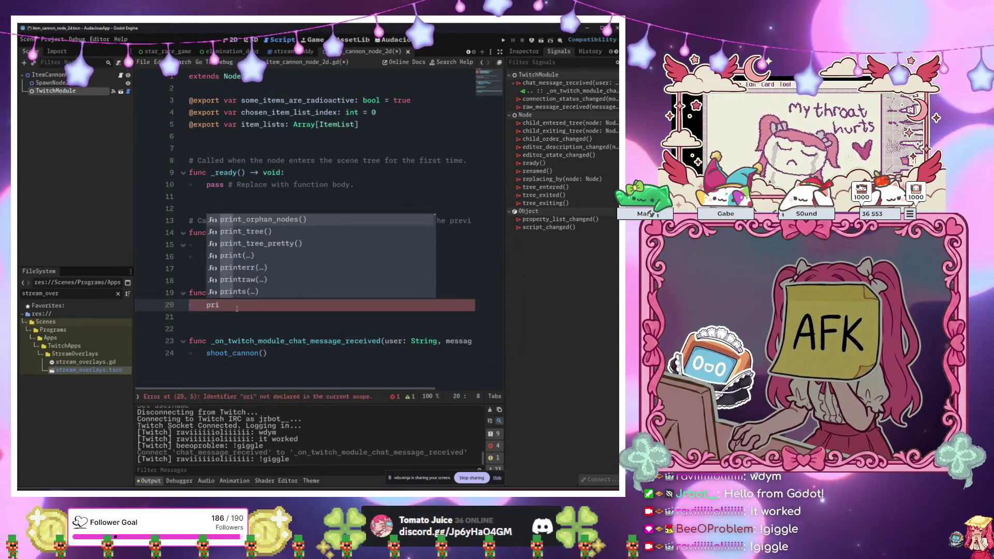
key("Return")
type("\"")
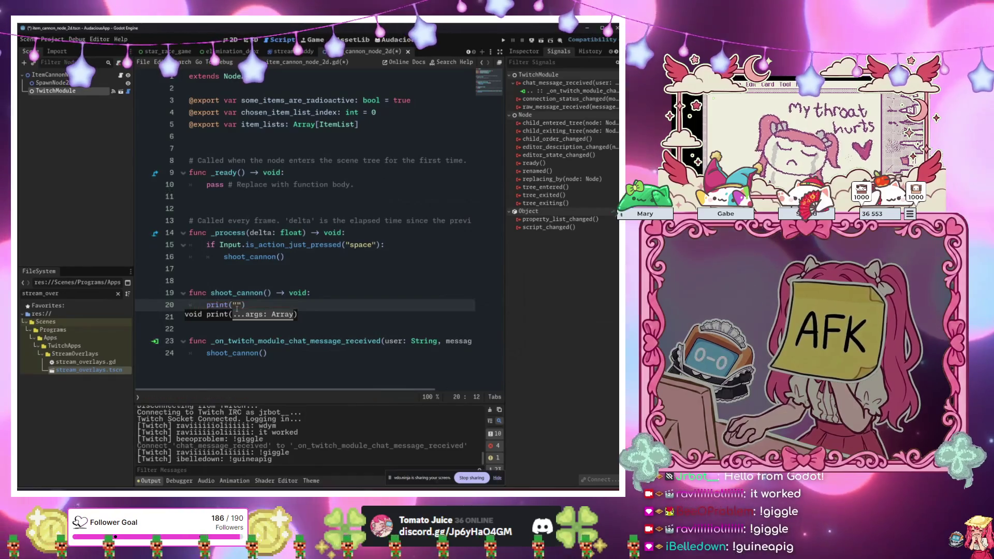
type("Cannon")
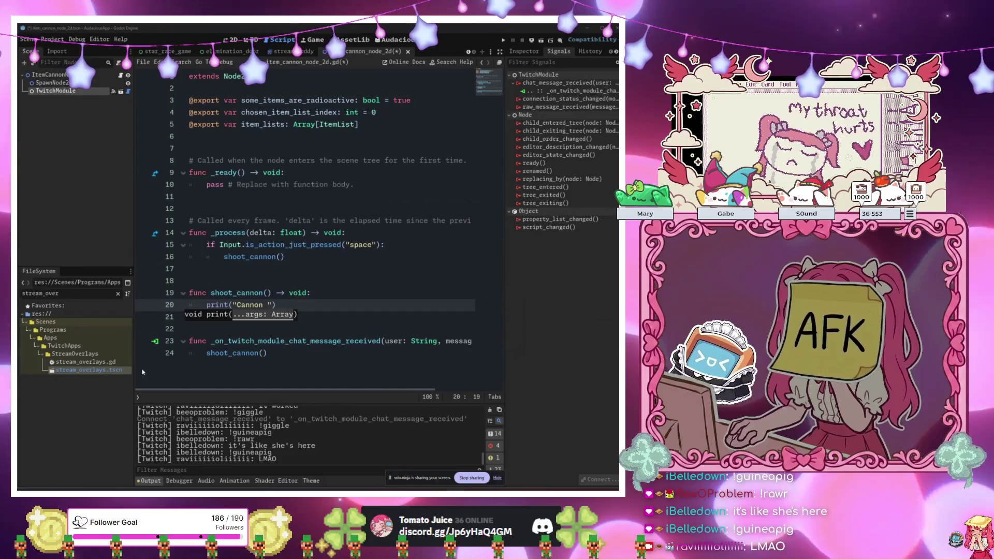
left_click(267, 353)
left_click(267, 305)
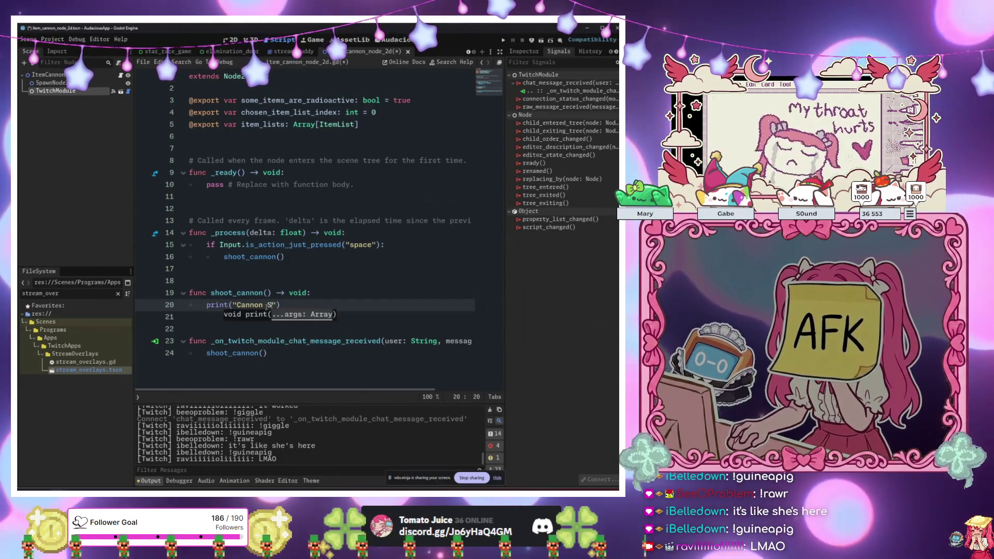
type("Ha")
type("s B")
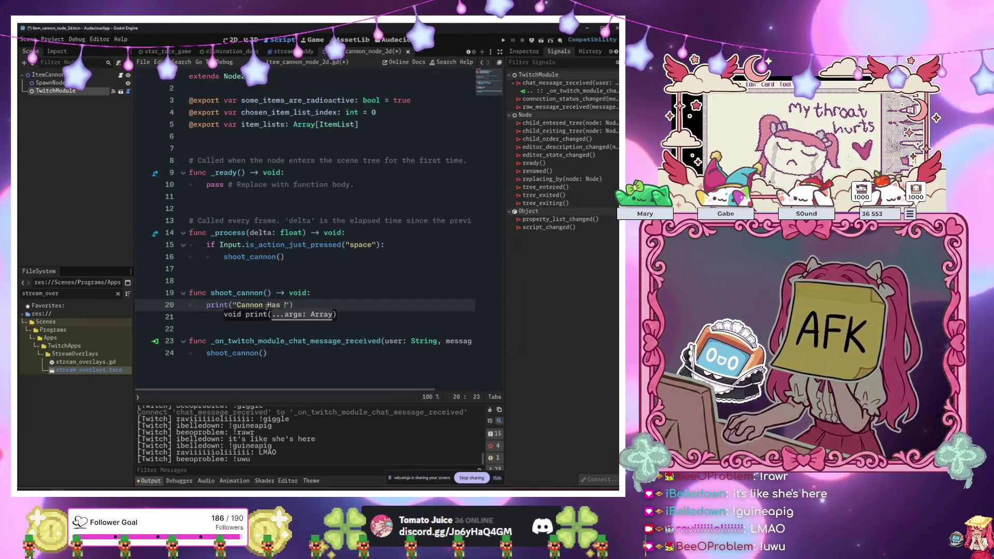
type("een Fired!")
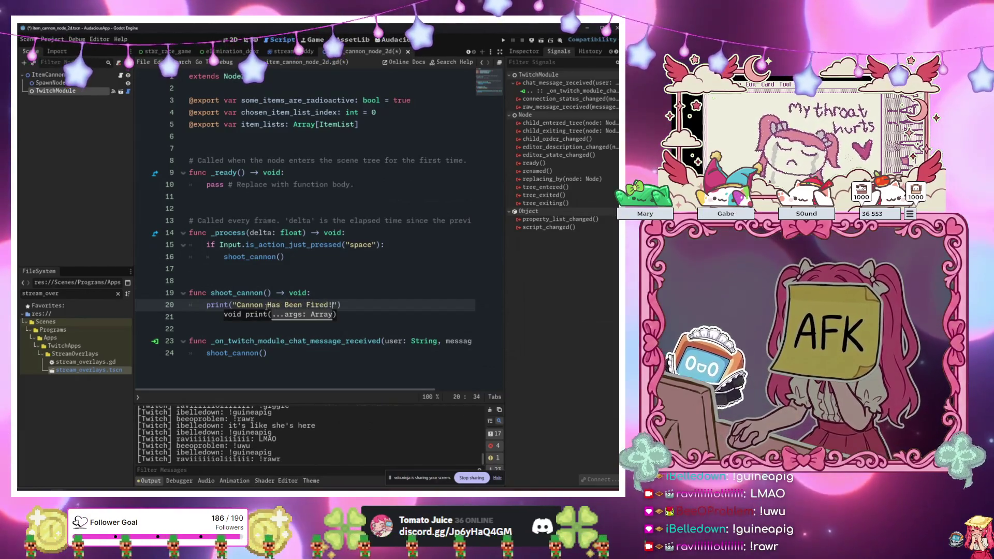
left_click(48, 75)
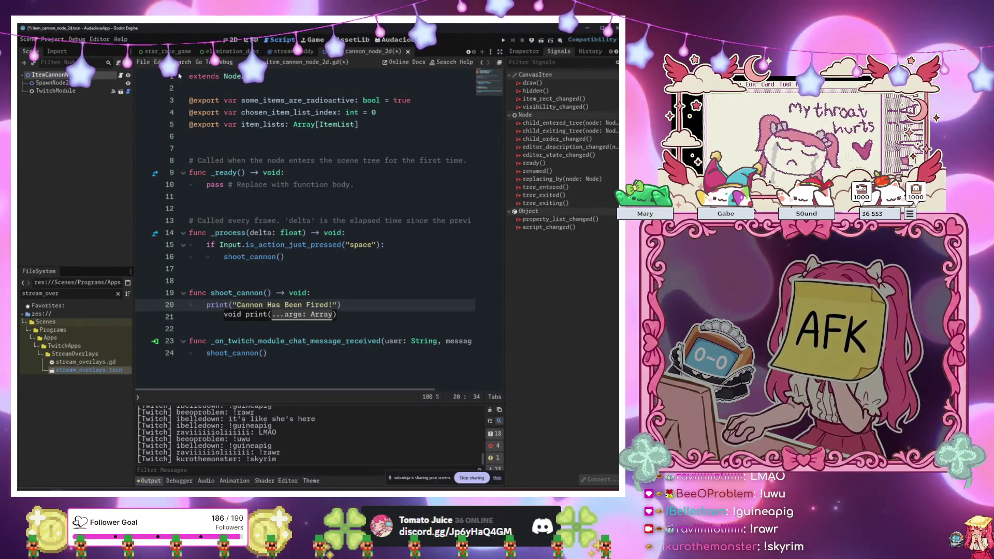
right_click(342, 51)
Step: Save and run only the cannon scene, moving its game window aside
left_click(373, 93)
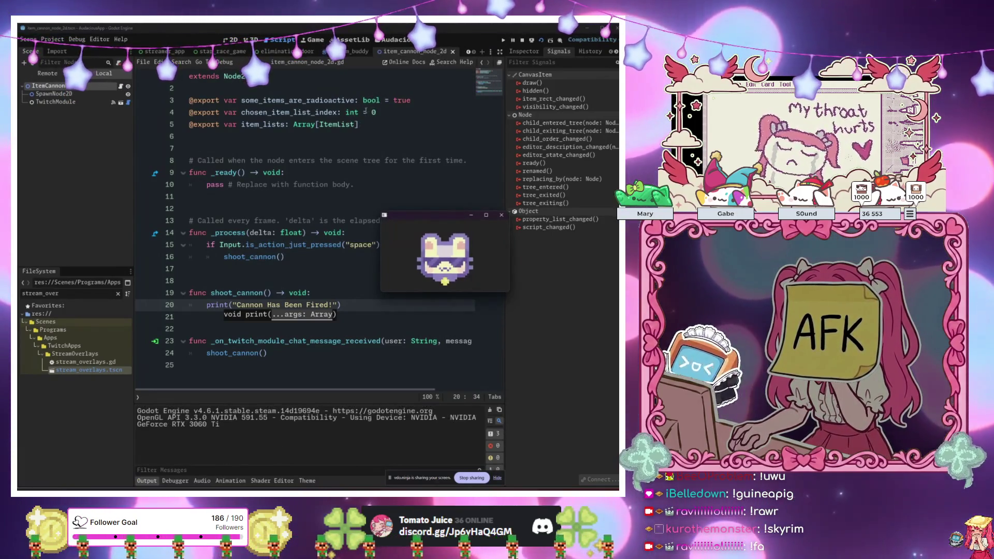
left_click_drag(446, 220, 290, 175)
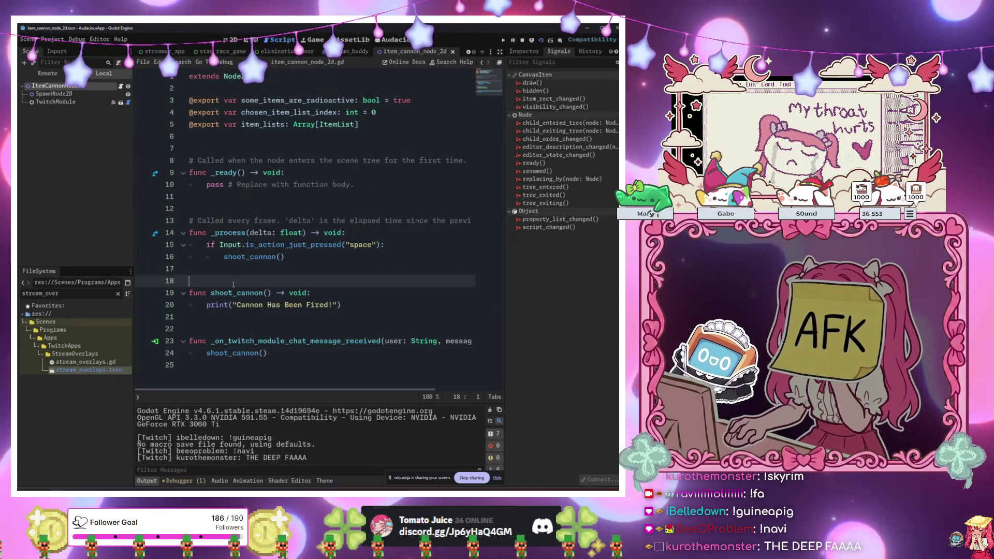
left_click(350, 298)
left_click(350, 303)
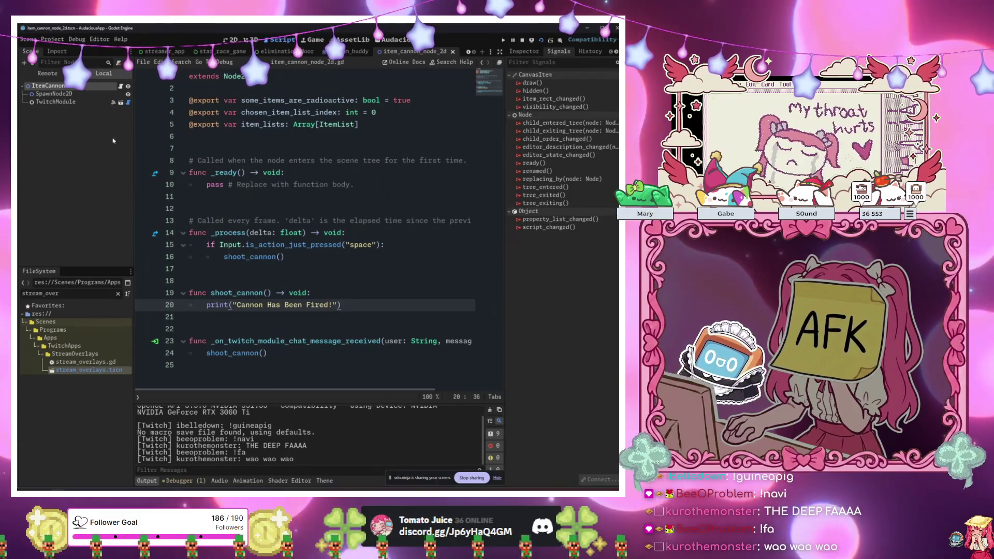
Step: Turn on Auto Connect for the TwitchModule node in the Inspector
left_click(81, 103)
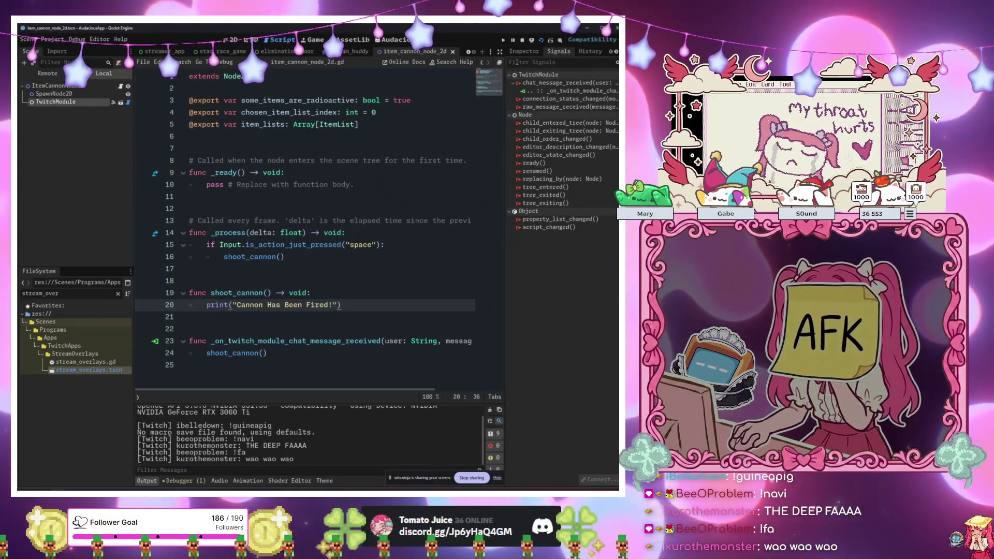
left_click(526, 51)
left_click(571, 175)
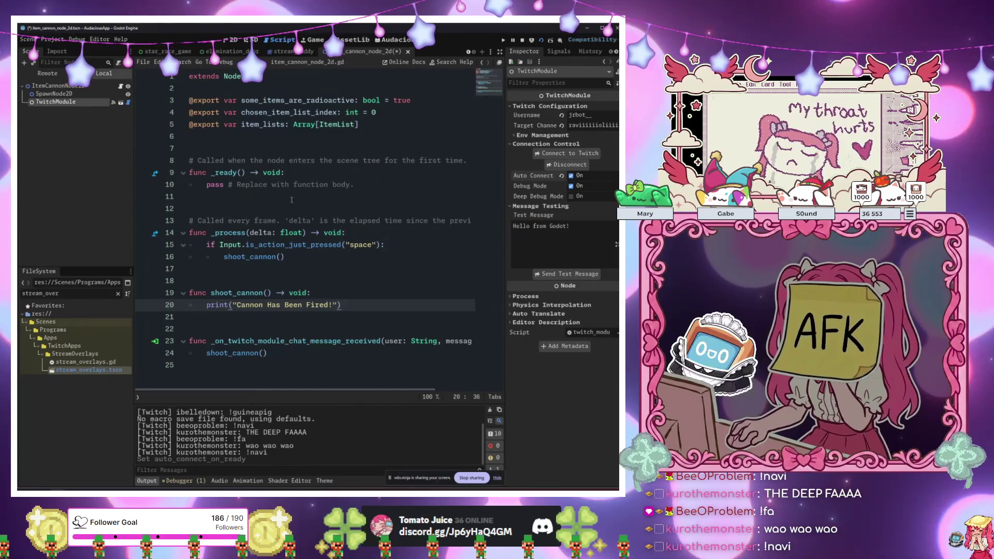
left_click(248, 208)
Step: Test the scene with F6 until the cannon fires, then stop it with F8
key("F6")
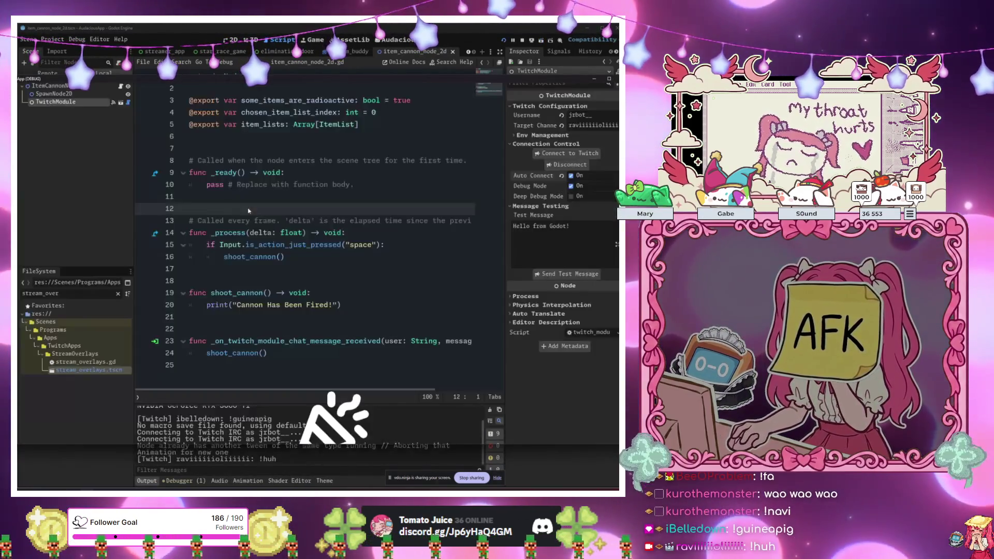
key("alt+Tab")
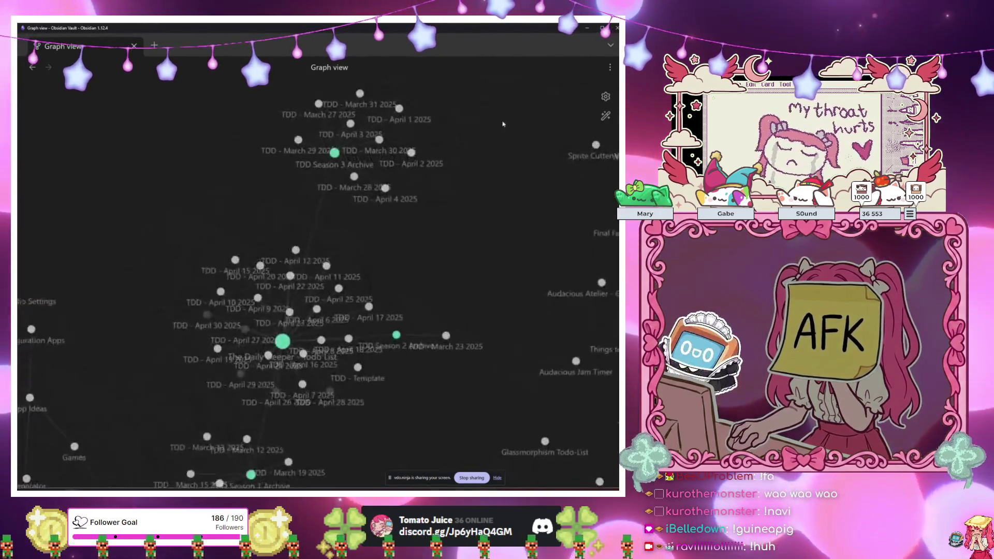
key("alt+Tab")
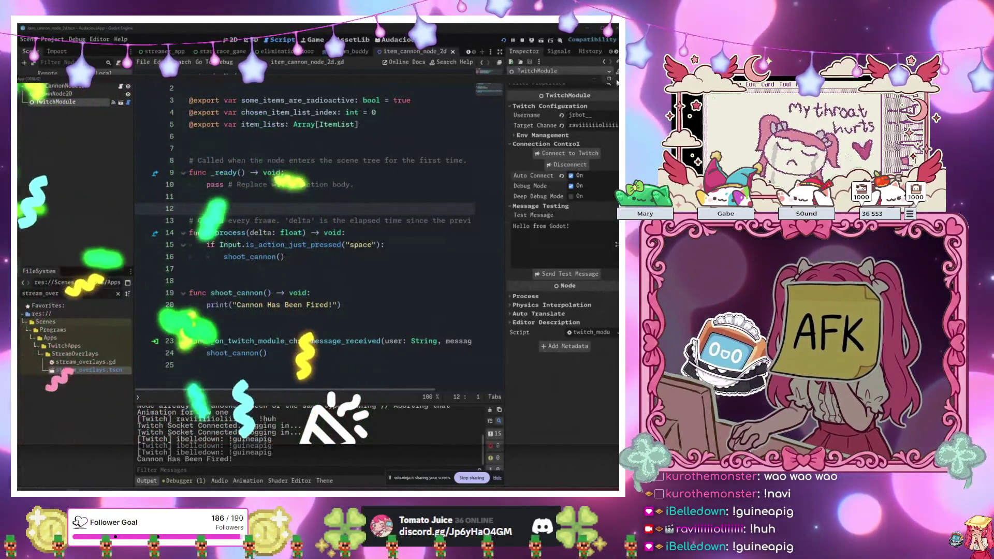
key("F8")
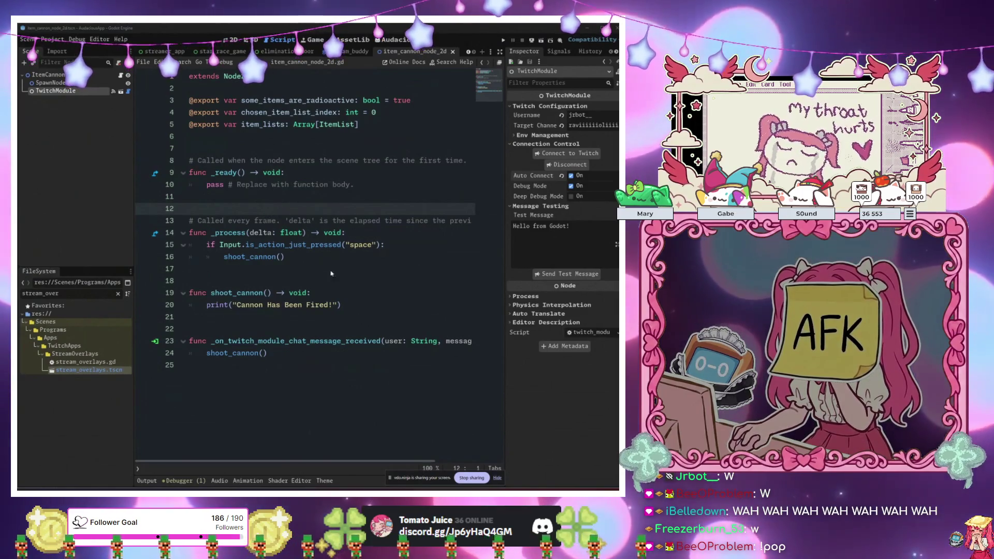
key("Up")
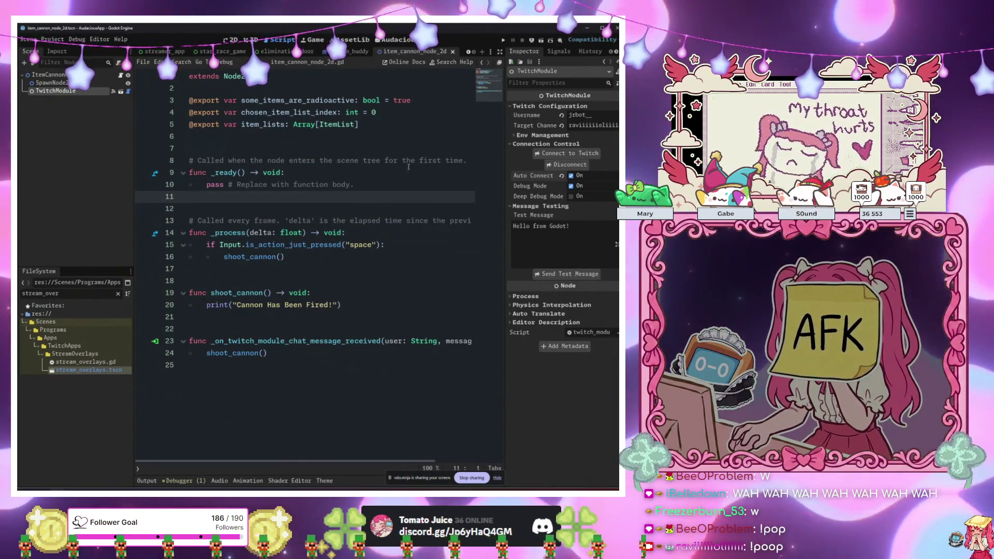
key("Down")
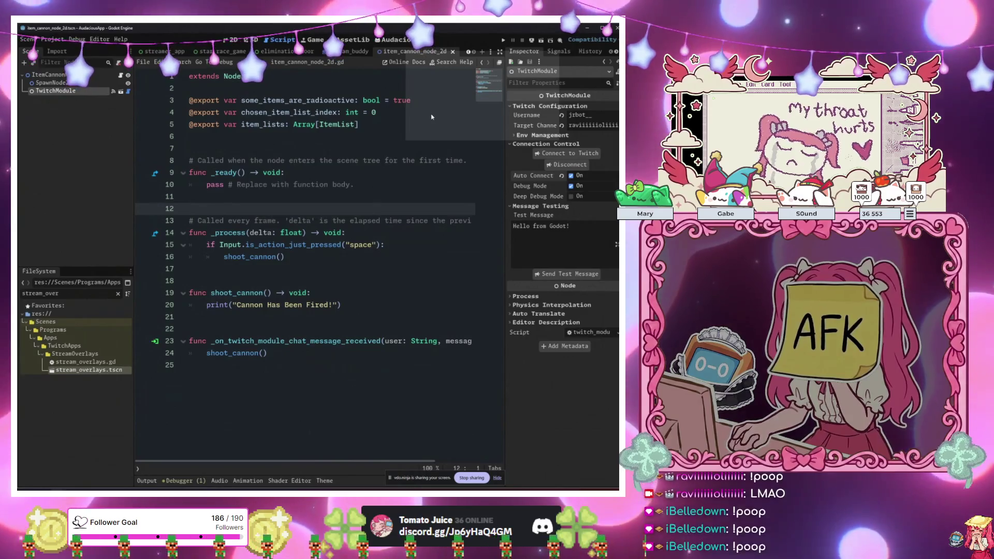
right_click(402, 52)
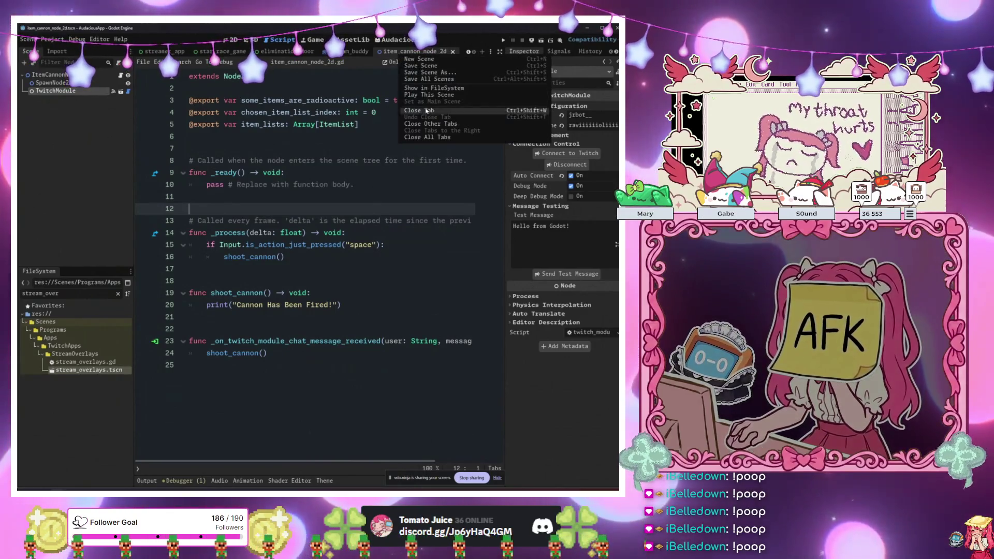
Step: Run the cannon scene alone to watch chat fire it, then disconnect TwitchModule from Twitch
left_click(428, 96)
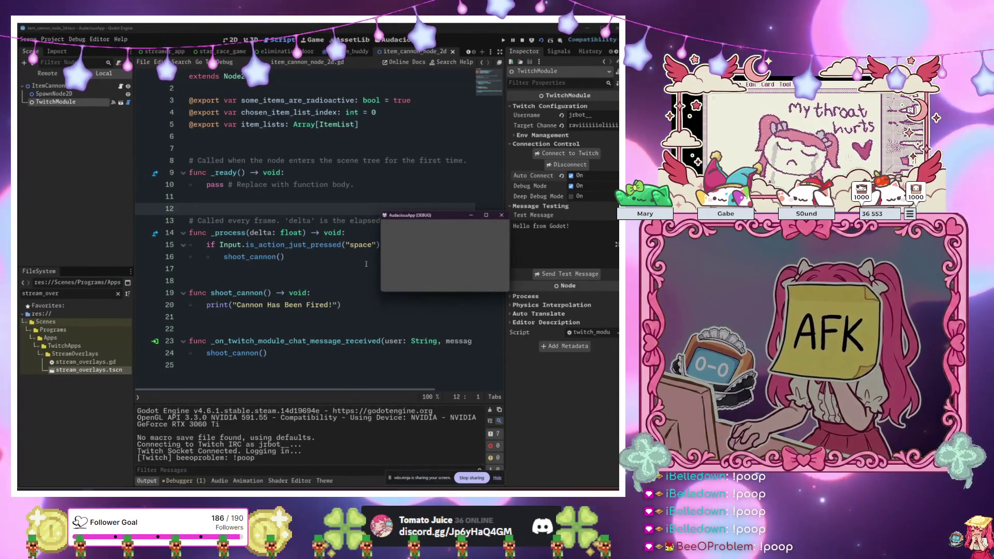
left_click_drag(399, 217, 309, 185)
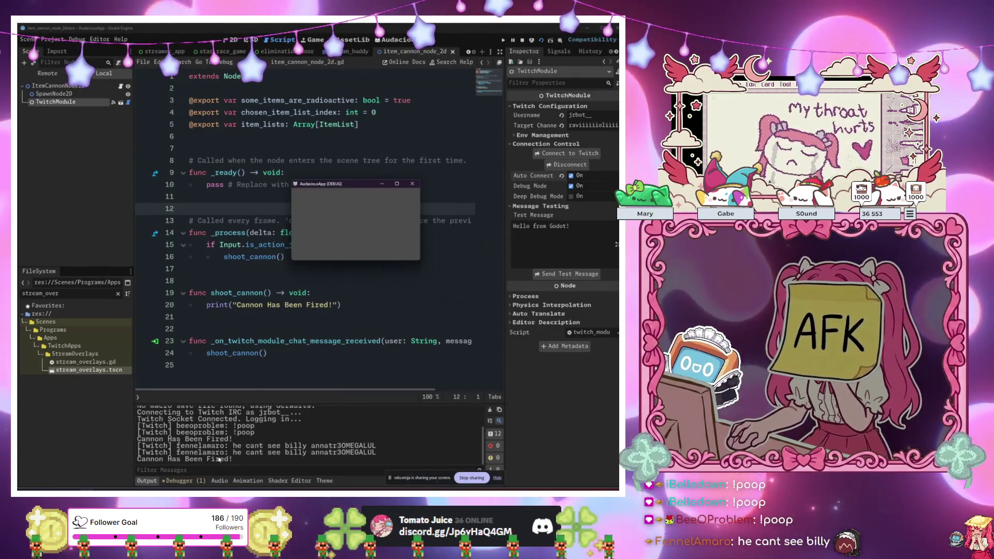
left_click(246, 454)
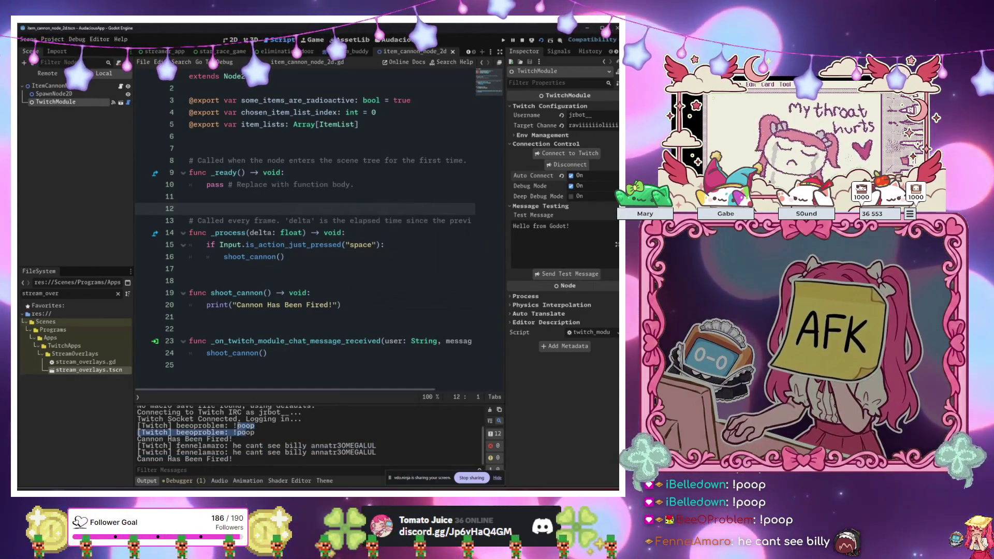
left_click(563, 163)
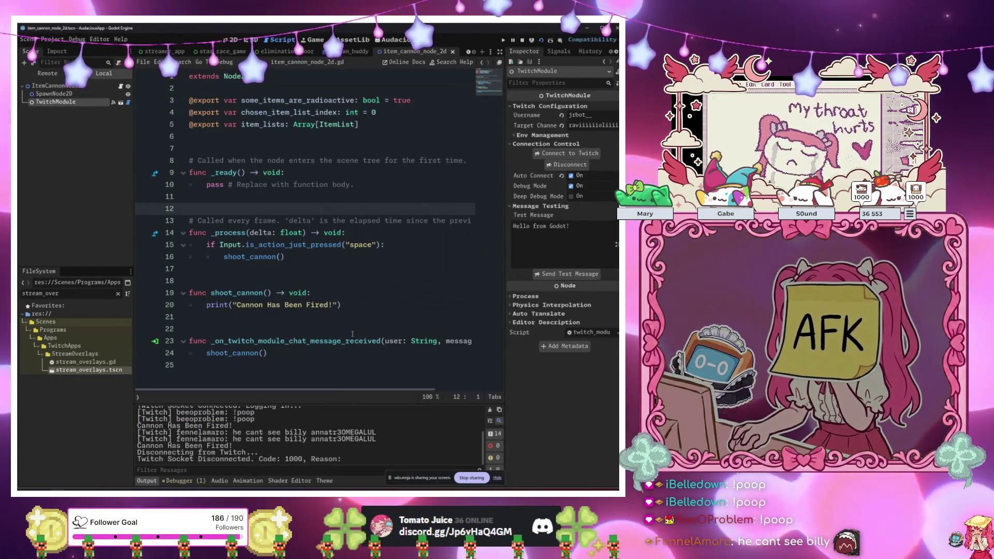
Step: Look over the cannon script from line 8 to line 22
left_click(352, 334)
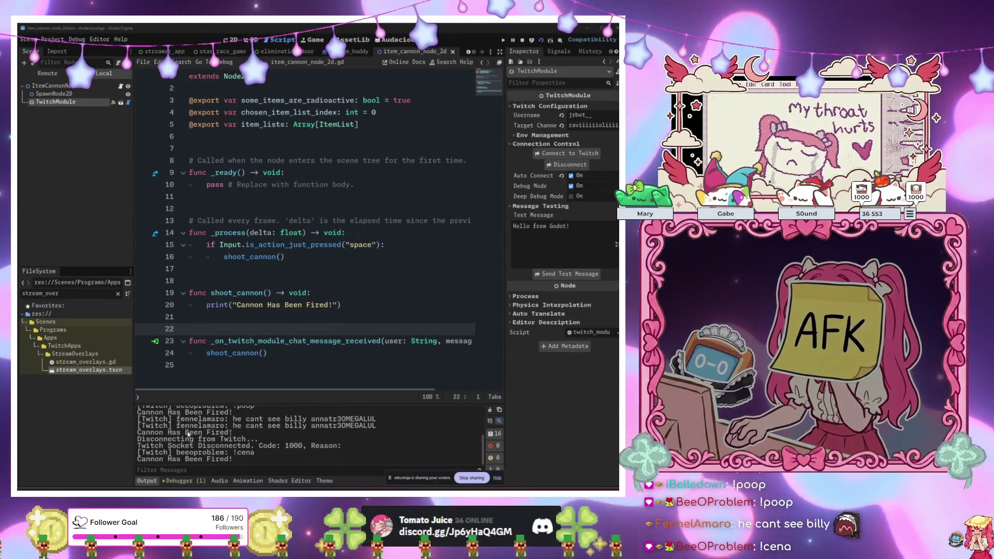
left_click(276, 278)
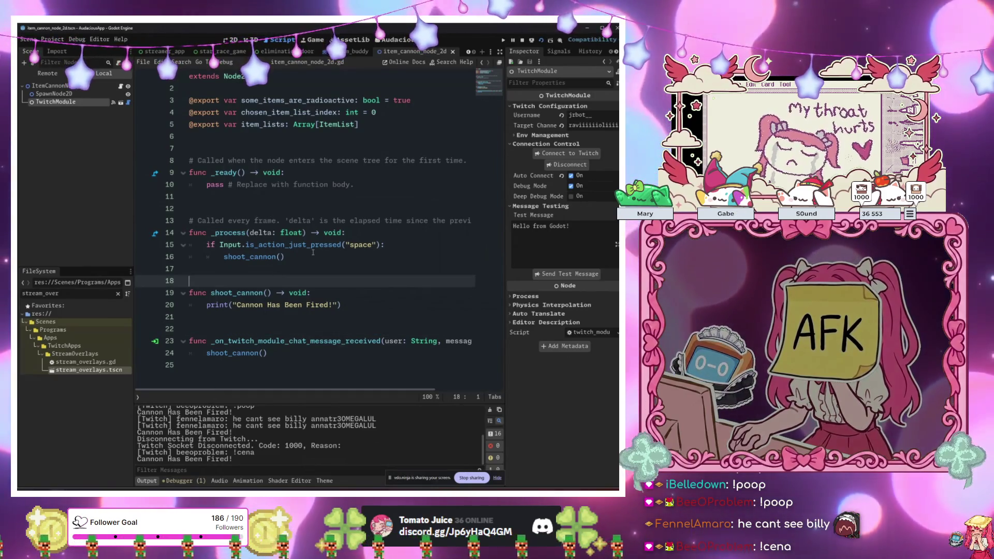
left_click(285, 256)
left_click(288, 245)
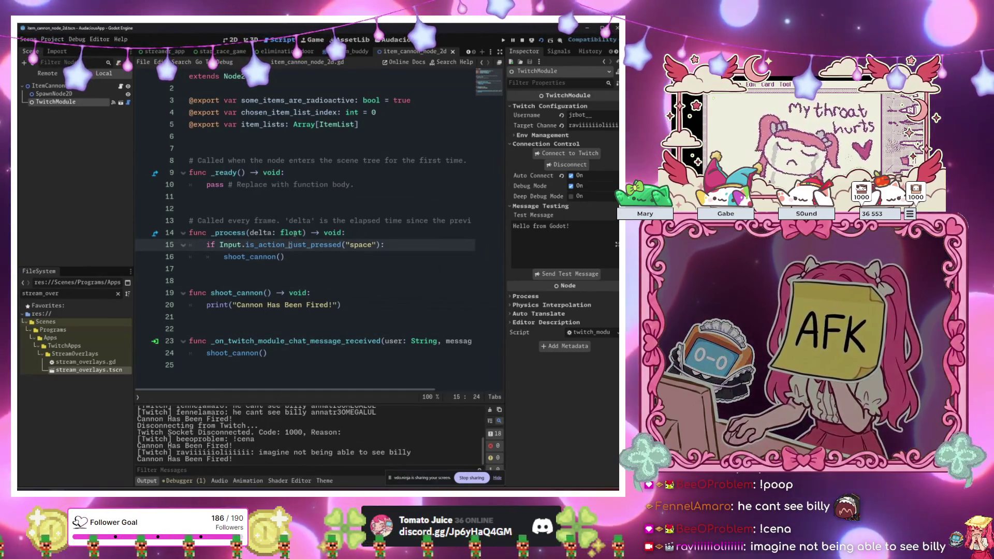
left_click(293, 233)
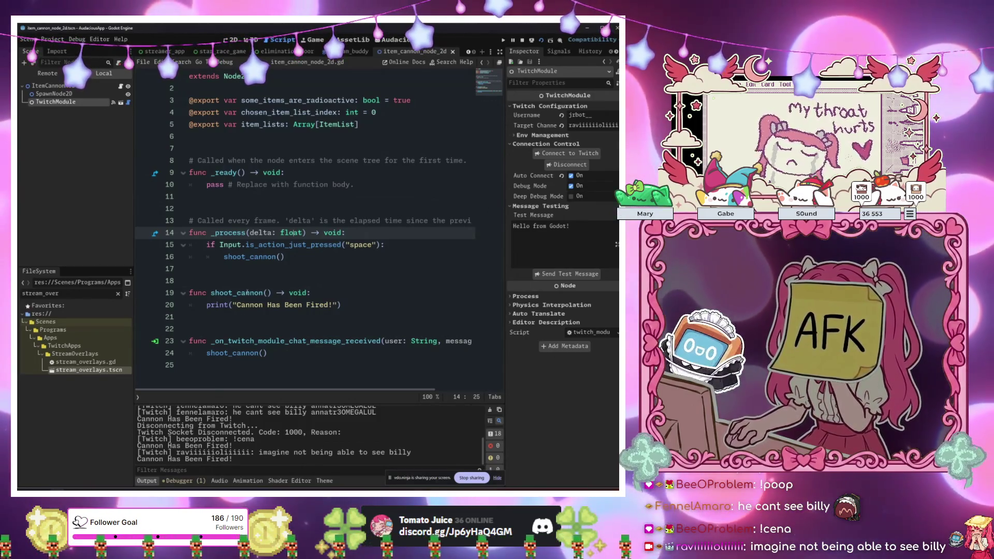
left_click(287, 252)
left_click(327, 184)
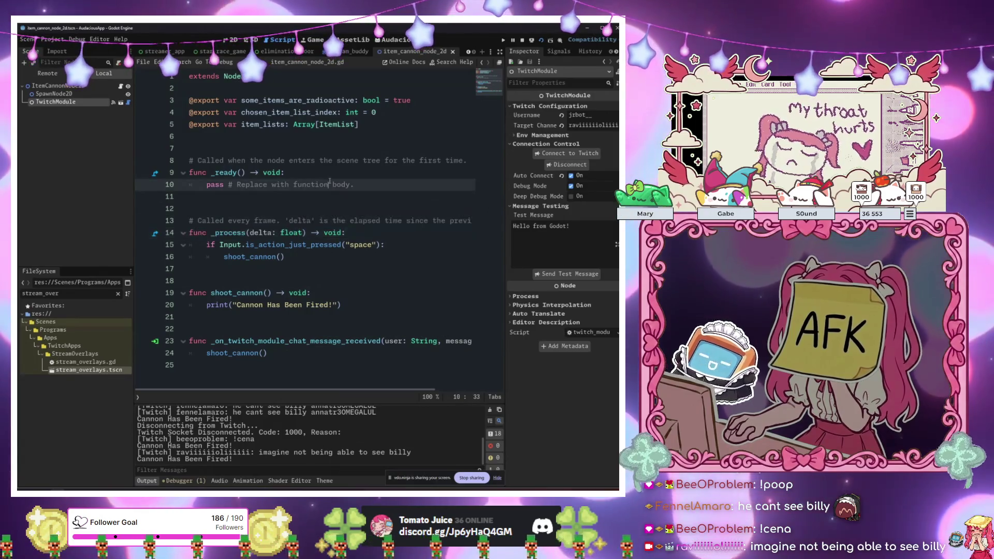
double_click(365, 221)
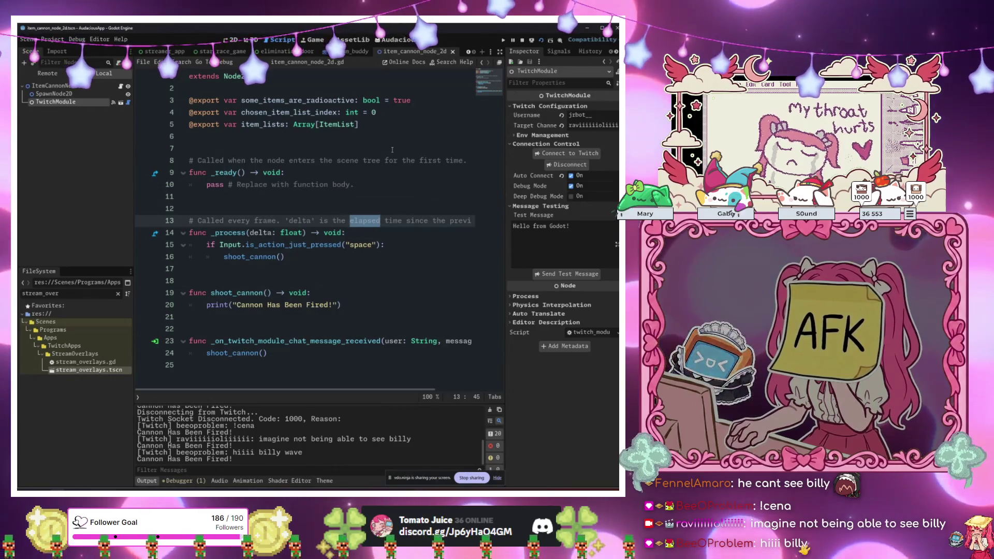
left_click(377, 161)
left_click(345, 308)
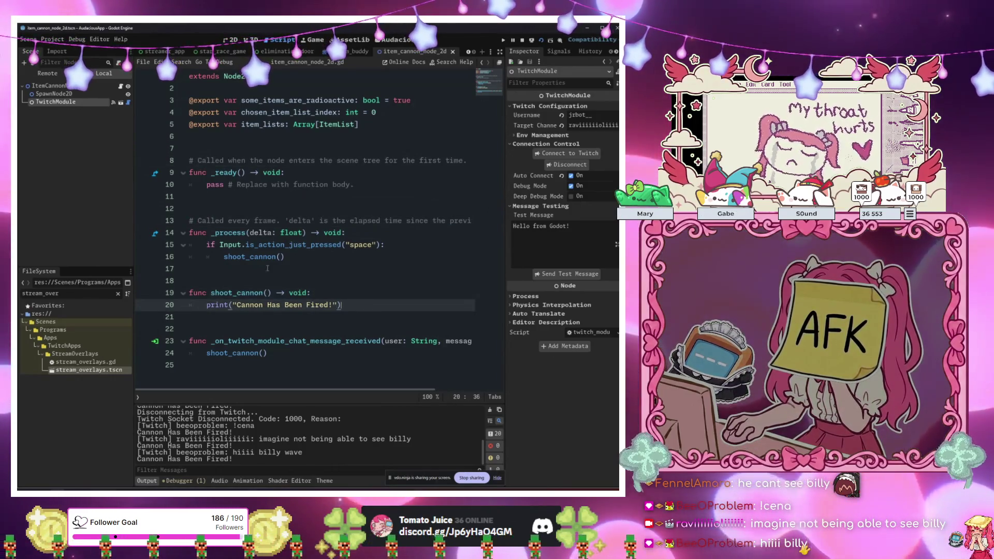
left_click(413, 51)
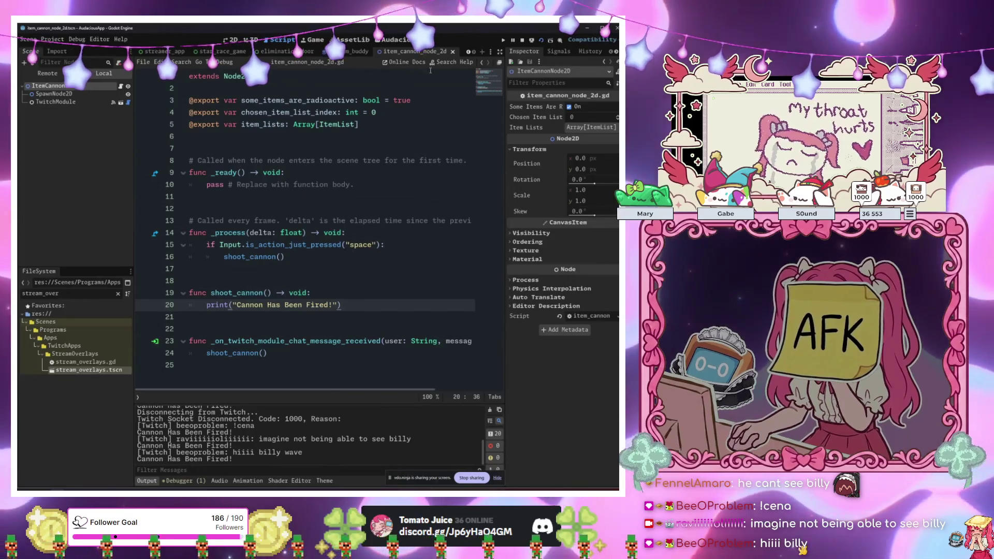
Step: Open a new scene, then undo the Node2D root that was tried first
left_click(482, 51)
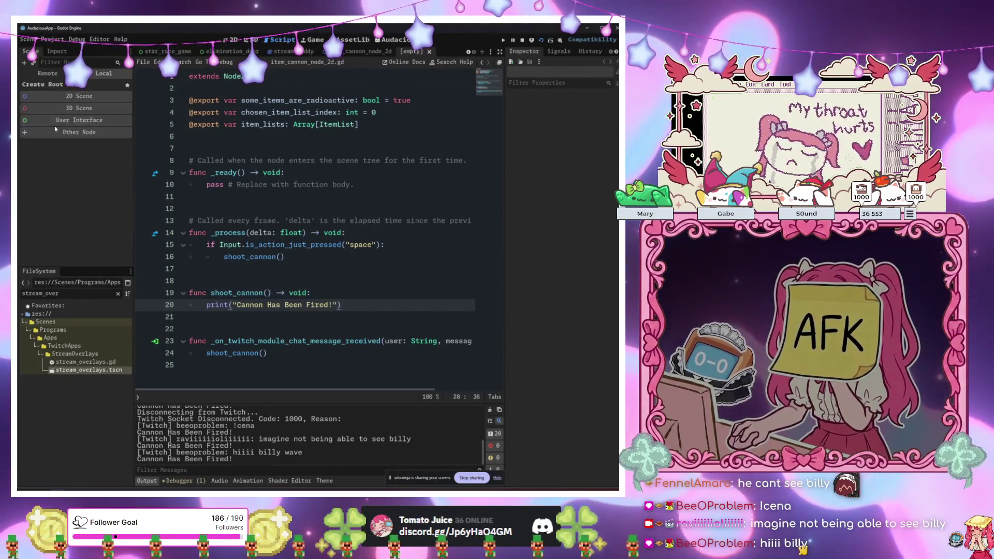
left_click(47, 95)
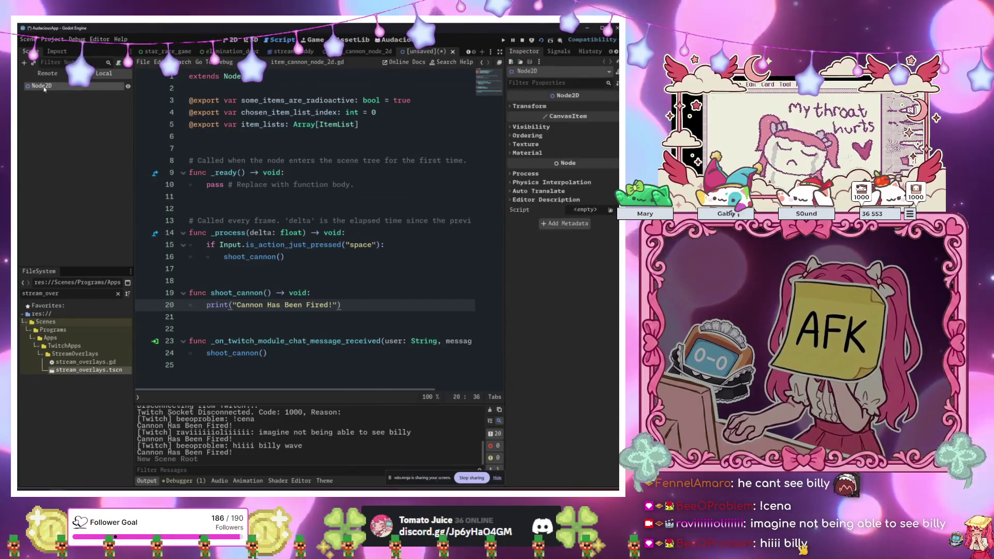
double_click(47, 88)
key("ctrl+z")
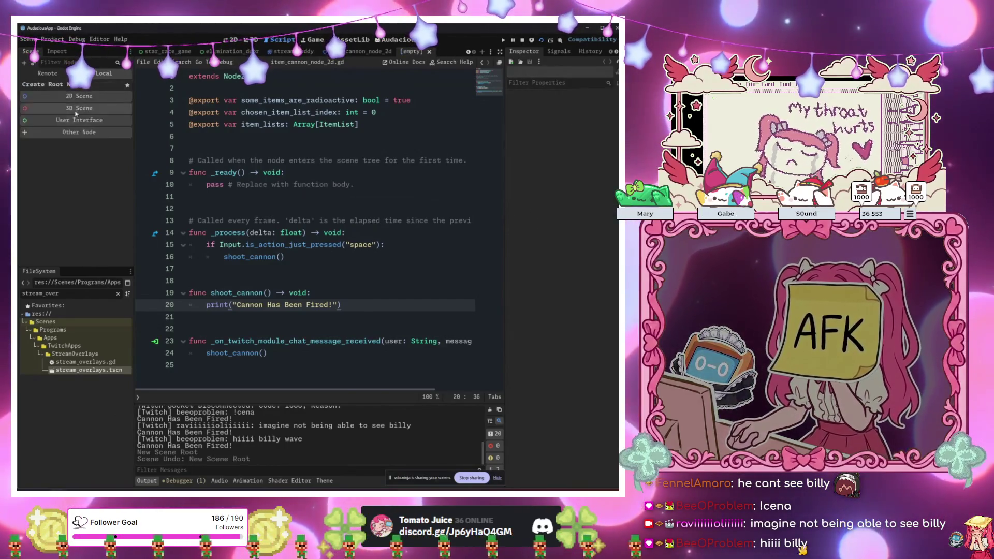
left_click(77, 98)
key("ctrl+z")
Step: Create a RigidBody2D root named ItemCannonItemRigidBody2D and search child node types for 'coll'
left_click(78, 134)
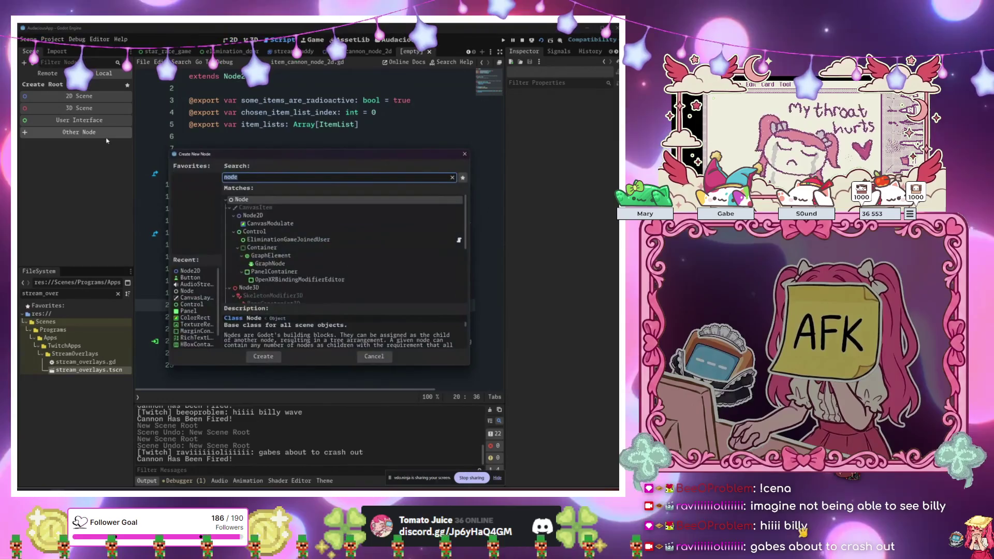
type("rigidbody")
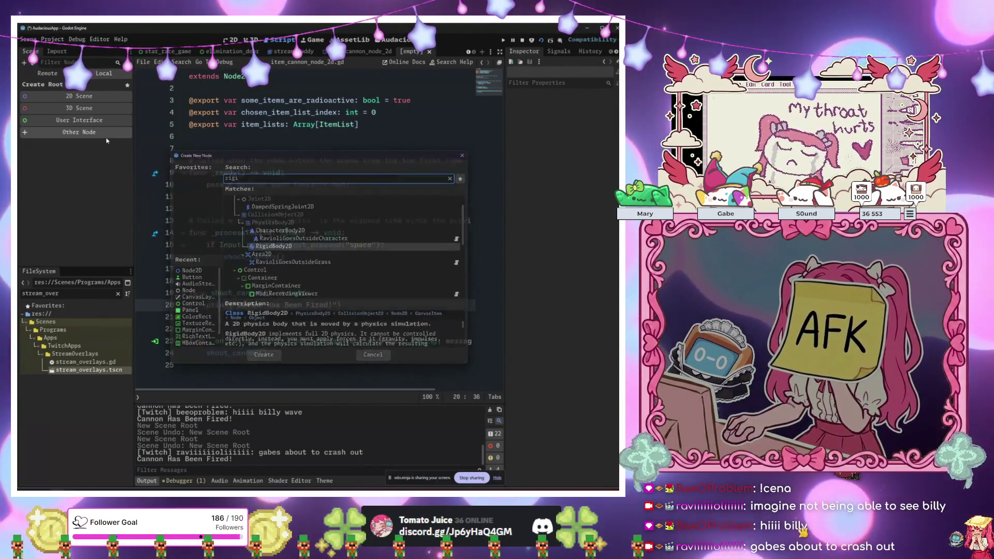
key("Return")
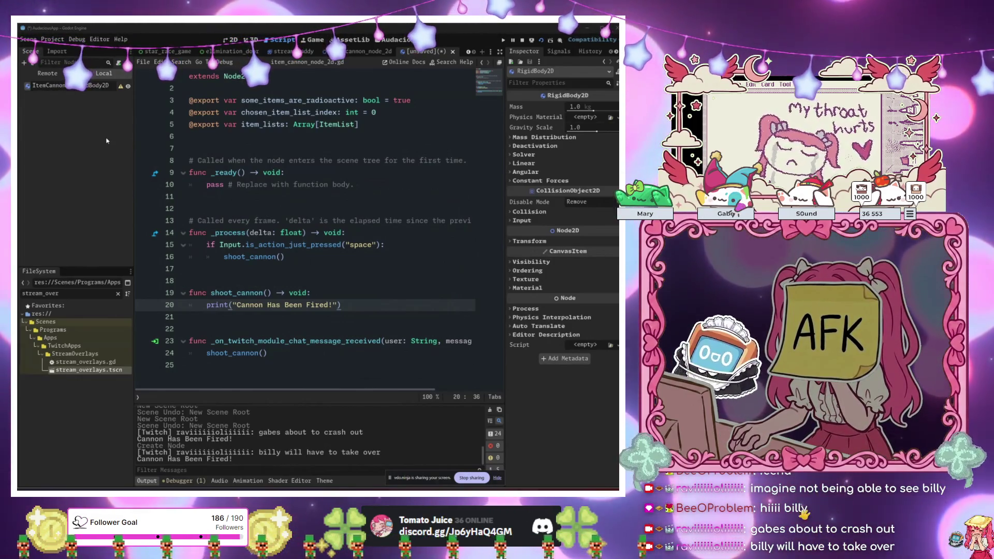
key("Return")
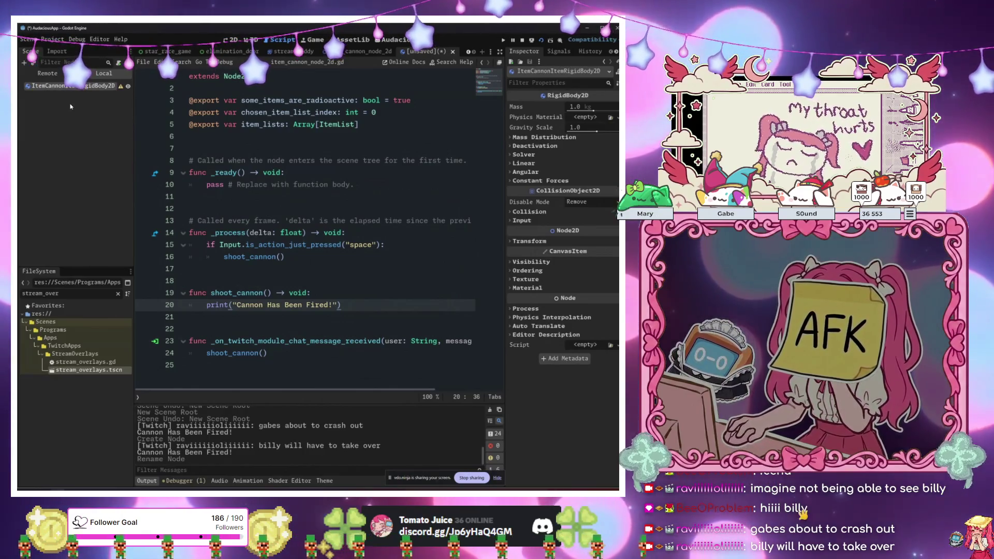
key("ctrl+a")
type("coll")
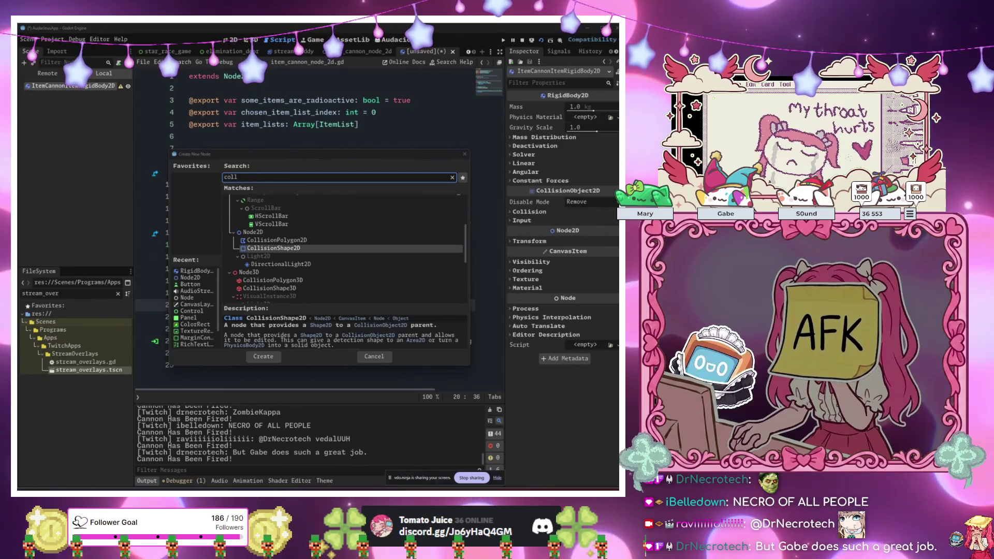
Step: Browse the node type descriptions, clear the search, and cancel without adding a child node
left_click_drag(332, 154, 338, 131)
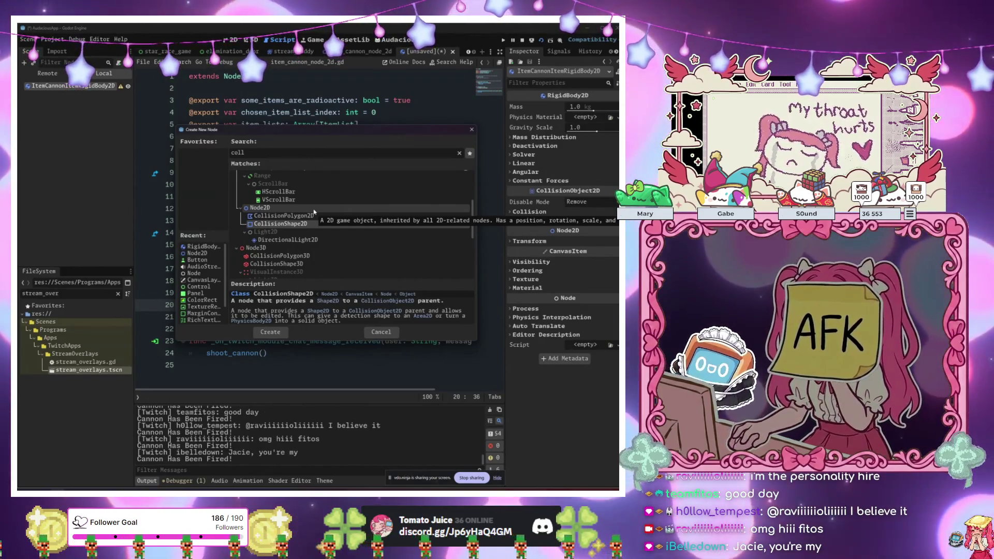
left_click(310, 208)
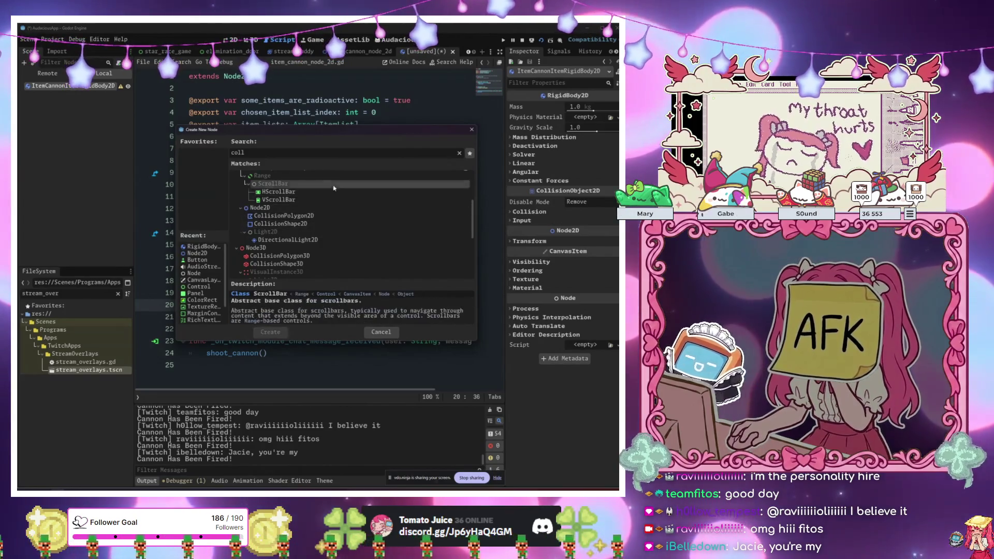
left_click(310, 200)
scroll(320, 218, "up", 5)
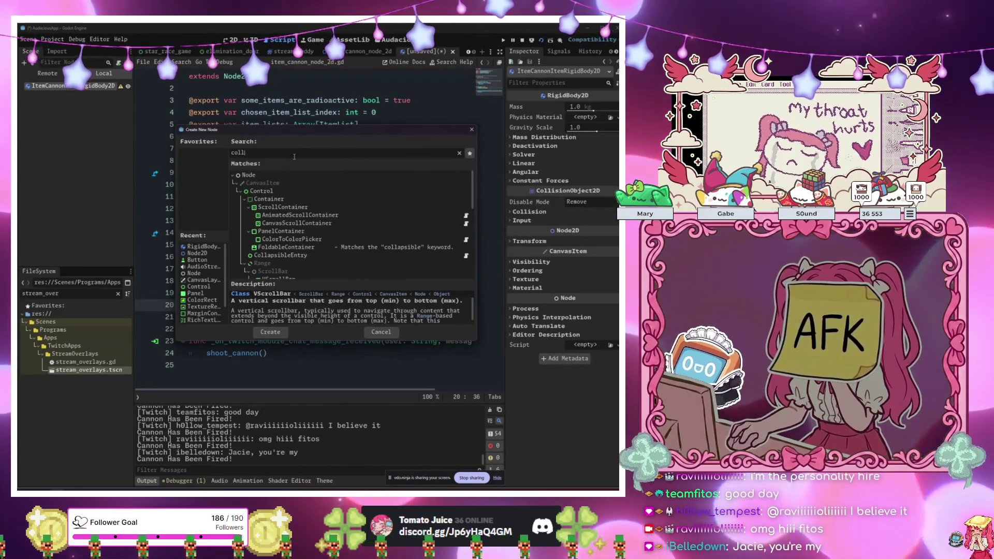
key("BackSpace")
key("BackSpace")
key("BackSpace")
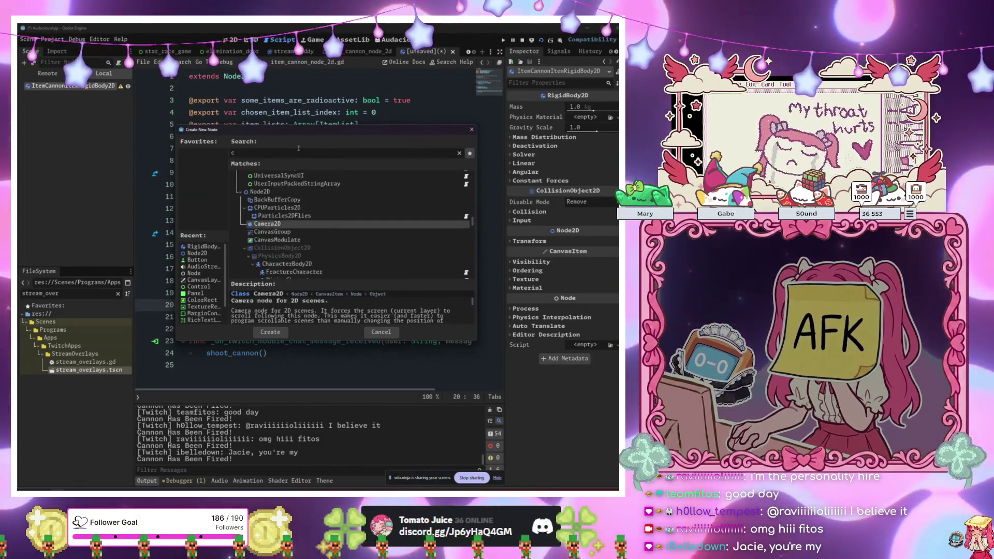
key("BackSpace")
key("Escape")
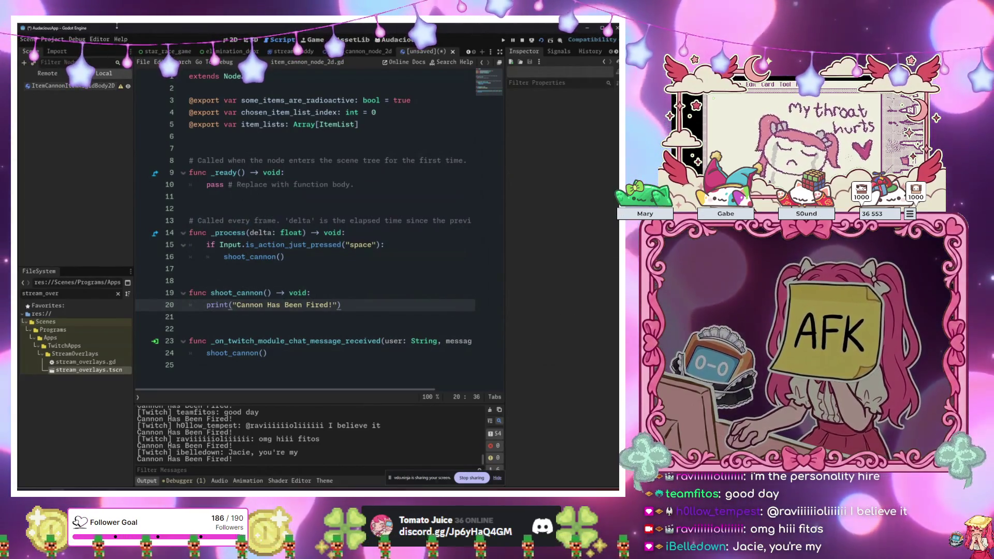
left_click(77, 88)
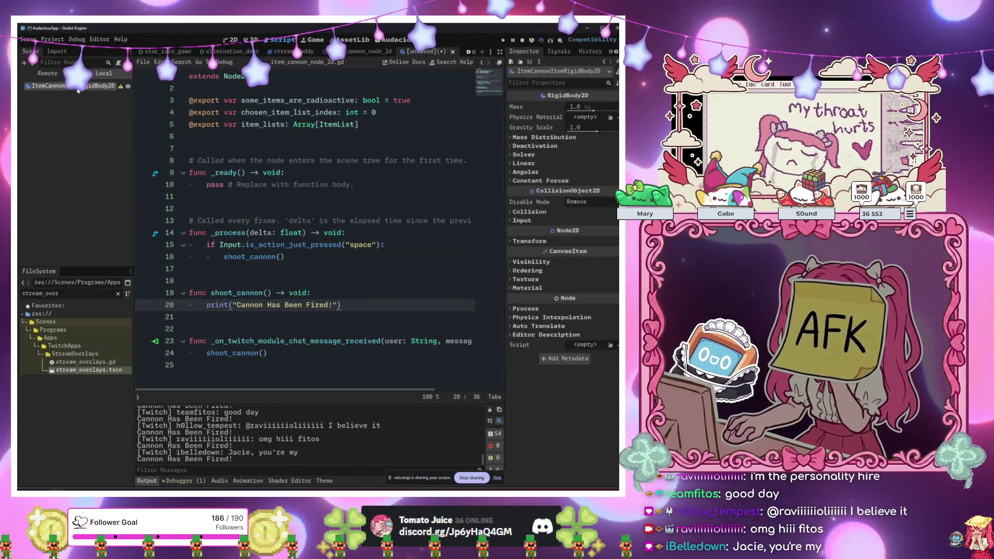
Step: Reselect ItemCannonItemRigidBody2D and deselect stream_overlays.tscn in the FileSystem dock
left_click(80, 96)
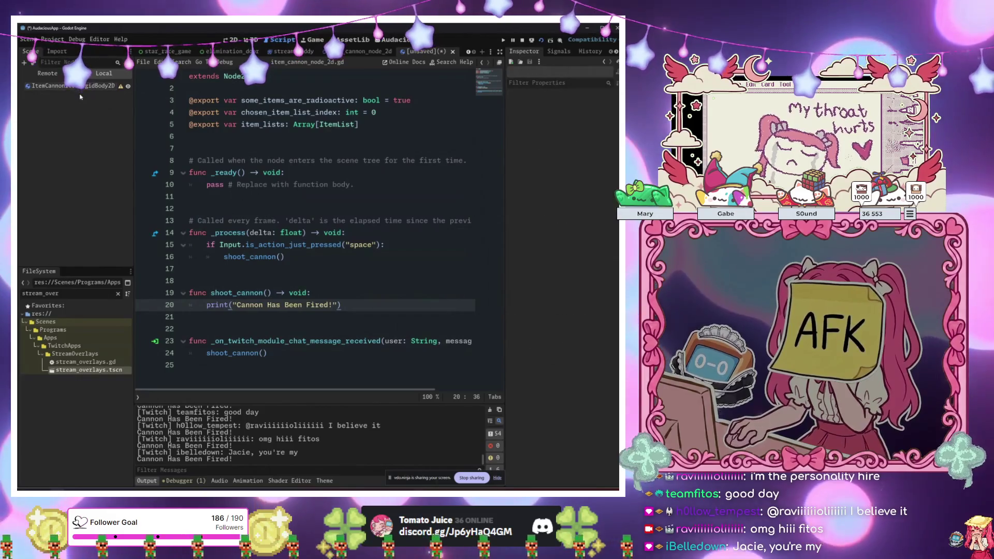
left_click(83, 88)
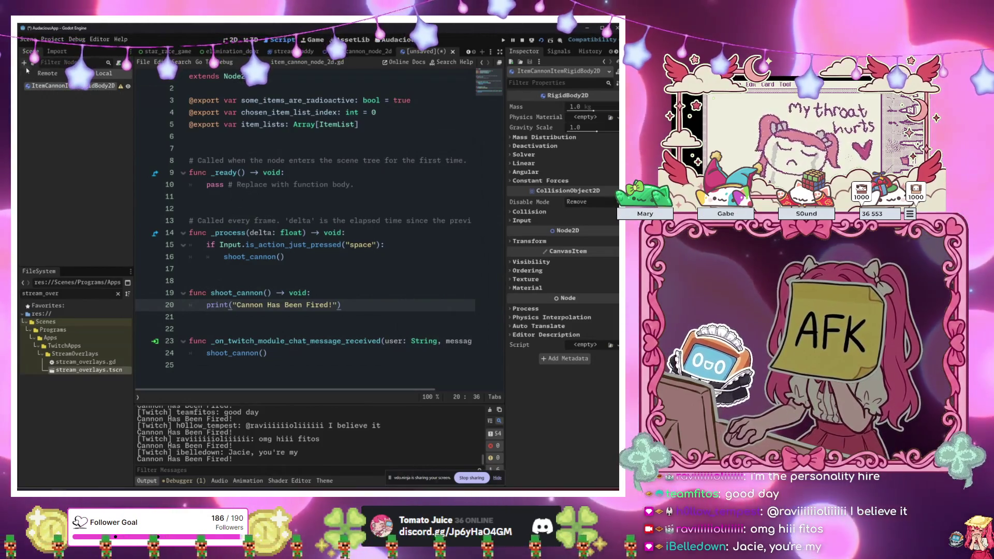
mouse_move(218, 118)
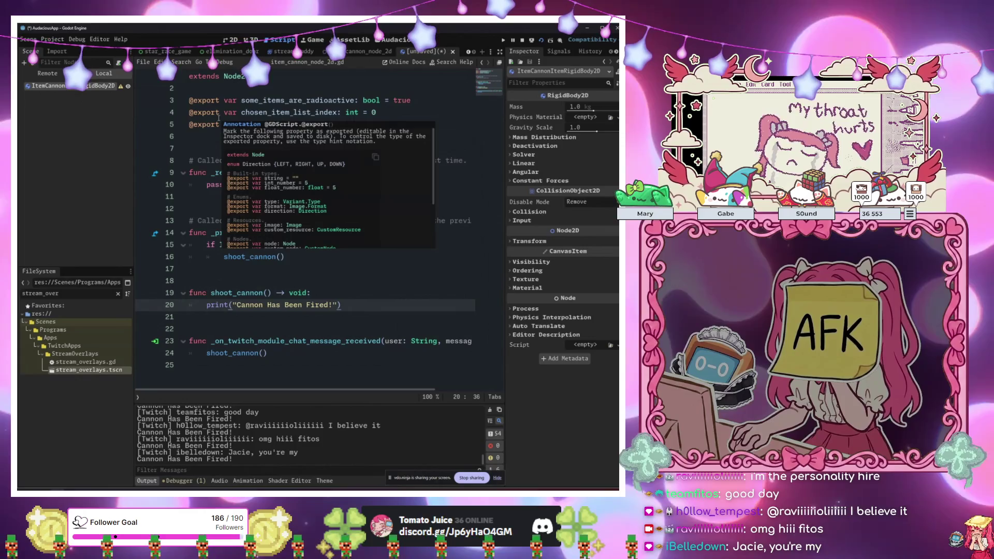
left_click(82, 454)
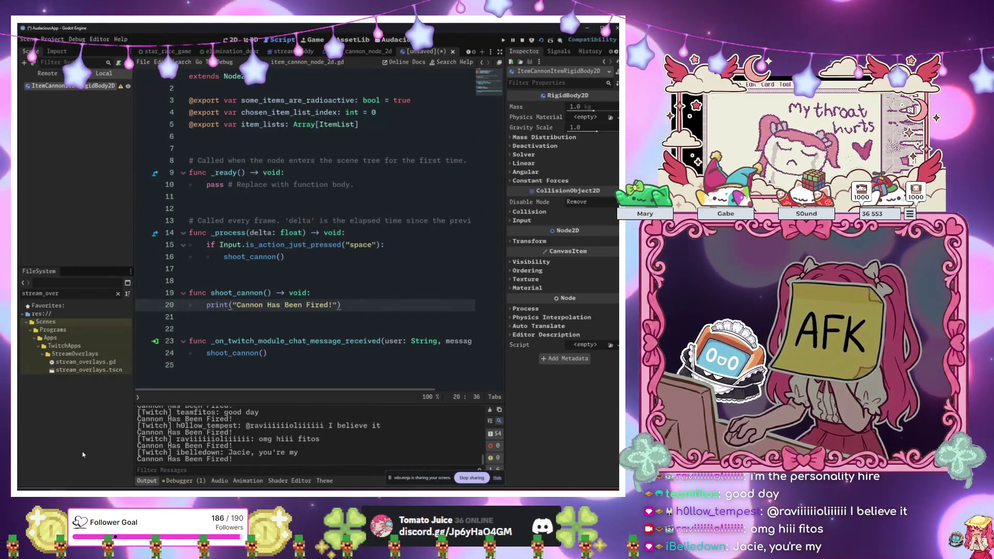
key("super")
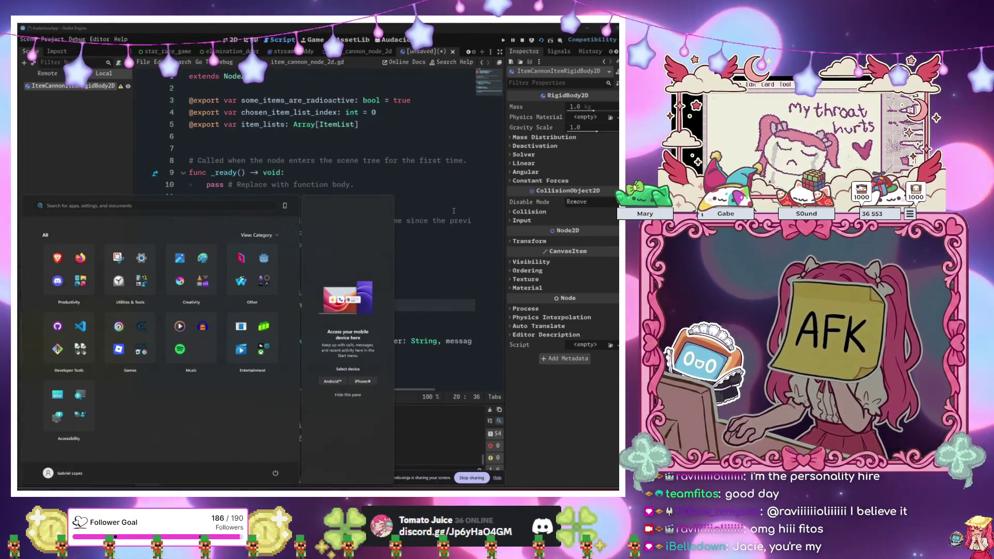
left_click(217, 208)
Step: Clear the FileSystem filter, create a 'sprites' folder inside Assets, and open File Explorer
double_click(75, 354)
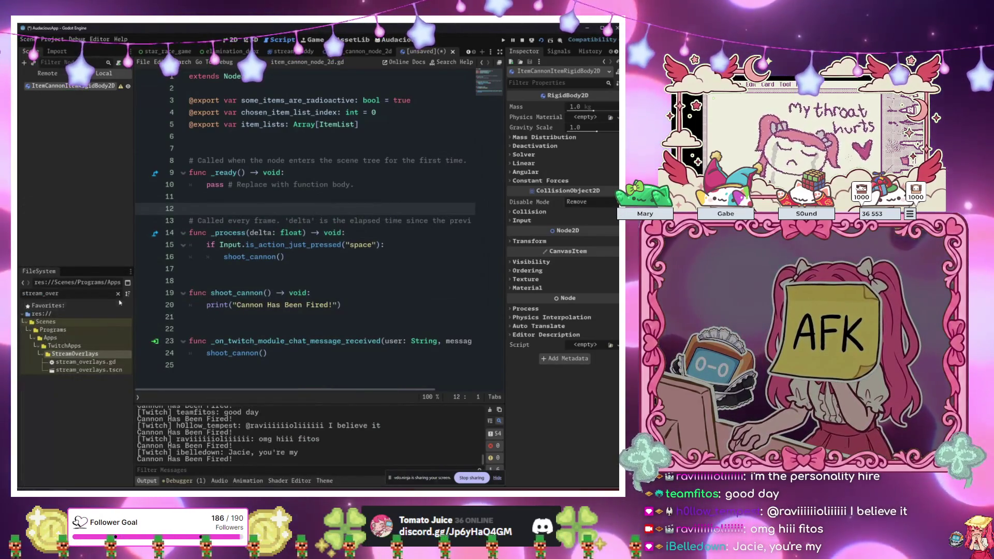
scroll(83, 357, "down", 5)
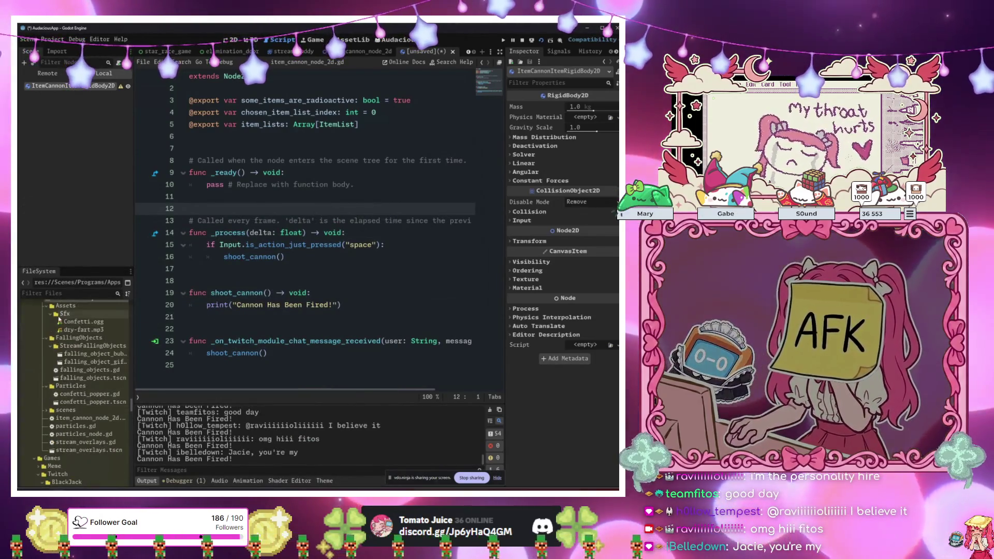
left_click(50, 314)
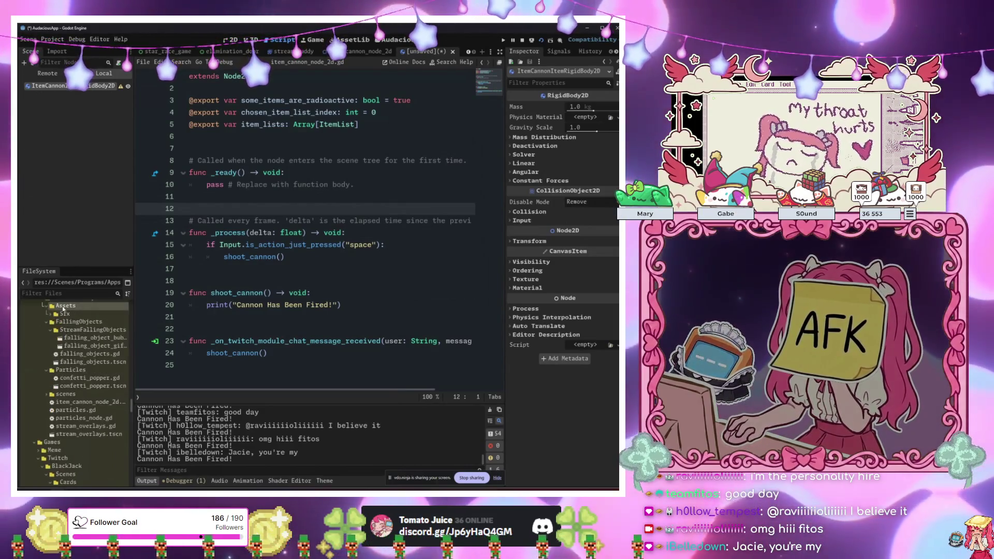
right_click(65, 312)
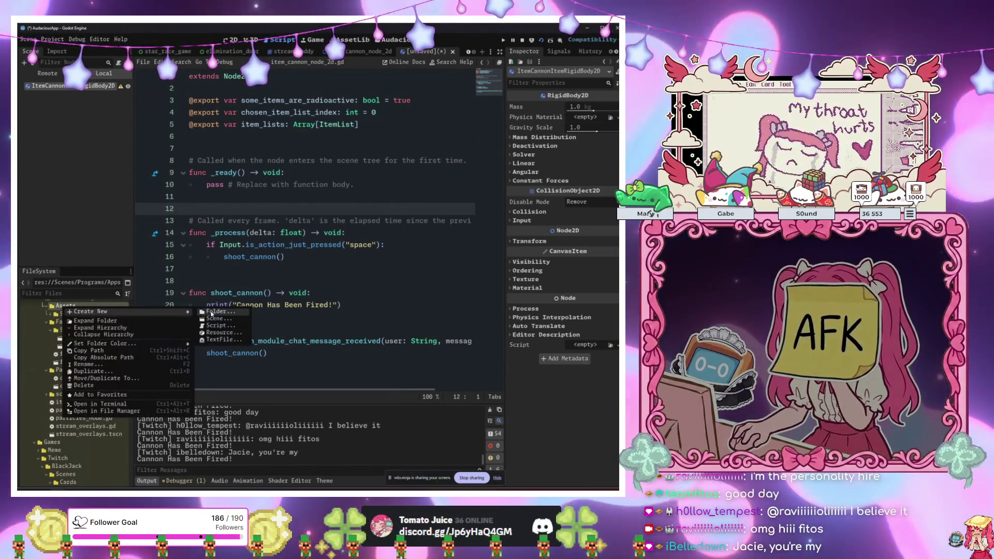
left_click(215, 312)
type("SPRI")
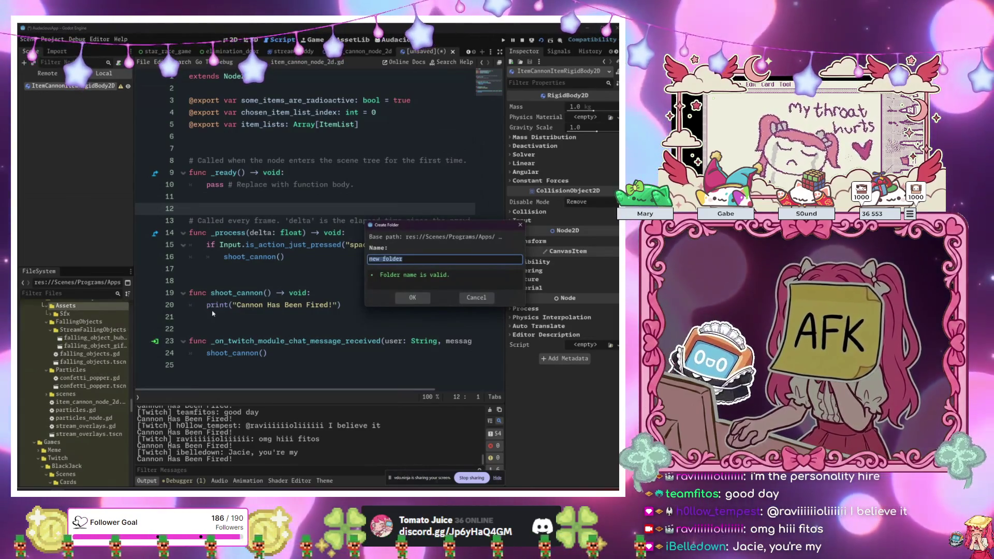
key("BackSpace")
key("BackSpace")
key("BackSpace")
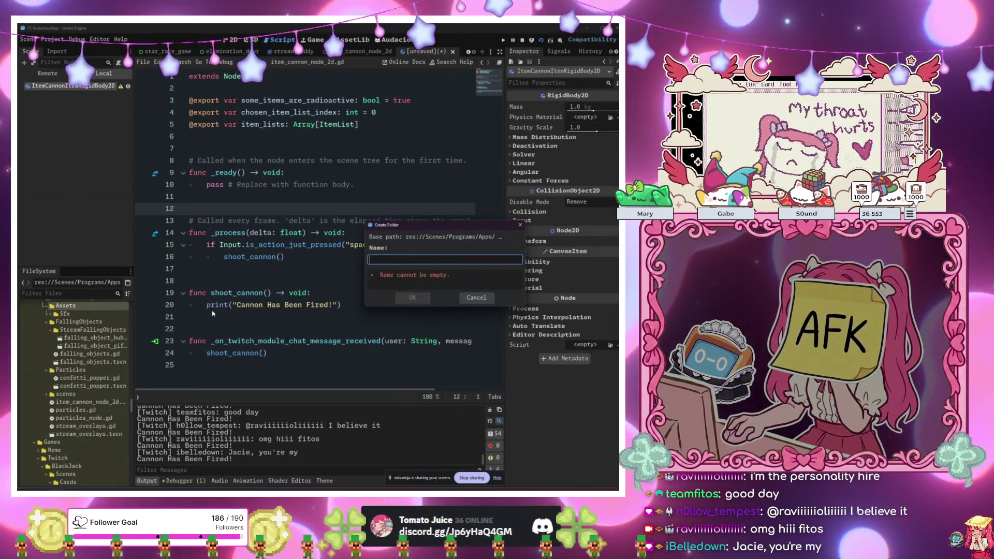
type("sprites")
key("Return")
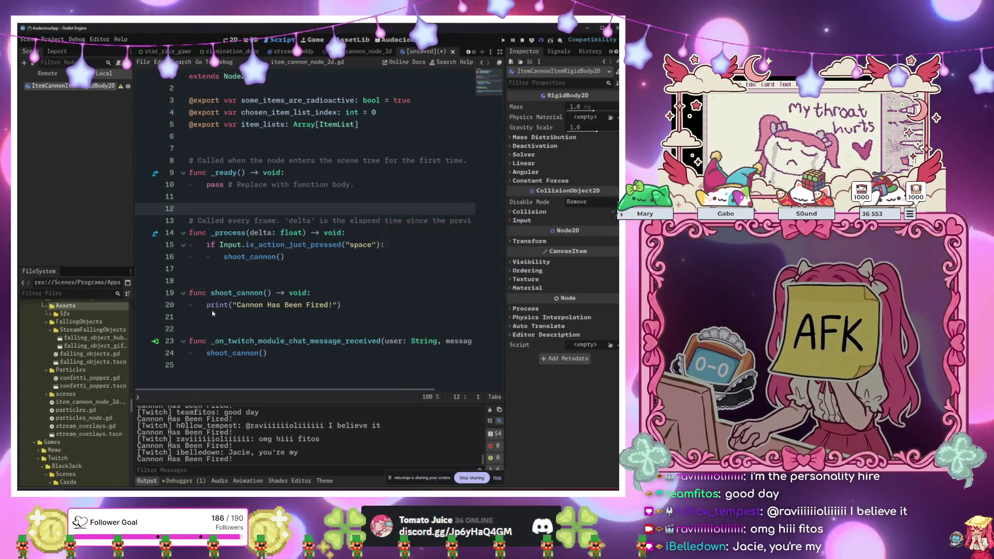
left_click(292, 293)
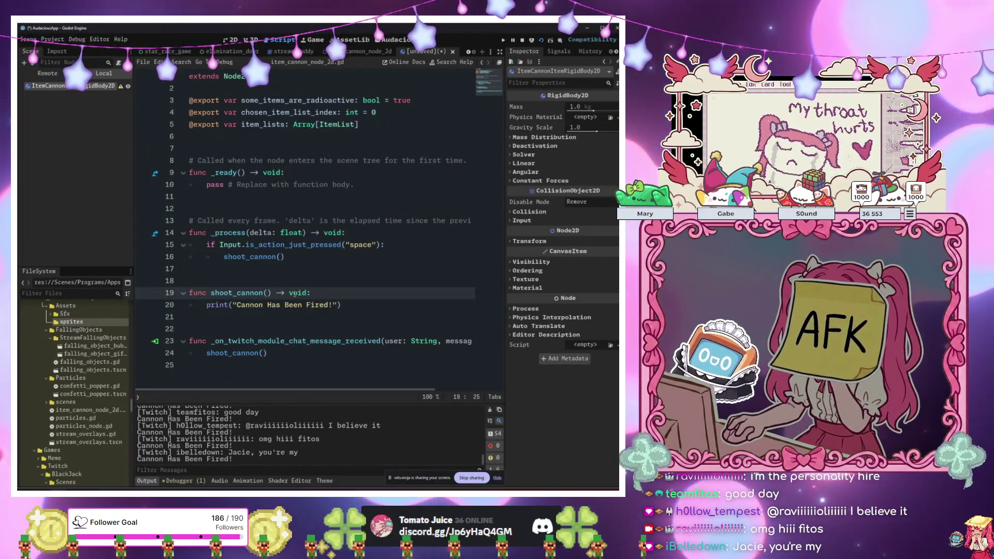
key("super+e")
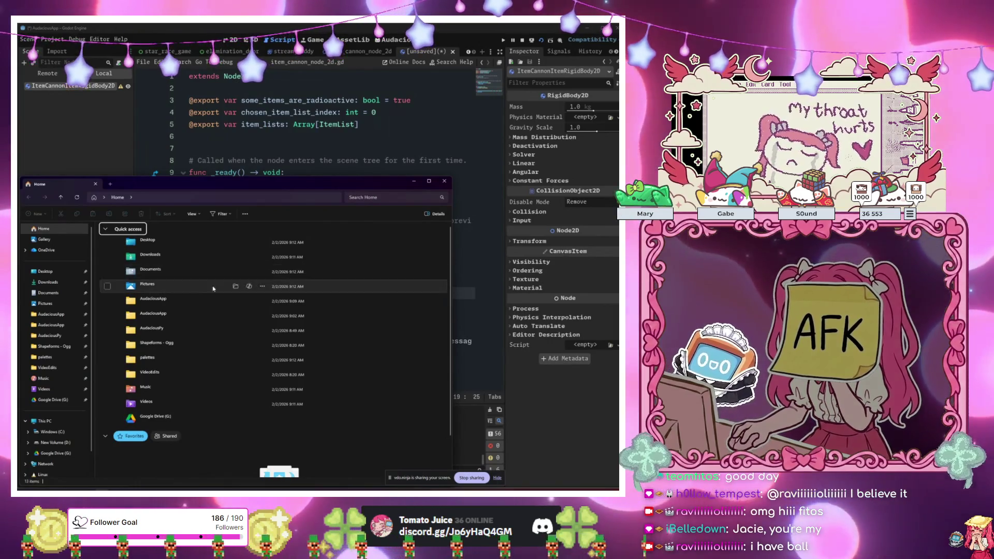
mouse_move(162, 184)
left_mouse_down()
mouse_move(230, 157)
mouse_move(293, 114)
left_mouse_up()
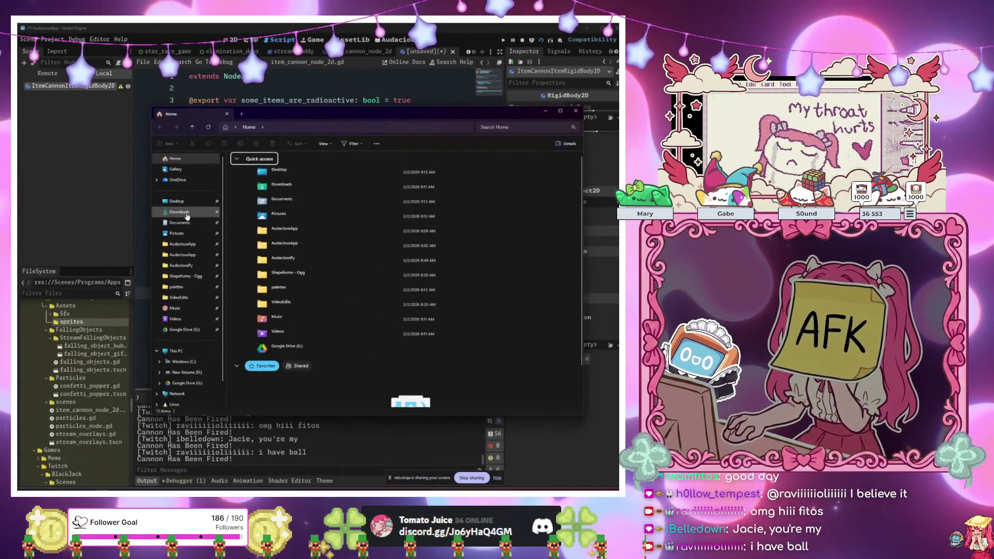
left_click(180, 222)
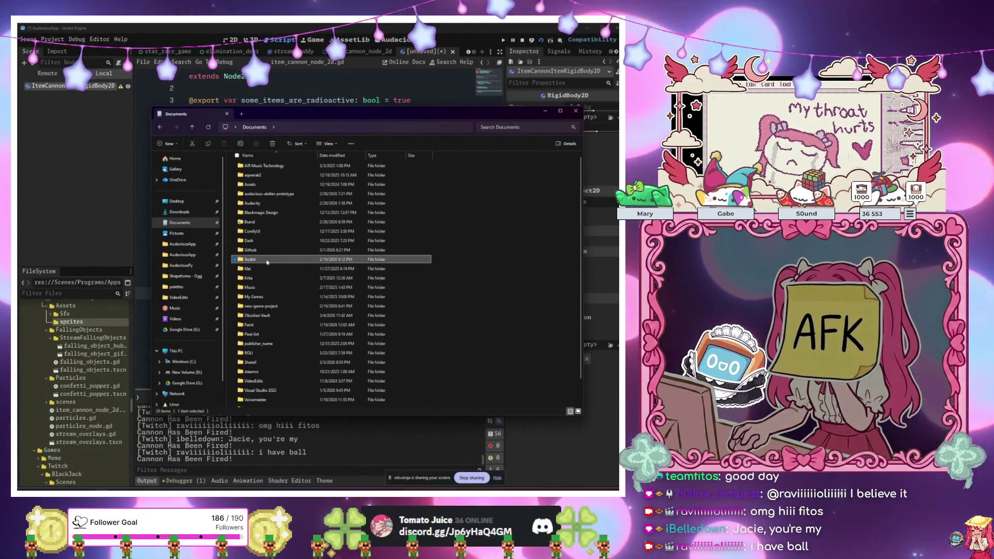
left_click(264, 259)
double_click(263, 251)
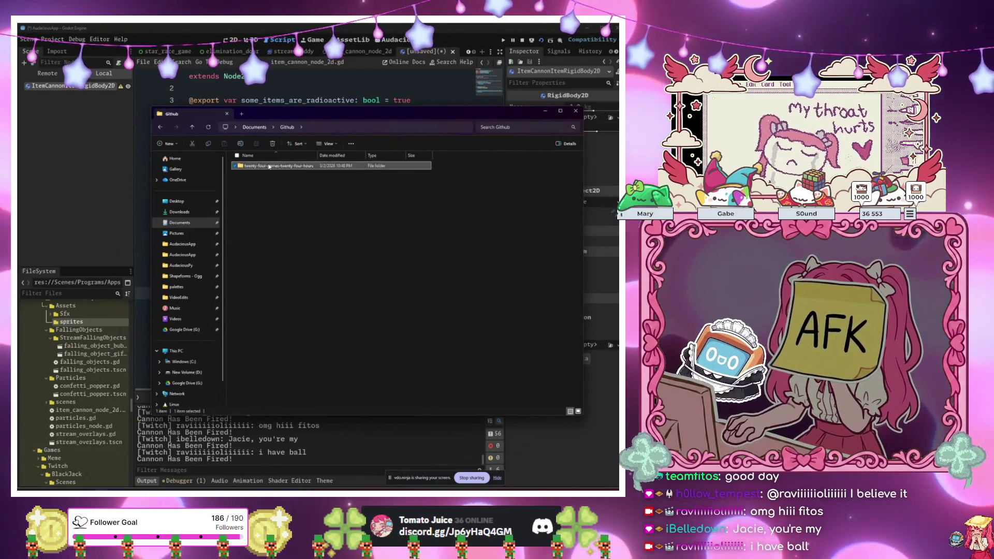
double_click(253, 166)
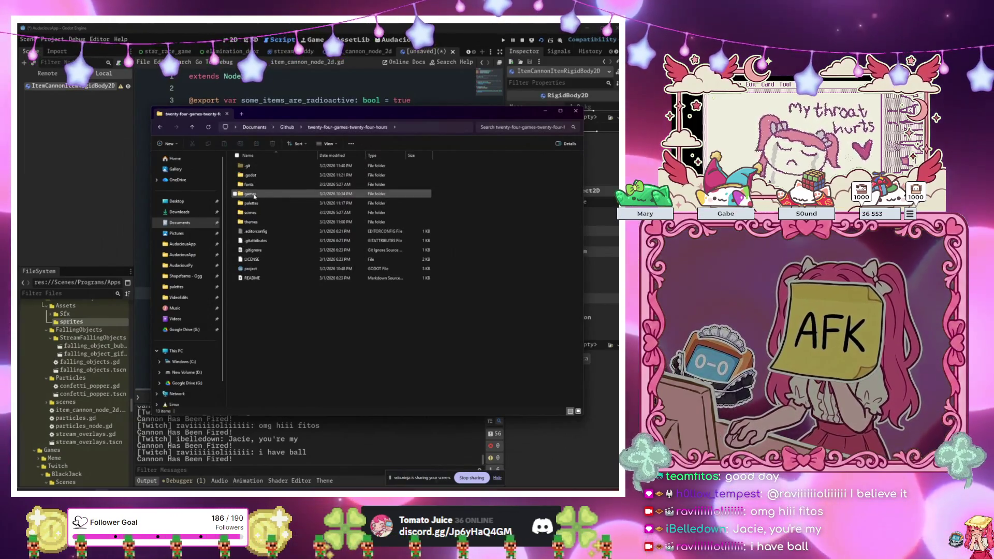
double_click(253, 194)
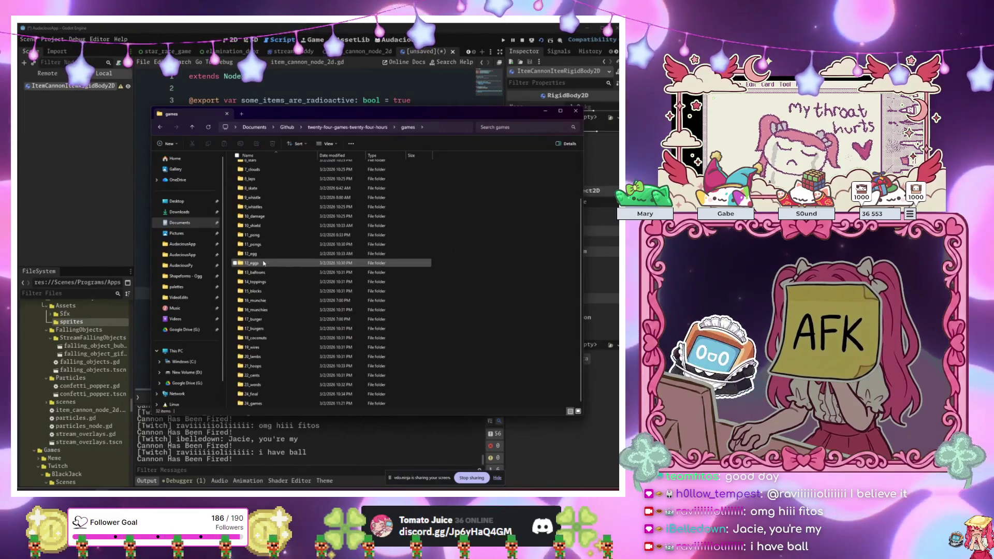
scroll(285, 342, "up", 1)
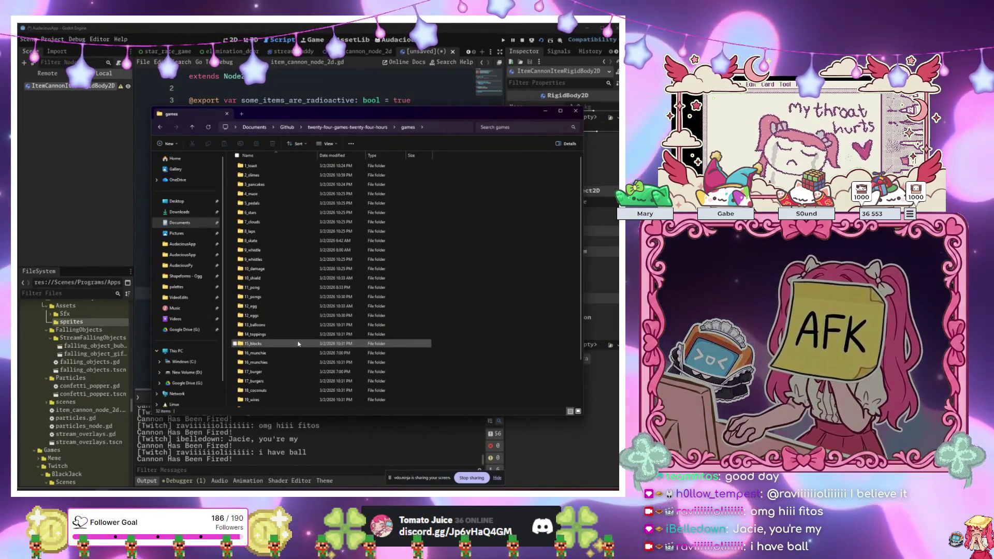
scroll(352, 355, "down", 2)
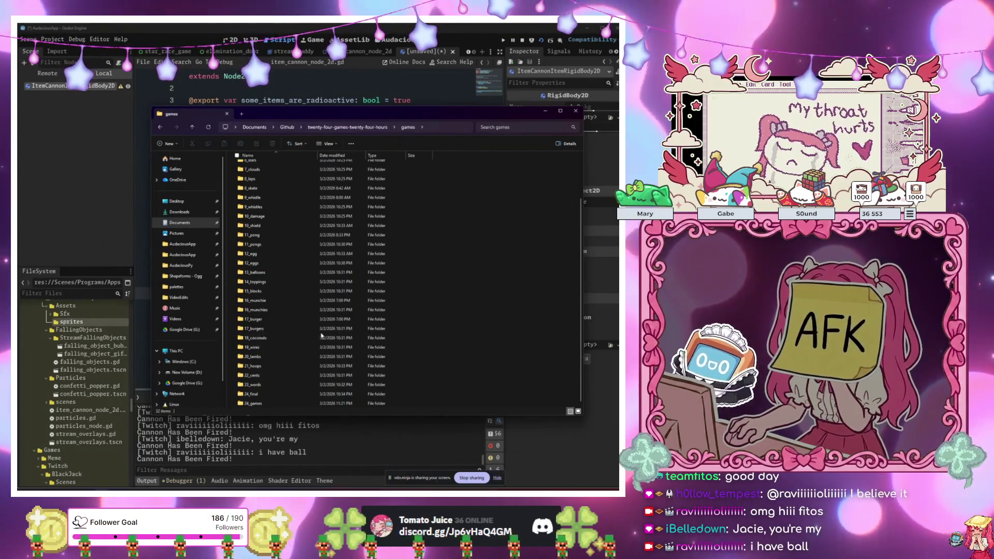
scroll(300, 249, "up", 2)
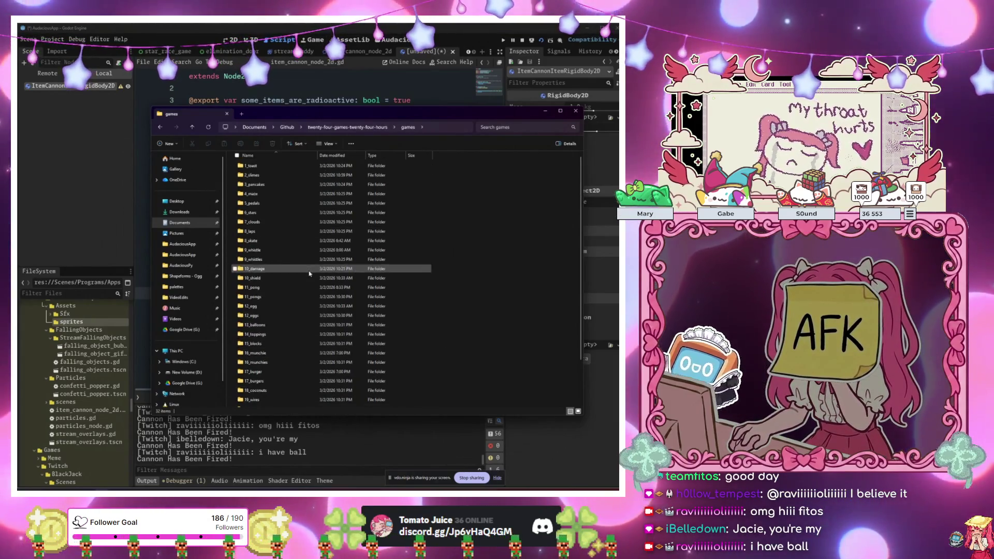
scroll(309, 277, "down", 2)
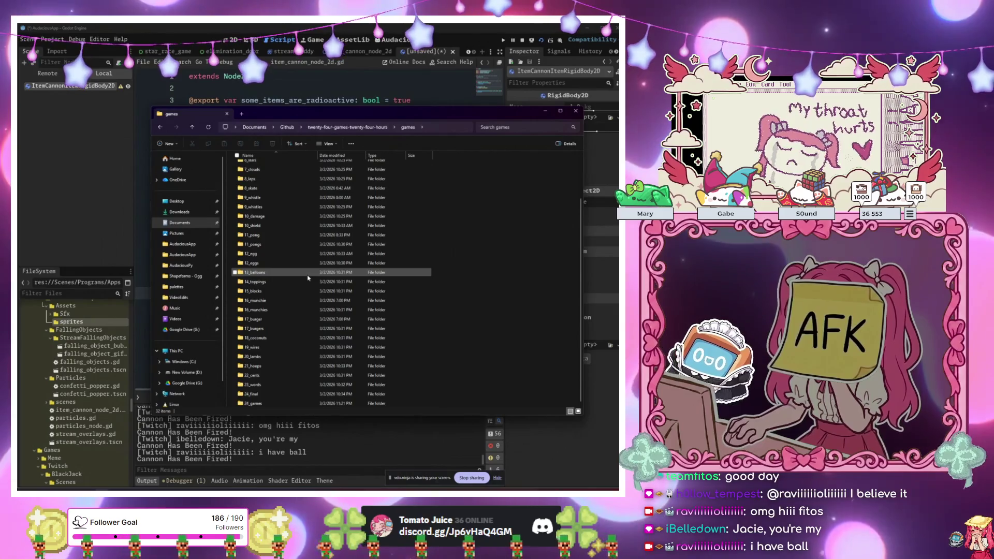
scroll(311, 259, "up", 2)
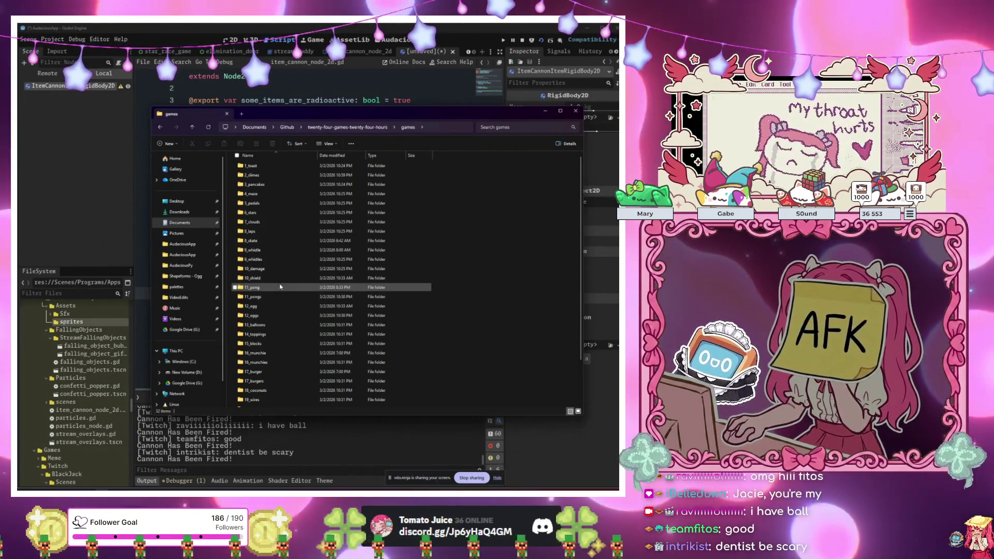
scroll(288, 234, "down", 2)
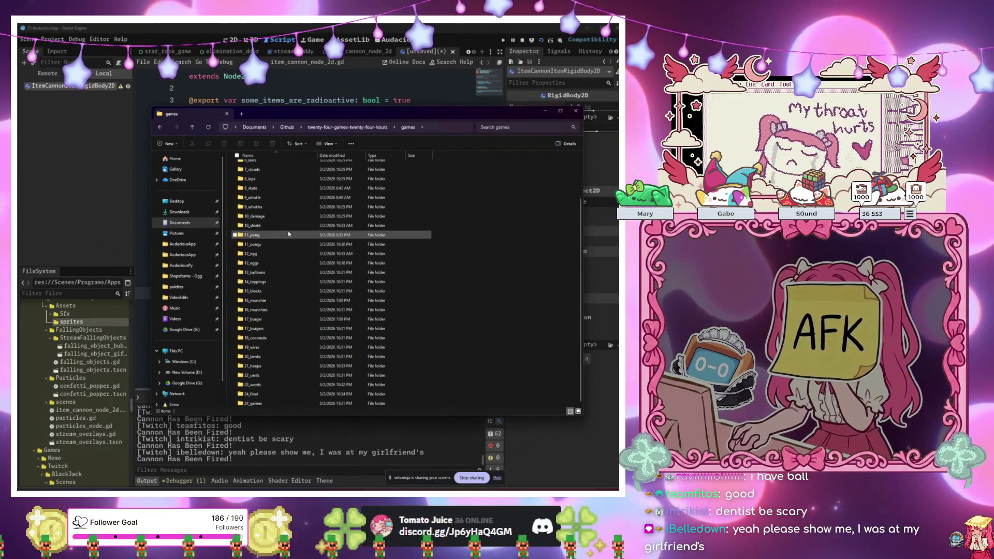
scroll(288, 234, "up", 2)
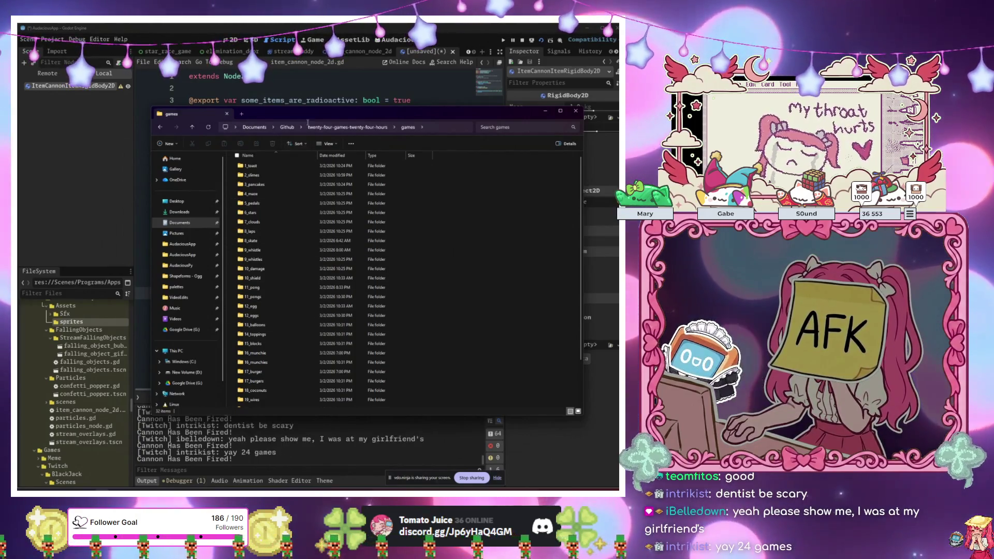
right_click(68, 489)
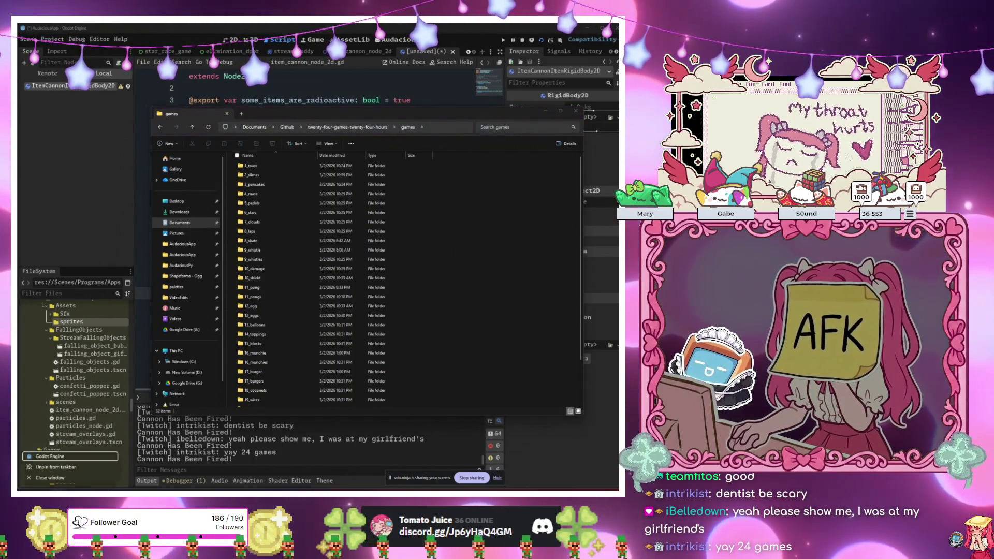
left_click(86, 455)
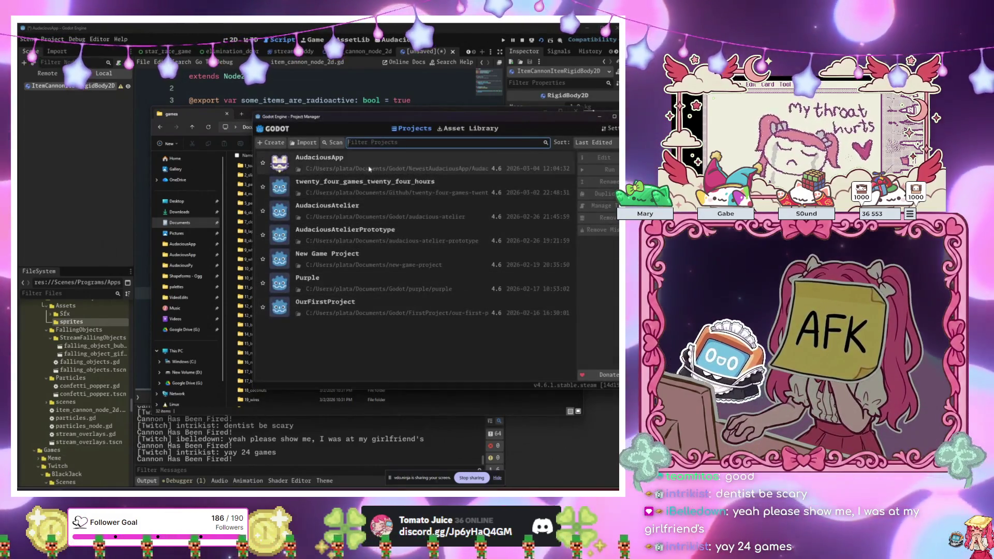
double_click(290, 187)
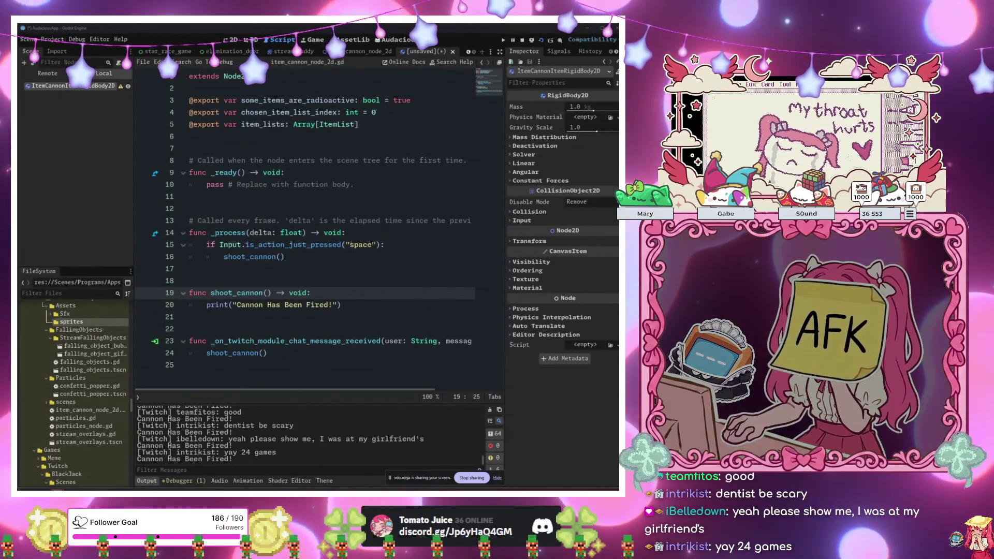
key("alt+Tab")
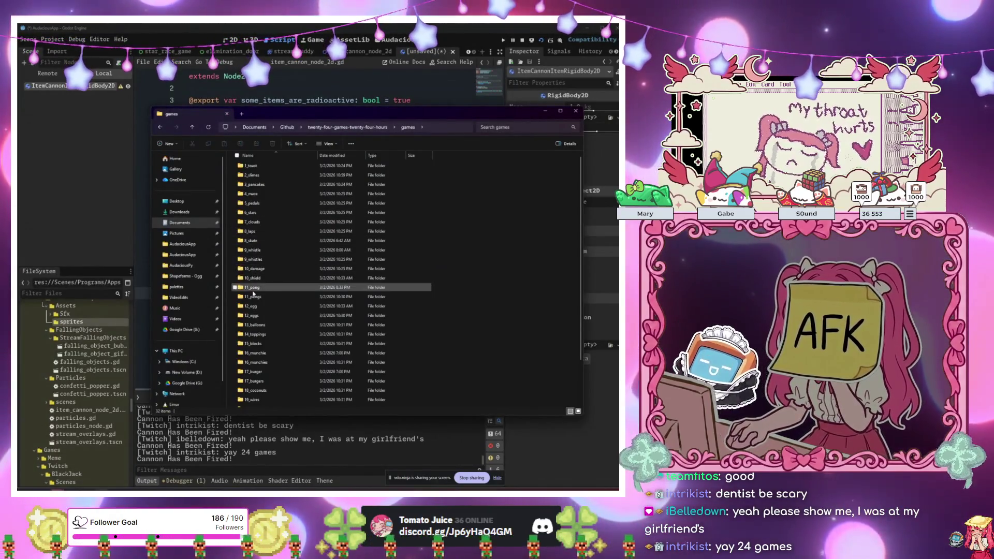
double_click(249, 287)
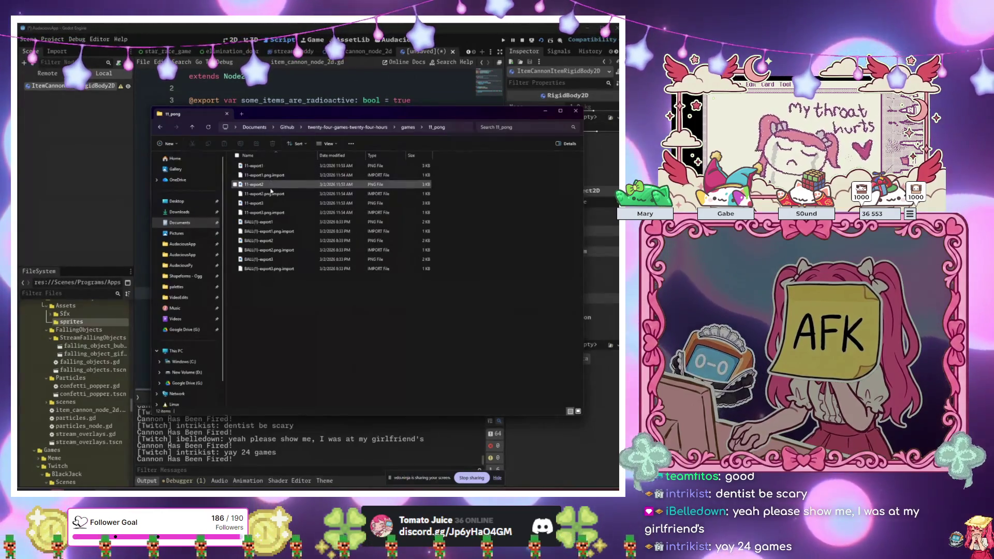
Step: Drag the three BALL(1)-export PNGs from 11_pong into the project's Assets/sprites folder
left_click(275, 222)
left_click(275, 240, "ctrl")
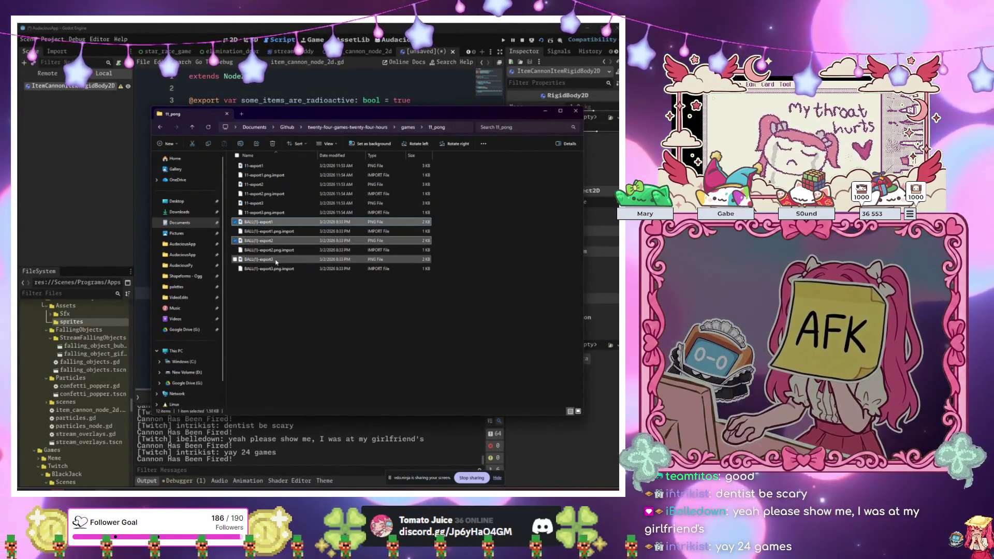
mouse_move(268, 230)
left_mouse_down()
mouse_move(249, 218)
mouse_move(132, 355)
left_mouse_up()
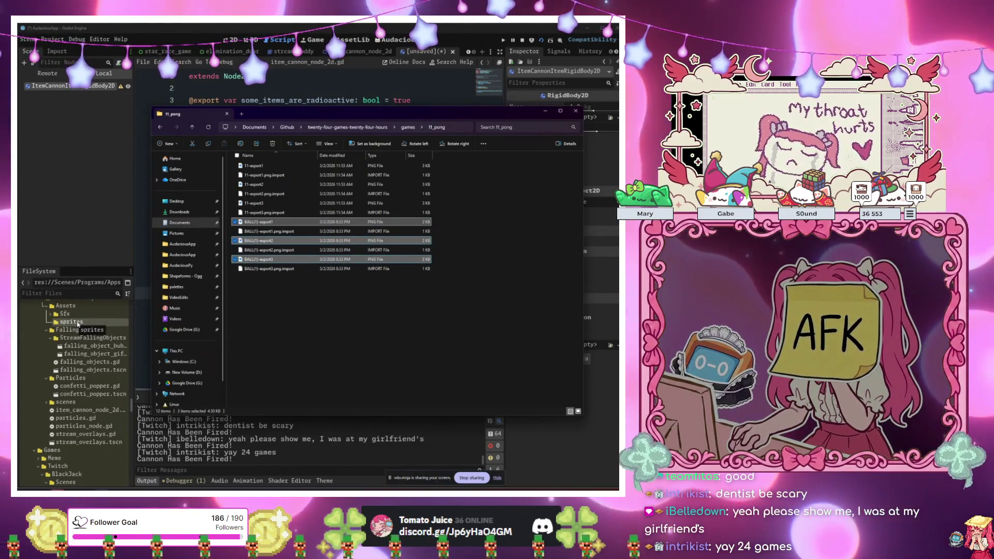
left_click_drag(72, 325, 71, 323)
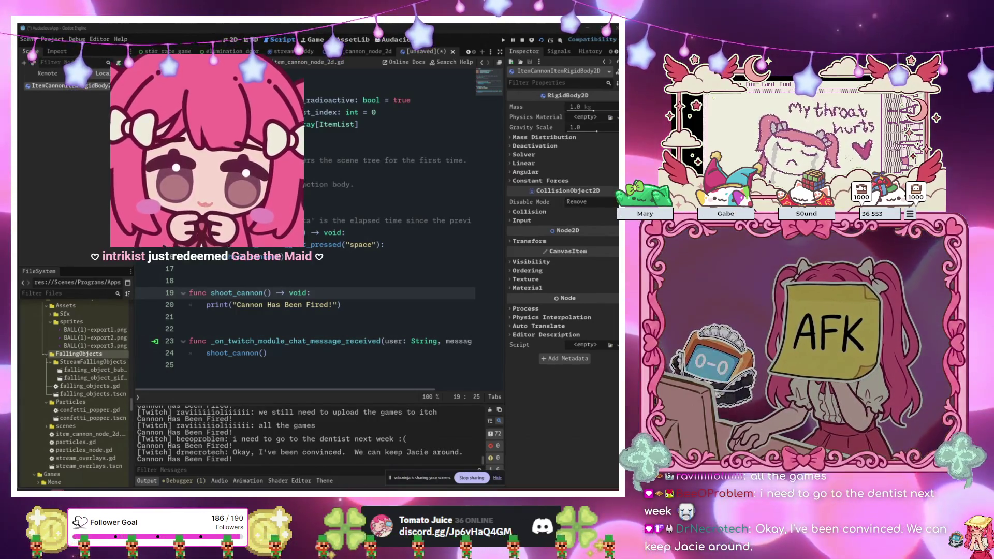
left_click_drag(340, 305, 206, 304)
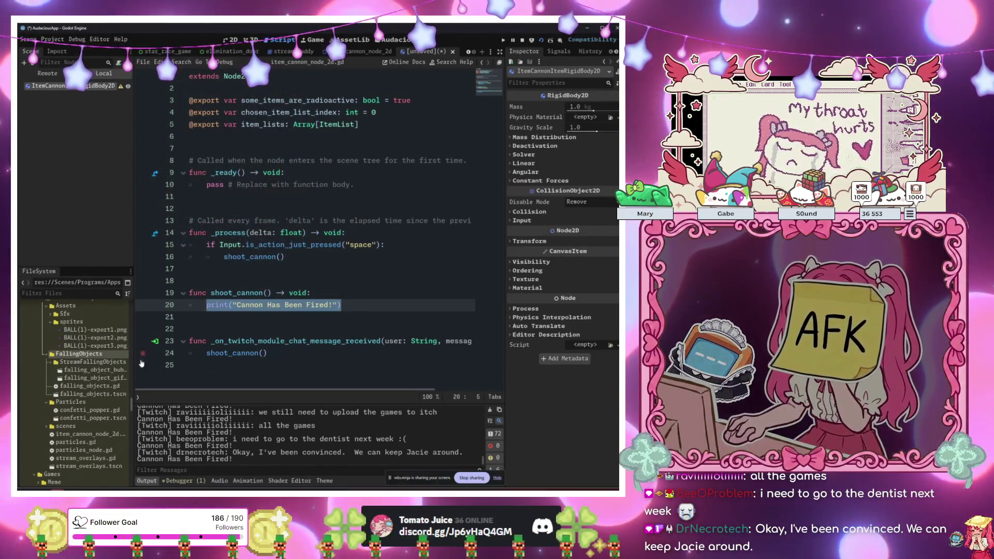
left_click(55, 93)
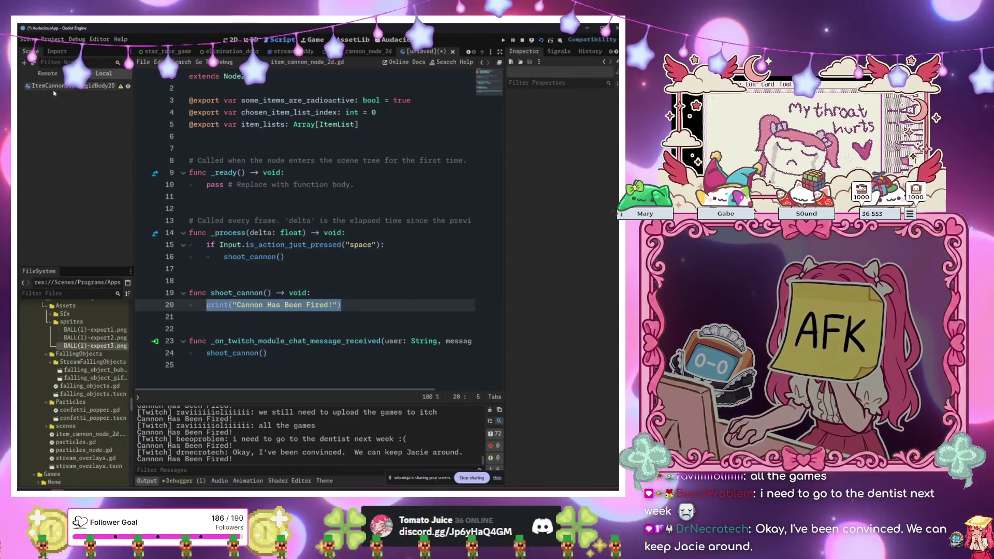
Step: Add a Sprite2D child under ItemCannonItemRigidBody2D
left_click(70, 87)
key("ctrl+a")
type("Sprite2D")
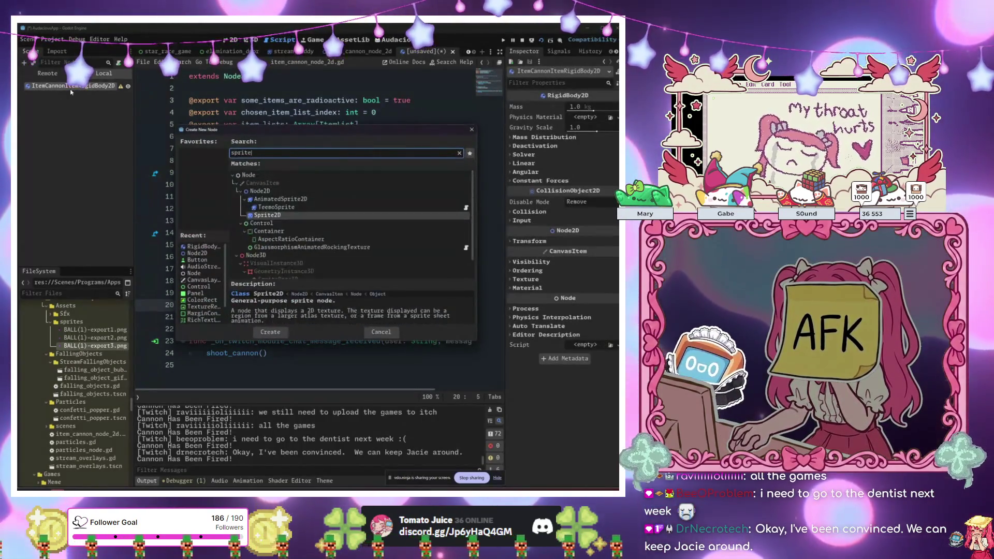
key("Return")
Step: Add a CollisionShape2D child under the same rigid body root
key("Up")
key("ctrl+a")
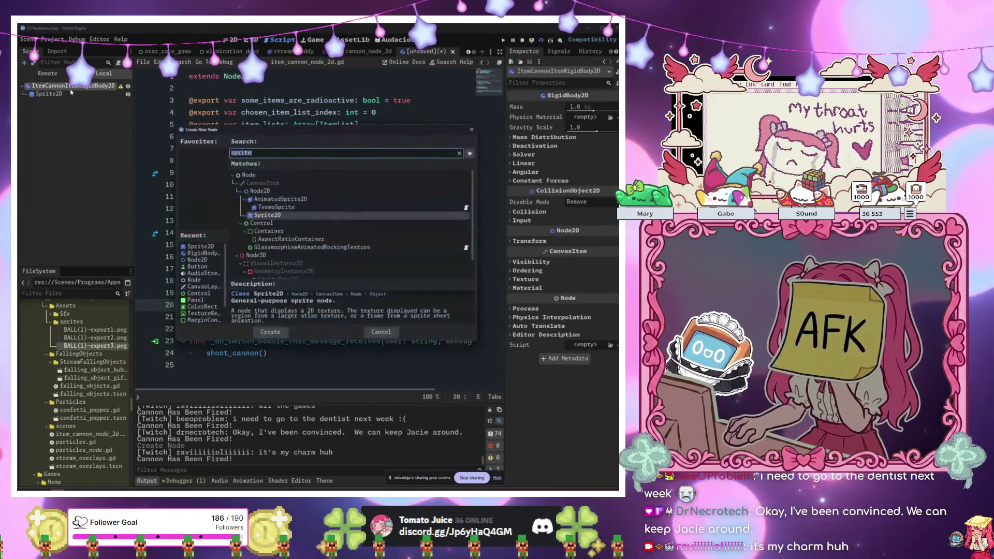
type("colli")
key("Return")
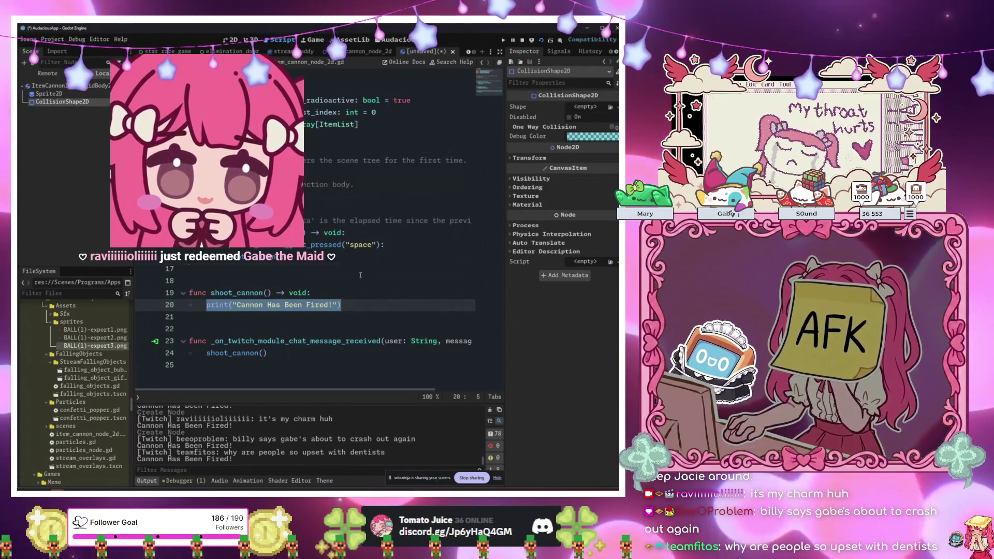
left_click(365, 304)
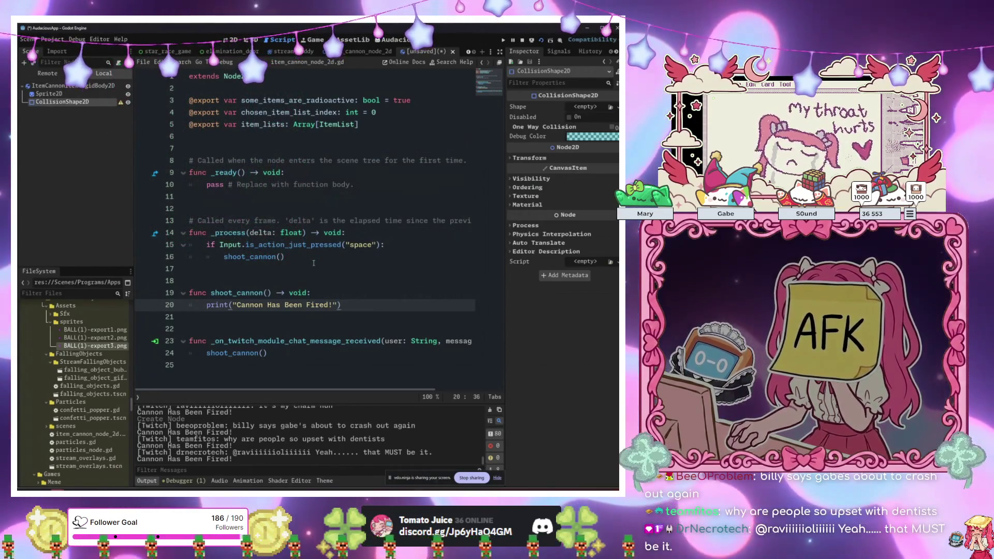
left_click(313, 263)
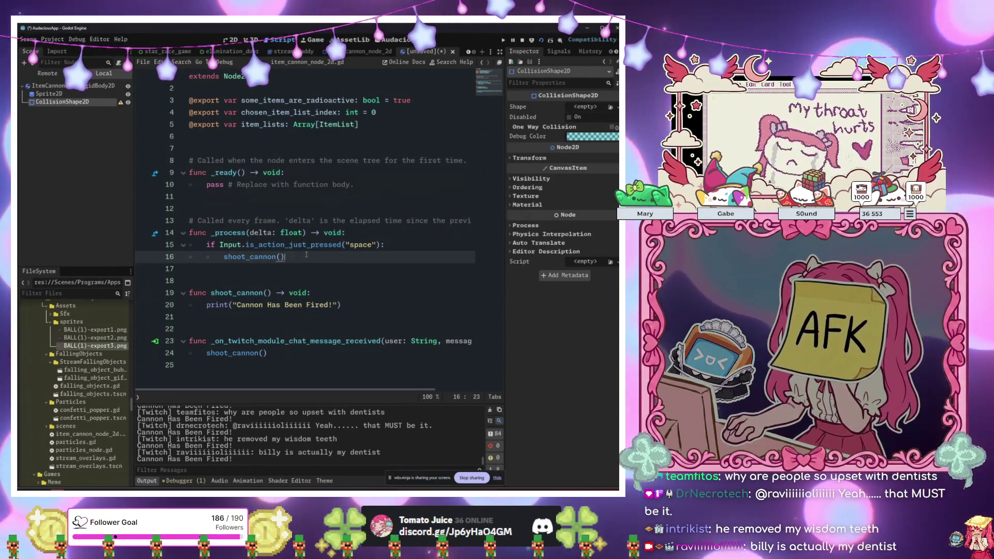
Step: Look over the script's print line, then start saving the scene as item_cannon_item_rigid_body_2d.tscn
left_click(336, 267)
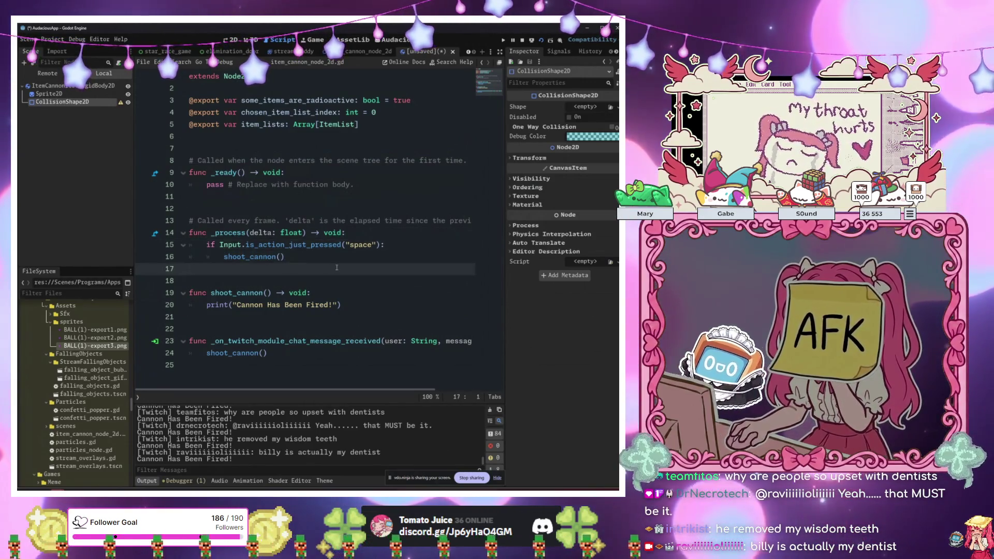
triple_click(339, 220)
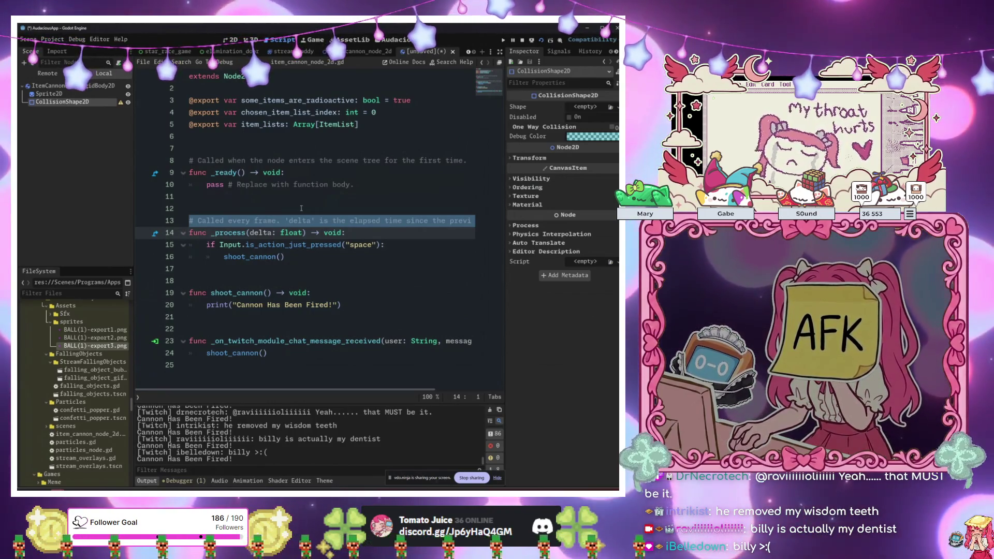
left_click(301, 208)
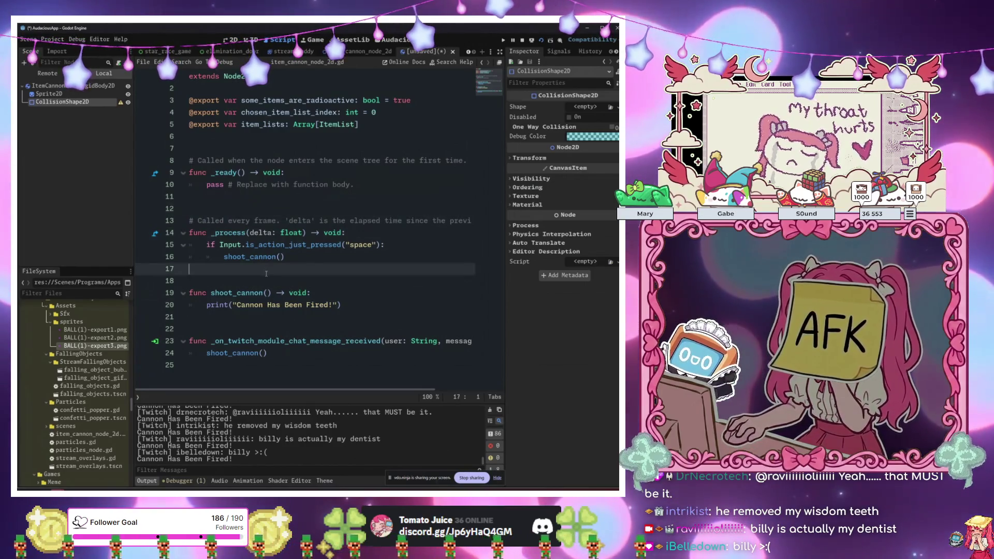
left_click(359, 305)
left_click_drag(359, 305, 207, 305)
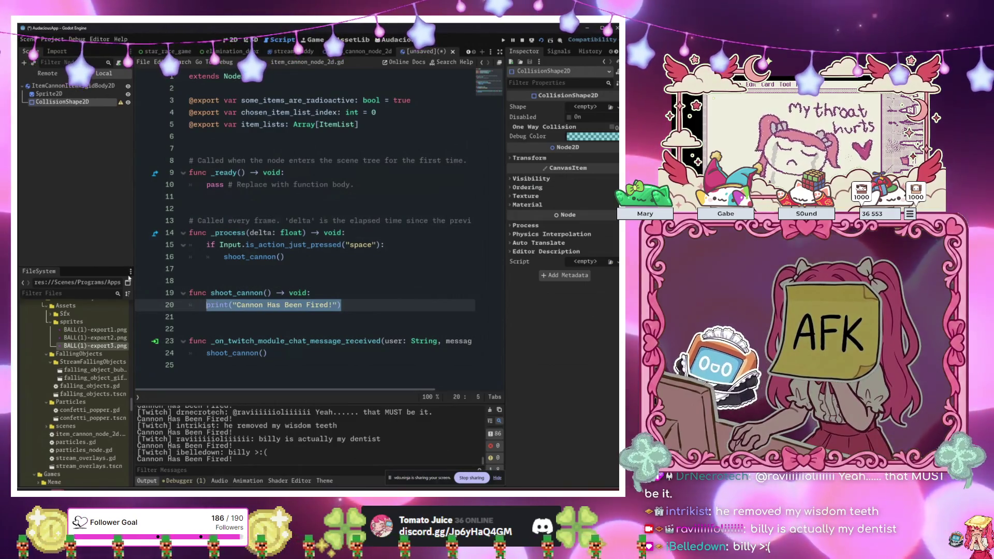
left_click(200, 329)
key("Up")
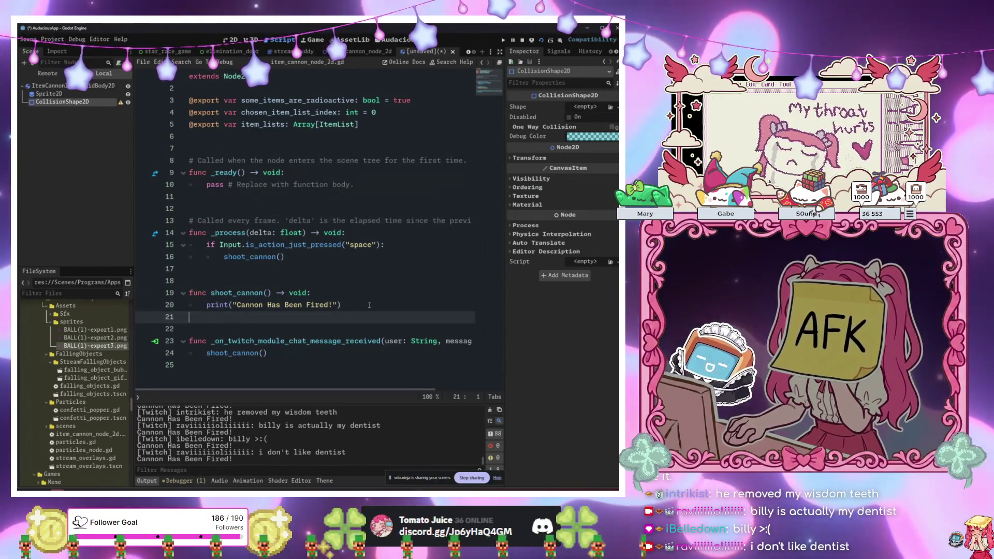
left_click(369, 305)
key("shift+Home")
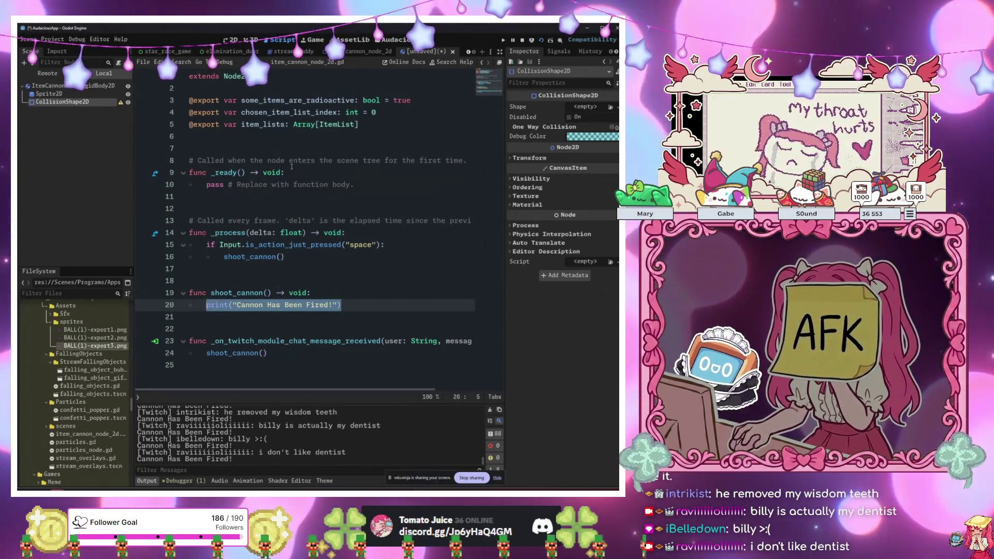
left_click(251, 161)
key("ctrl+s")
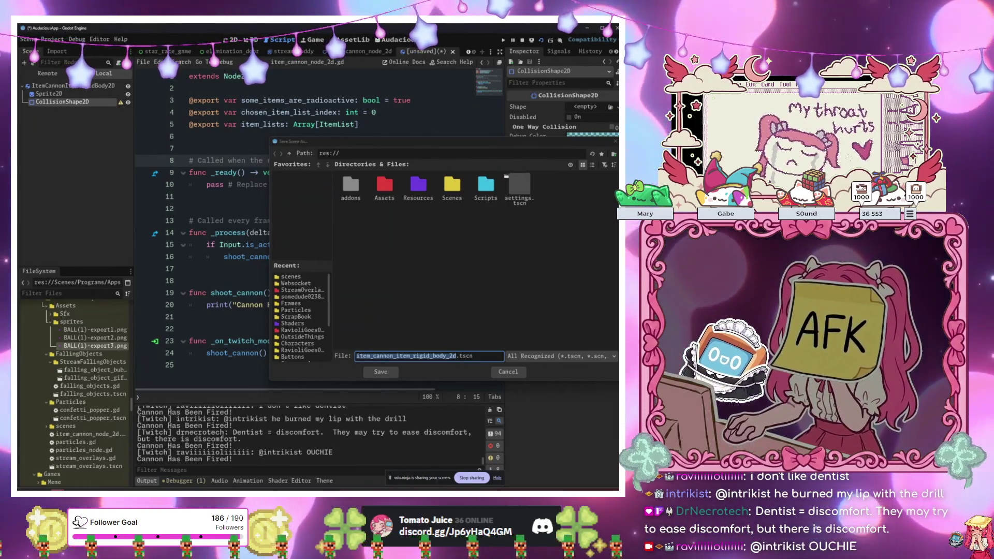
Step: Browse the Save Scene As location to Apps/TwitchApps/StreamOverlays/scenes
left_click_drag(433, 142, 361, 145)
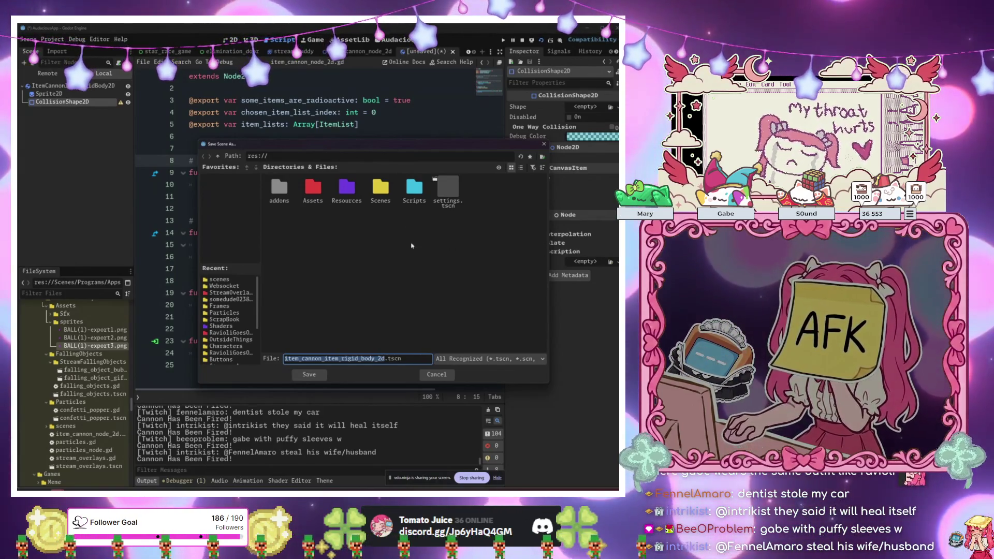
left_click(389, 258)
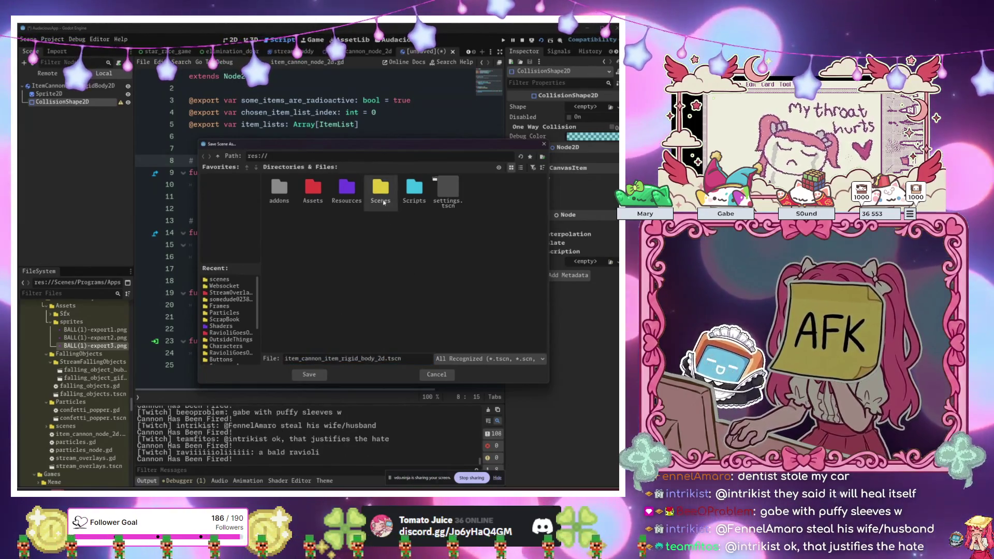
double_click(383, 200)
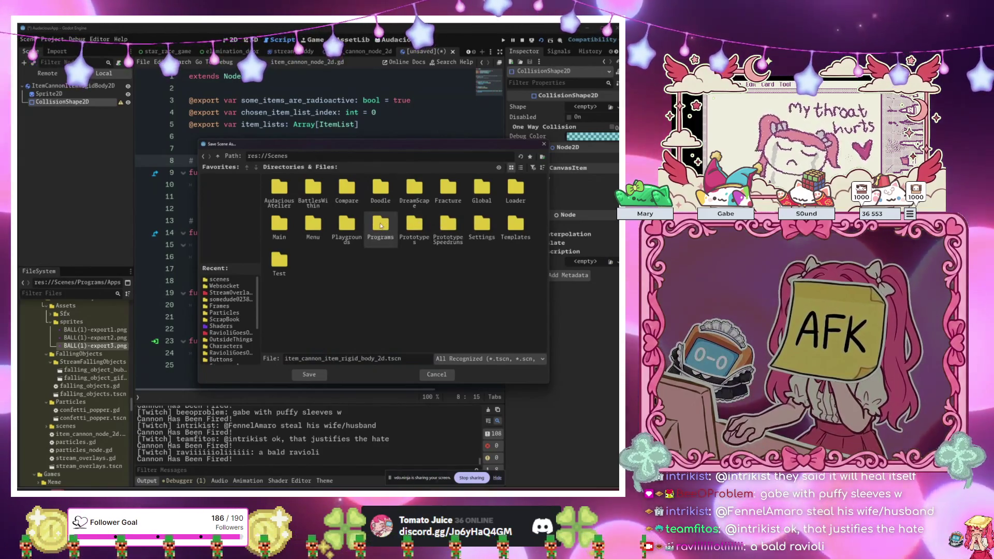
double_click(380, 224)
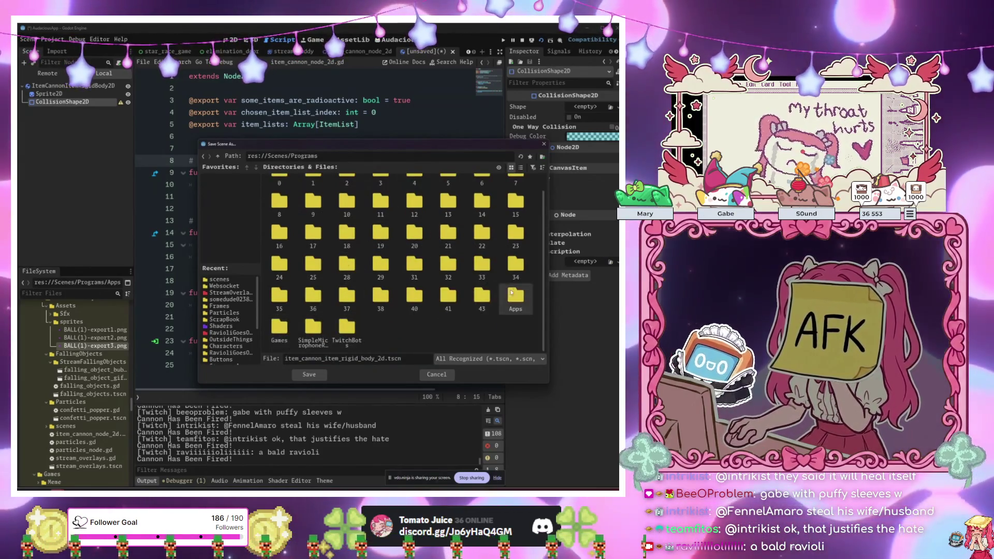
double_click(515, 298)
double_click(380, 189)
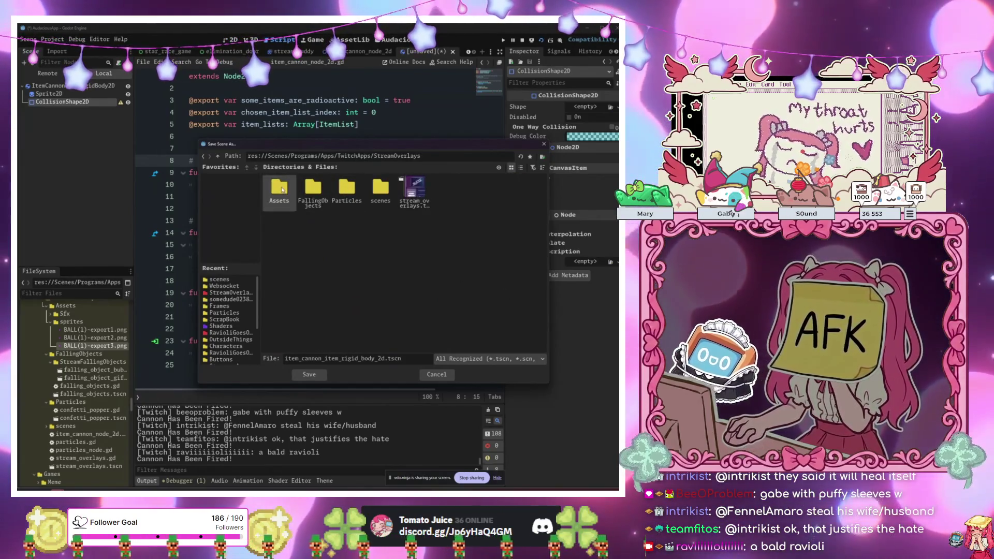
double_click(348, 188)
double_click(279, 189)
key("BackSpace")
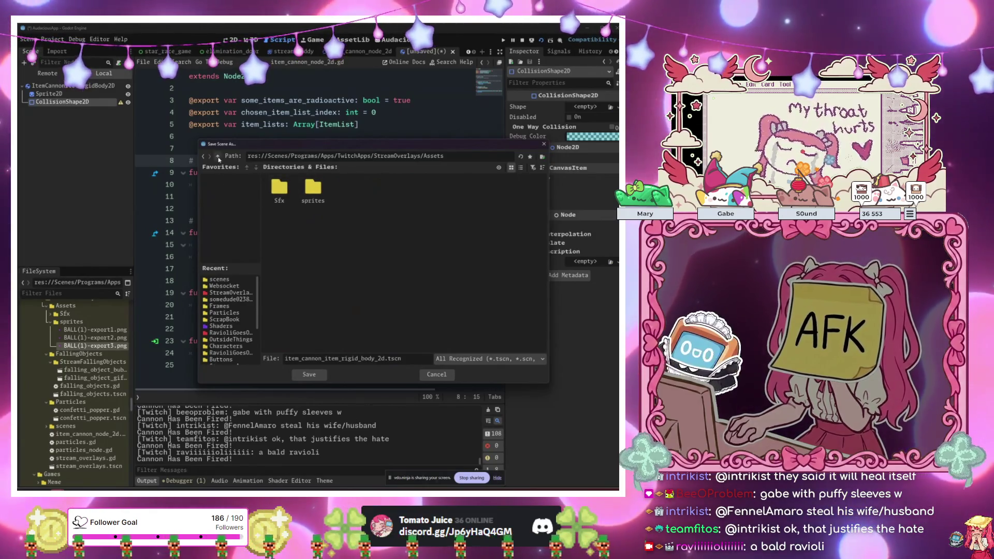
double_click(389, 186)
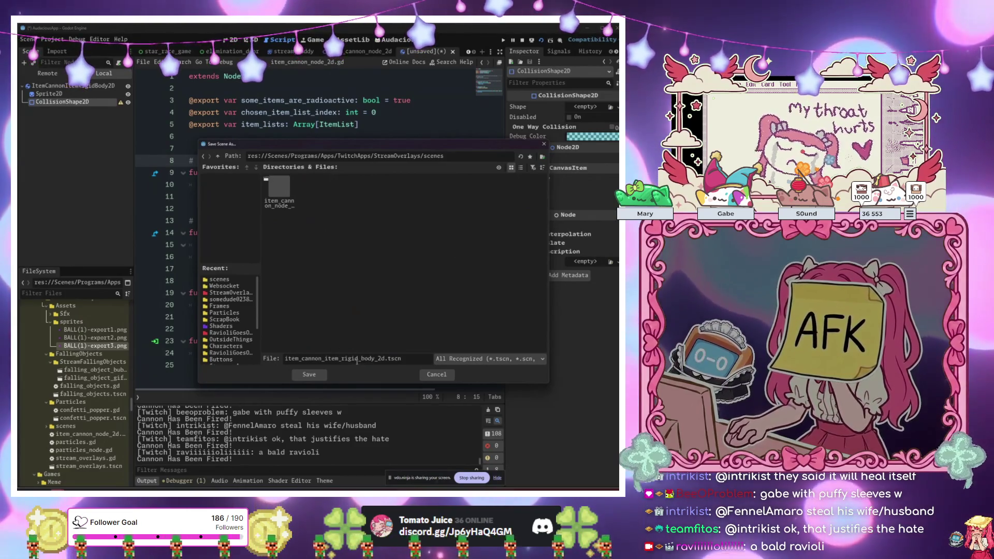
left_click(287, 208)
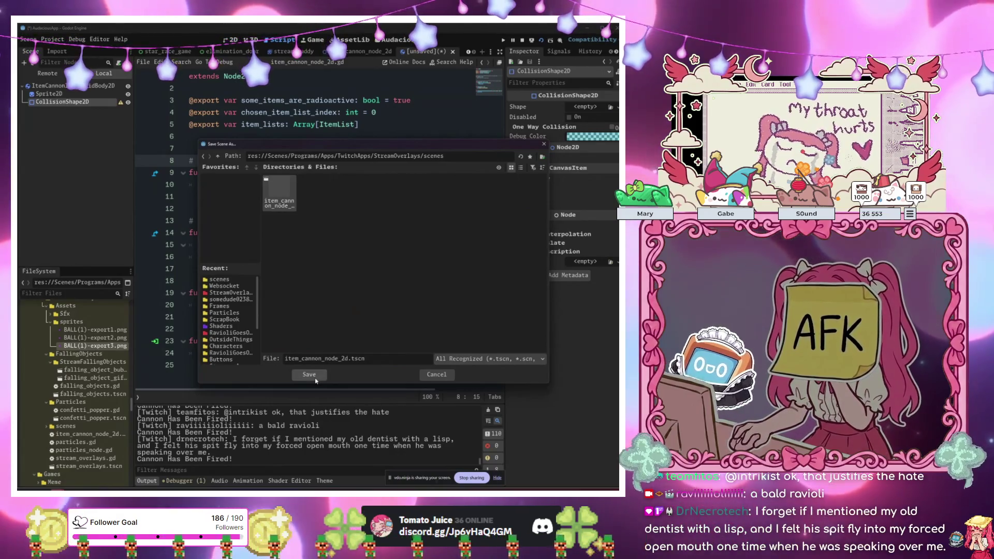
Step: Create an item_cannon folder there and save item_cannon_node_2d.tscn into it
right_click(307, 322)
left_click(319, 327)
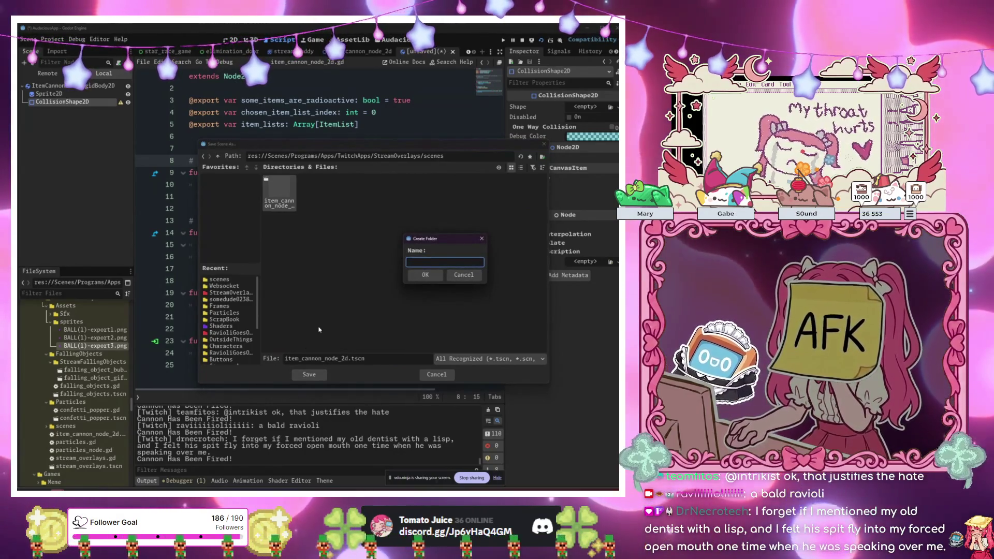
type("Ite")
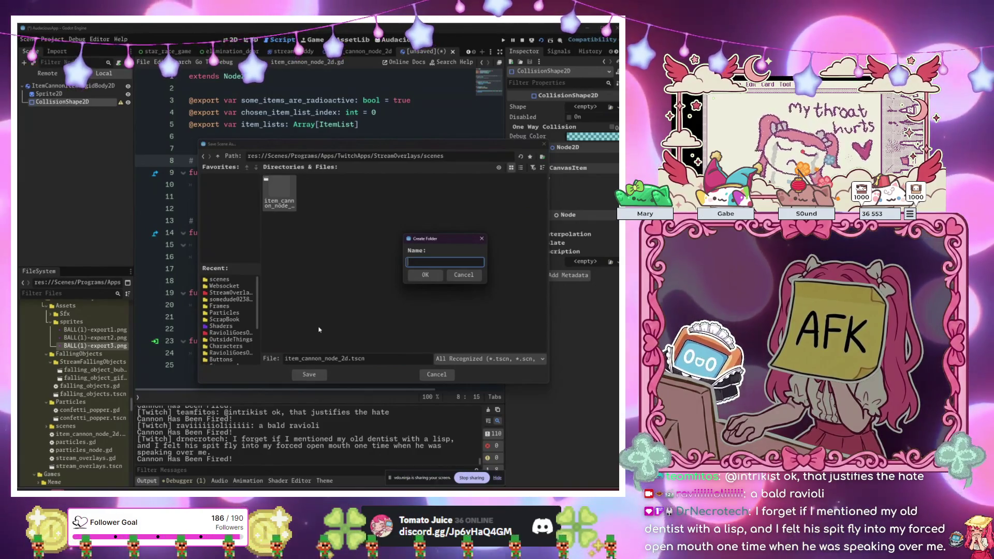
type("_ca")
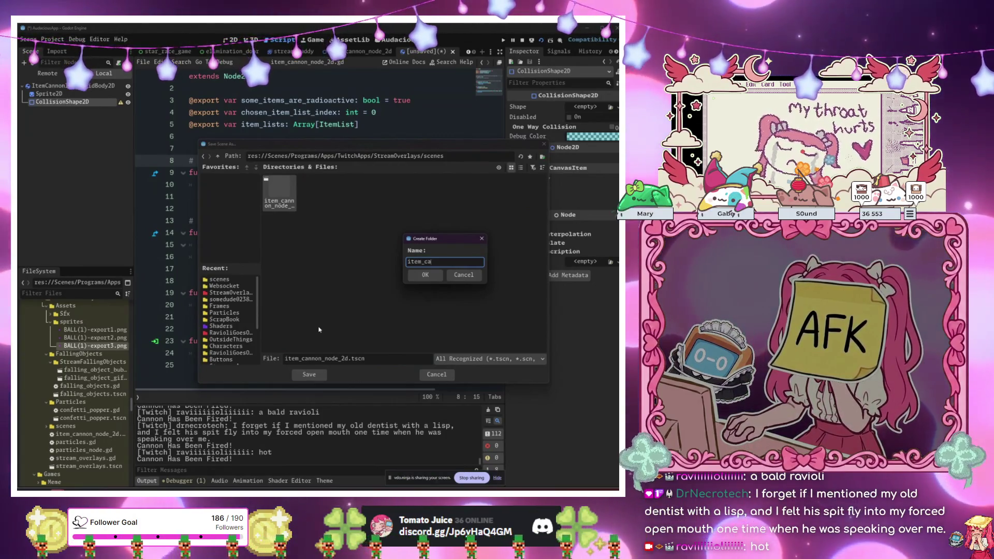
type("nnon")
key("Return")
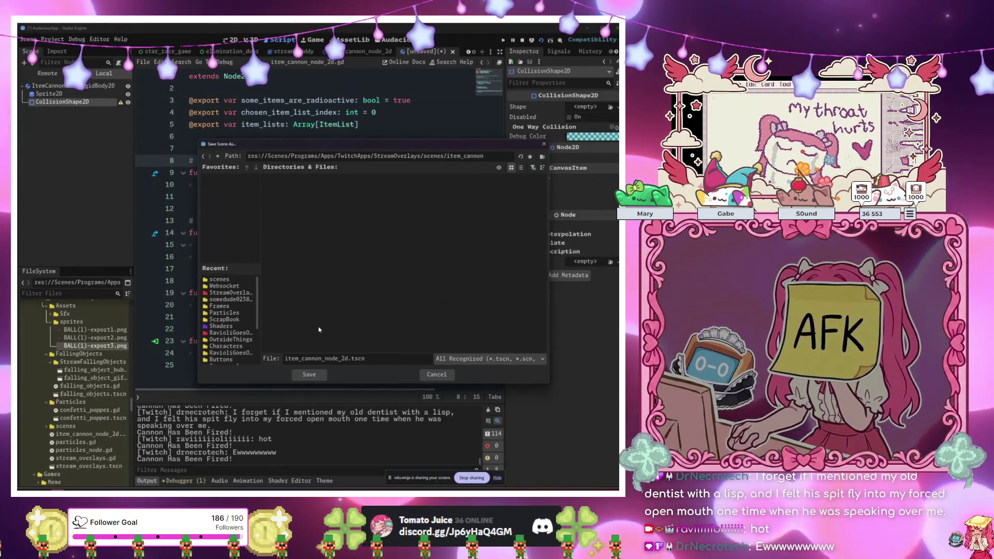
left_click(307, 377)
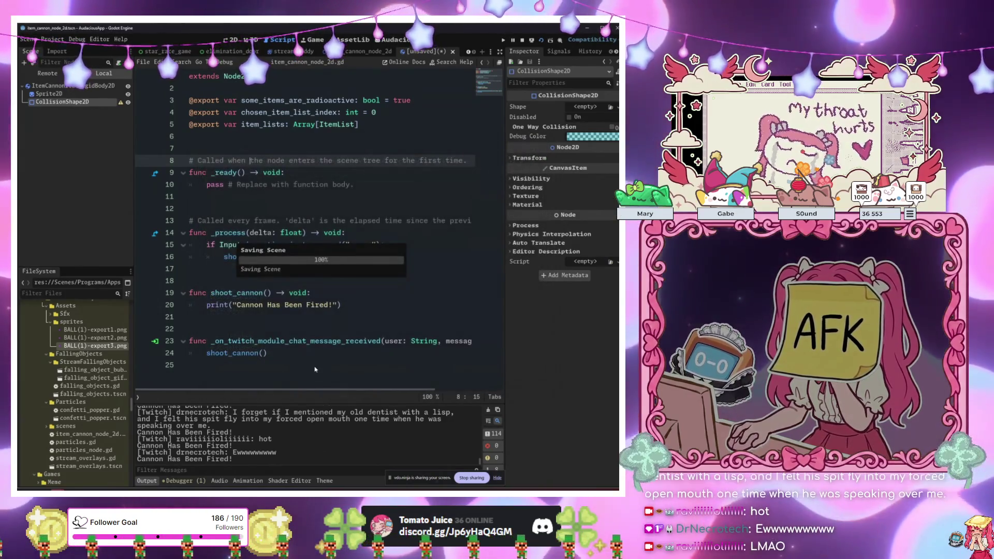
Step: Move the caret to blank lines 22 and 18 of the cannon script
left_click(310, 318)
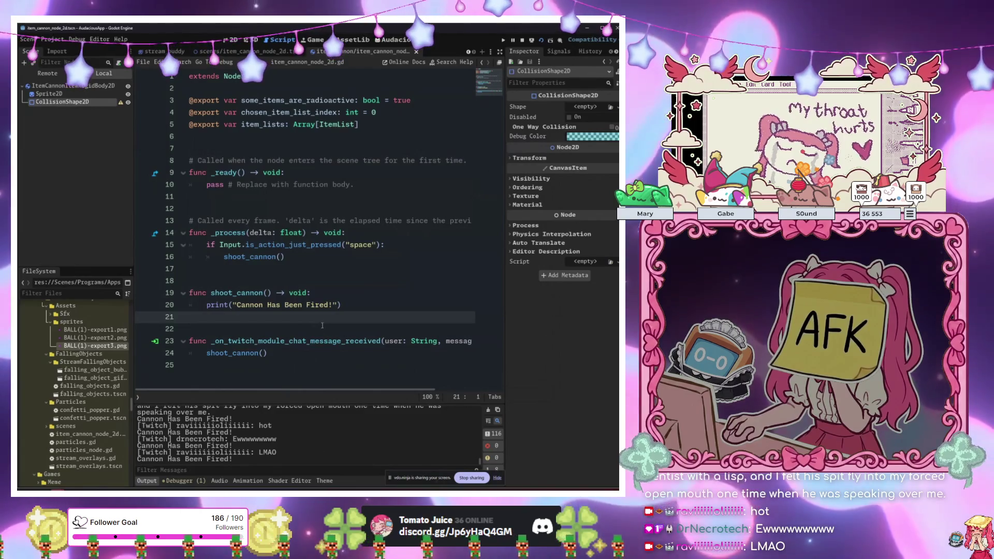
left_click(322, 323)
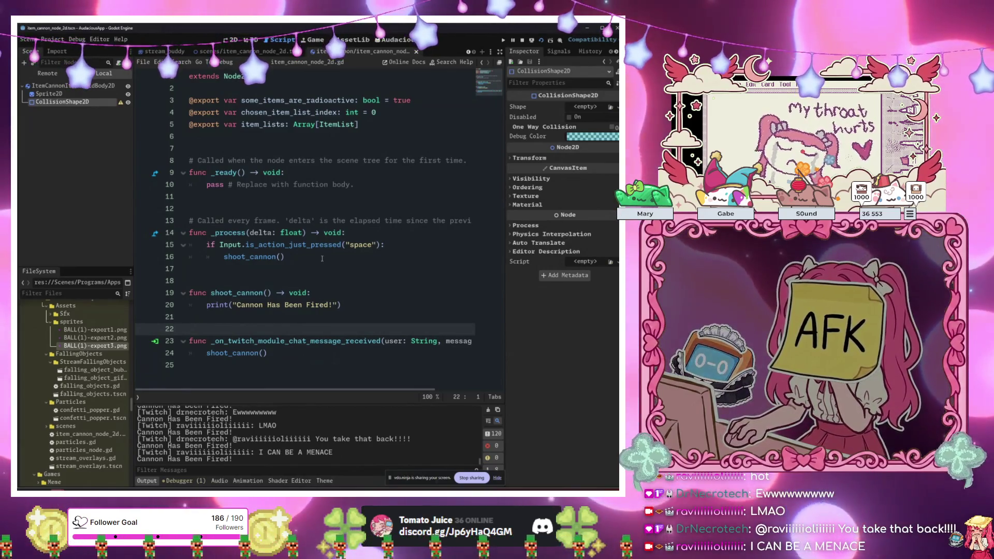
left_click(293, 281)
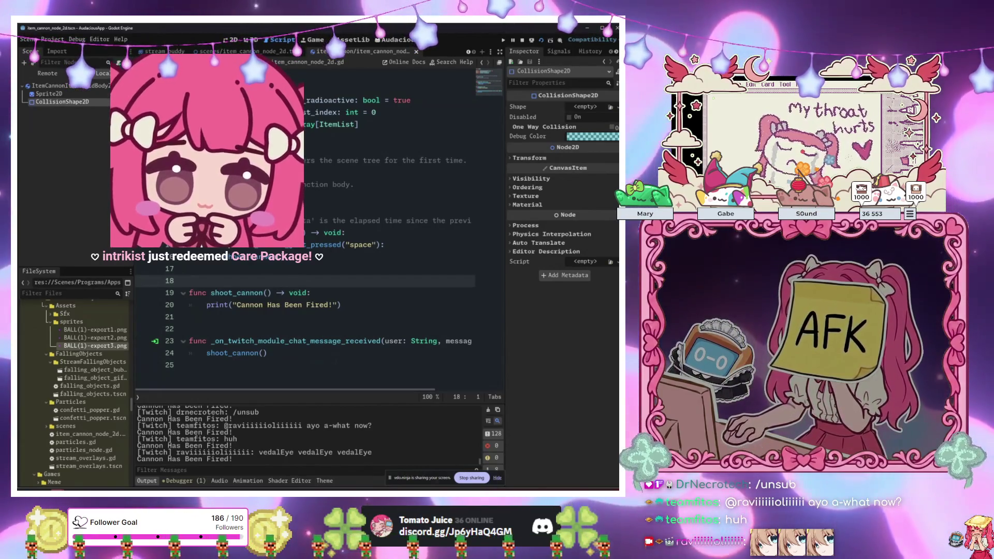
mouse_move(293, 232)
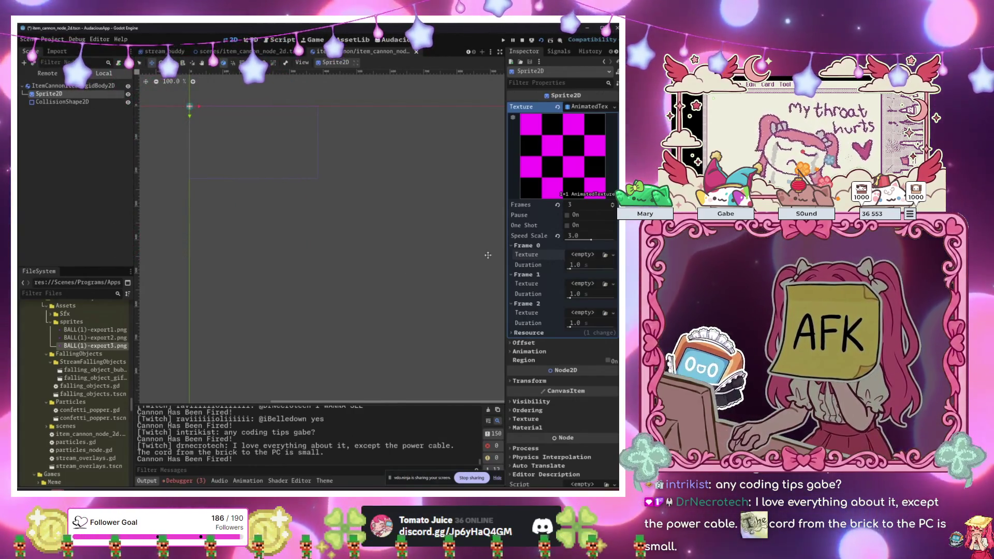
Step: Review the Debugger's Errors (3) tab, including missing item_cannon_node_2d resource warnings
left_click(196, 482)
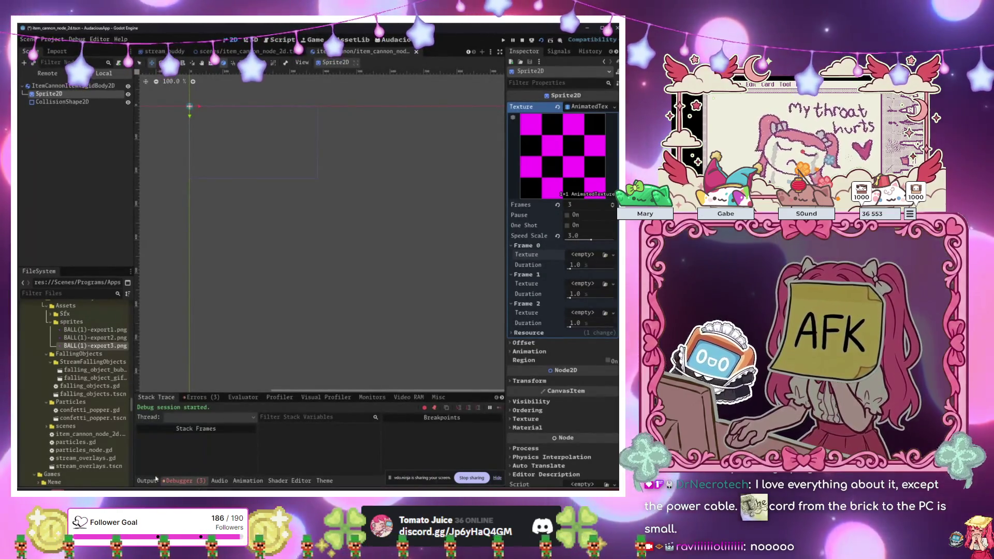
left_click(149, 481)
left_click(185, 481)
left_click(200, 397)
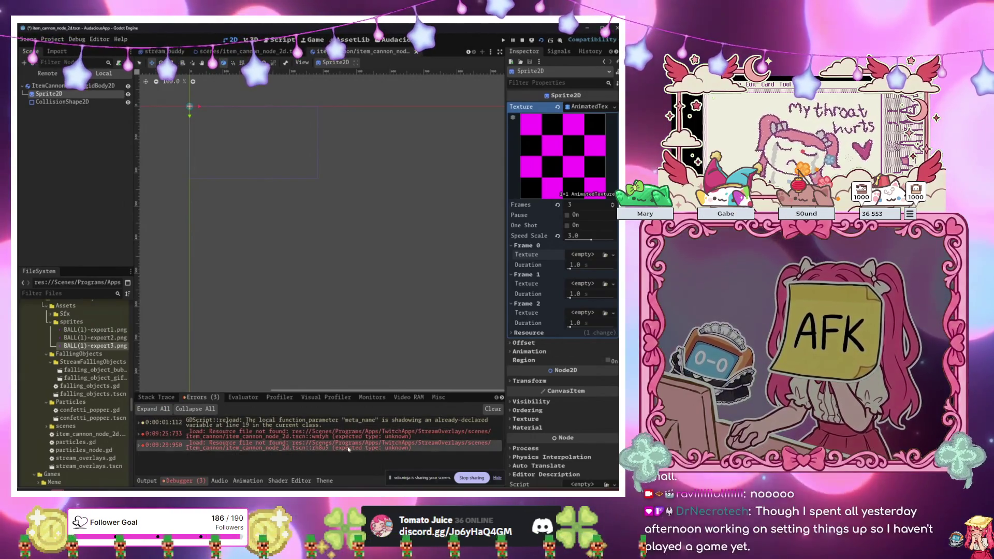
mouse_move(325, 435)
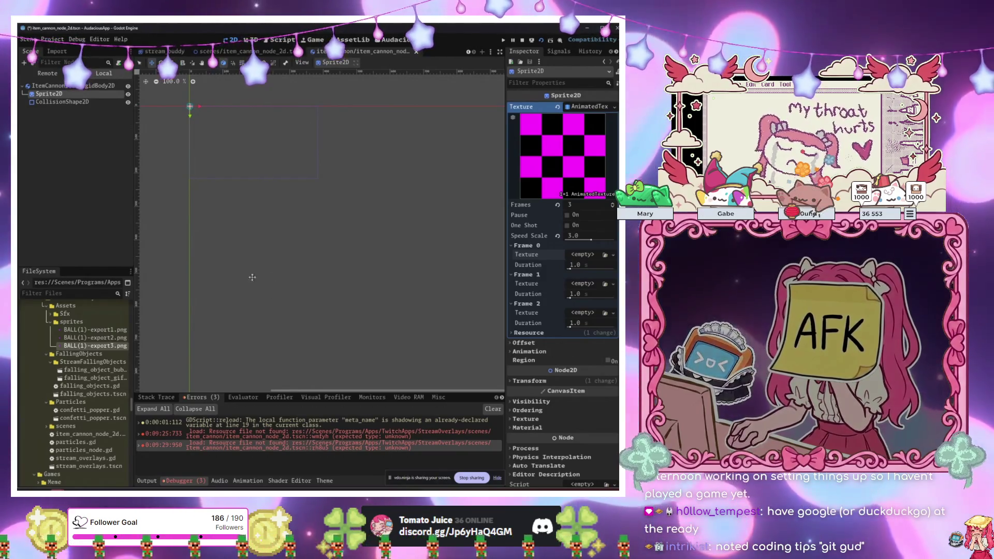
Step: Zoom into the viewport and select CollisionShape2D to check its circular shape
scroll(266, 222, "up", 10)
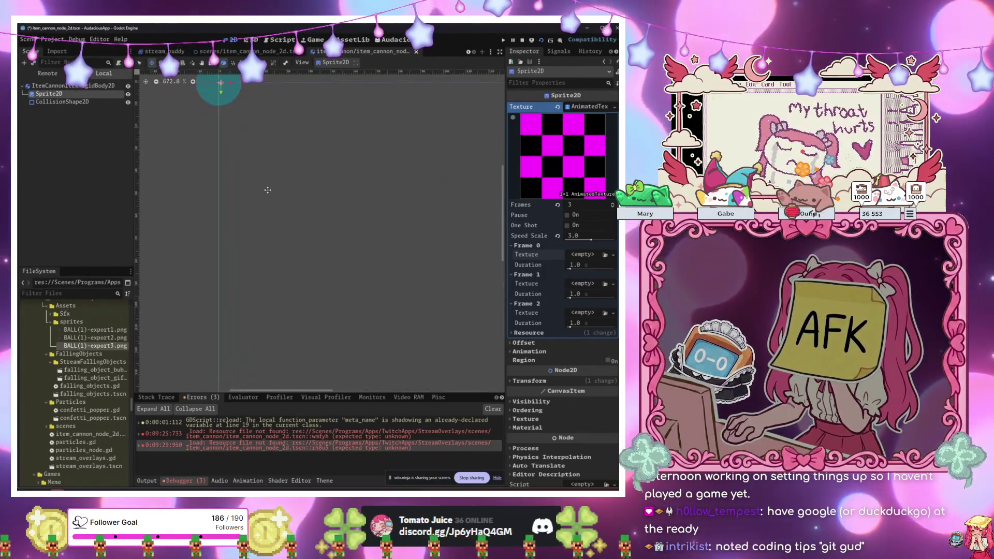
scroll(286, 244, "up", 6)
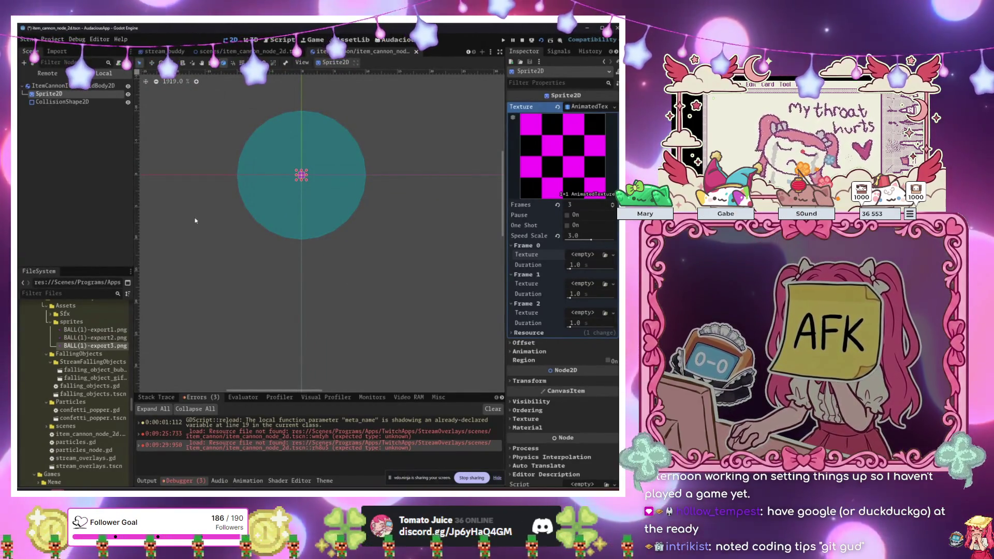
left_click(214, 272)
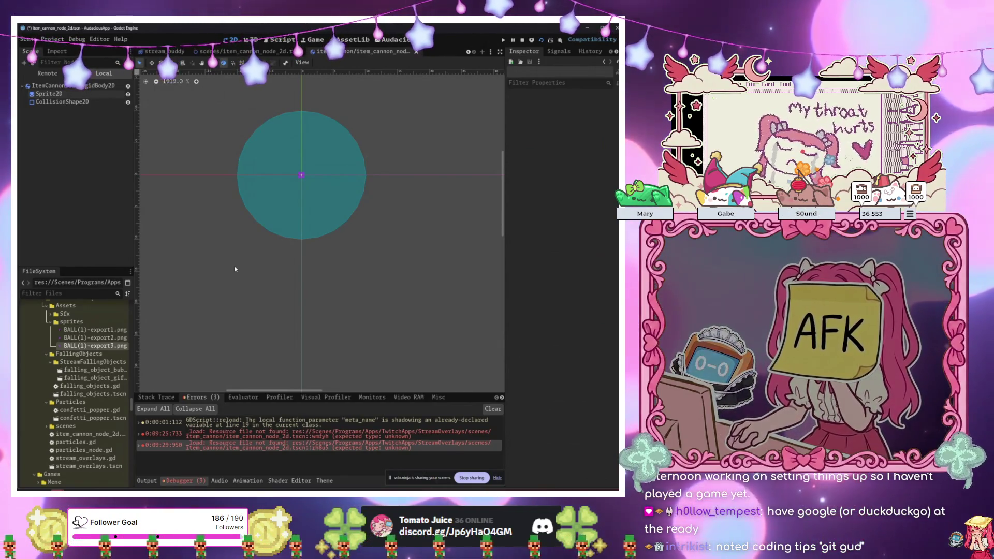
scroll(305, 179, "up", 8)
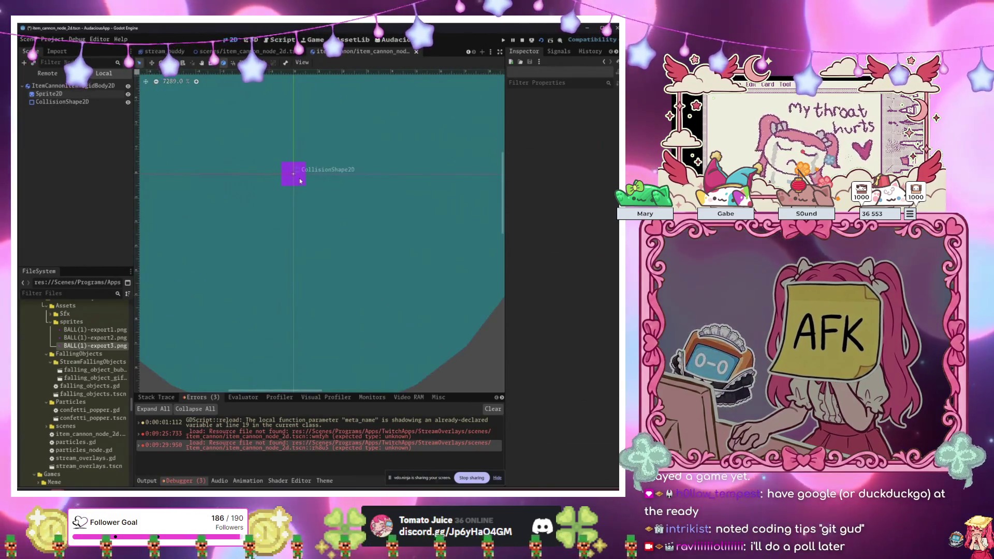
left_click(297, 178)
scroll(287, 233, "down", 3)
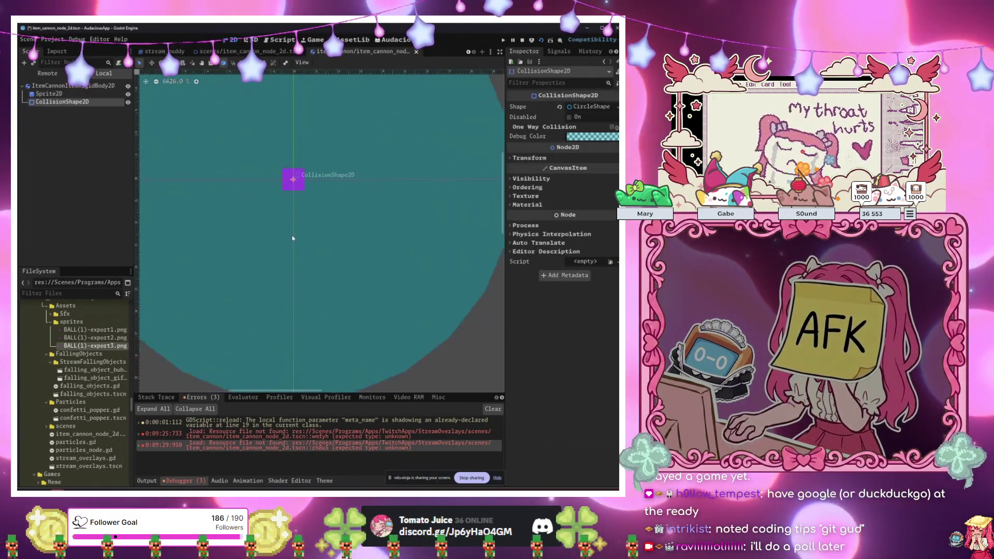
scroll(292, 238, "down", 3)
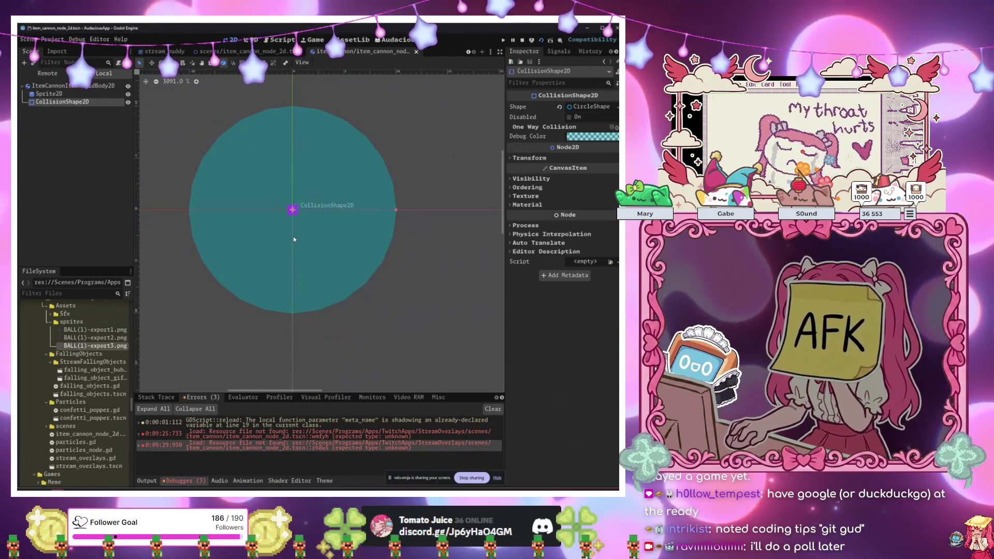
scroll(293, 236, "up", 7)
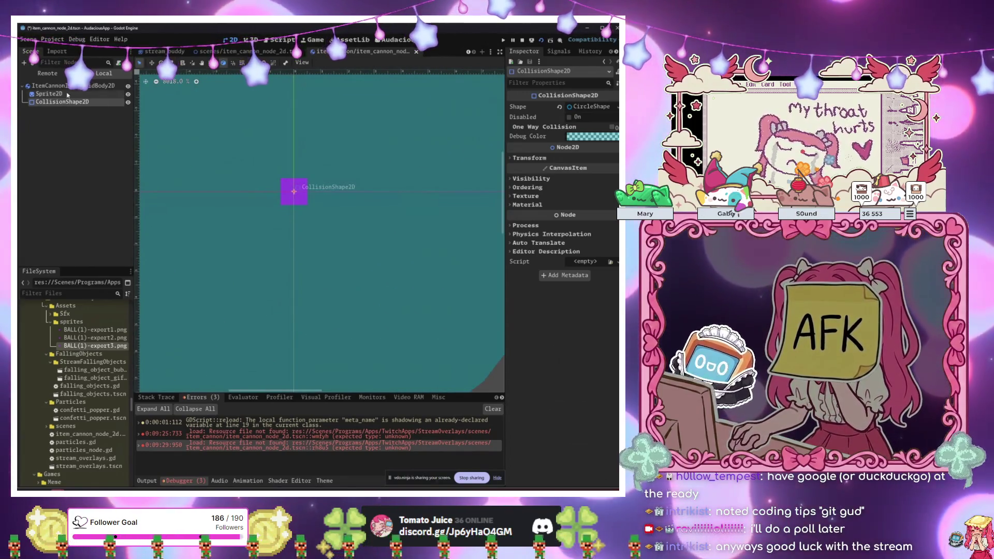
Step: Set BALL(1)-export1.png as Frame 0 texture of the Sprite2D's AnimatedTexture
left_click(72, 94)
mouse_move(93, 330)
left_mouse_down()
mouse_move(464, 277)
mouse_move(79, 346)
mouse_move(104, 331)
mouse_move(572, 258)
left_mouse_up()
left_click(86, 95)
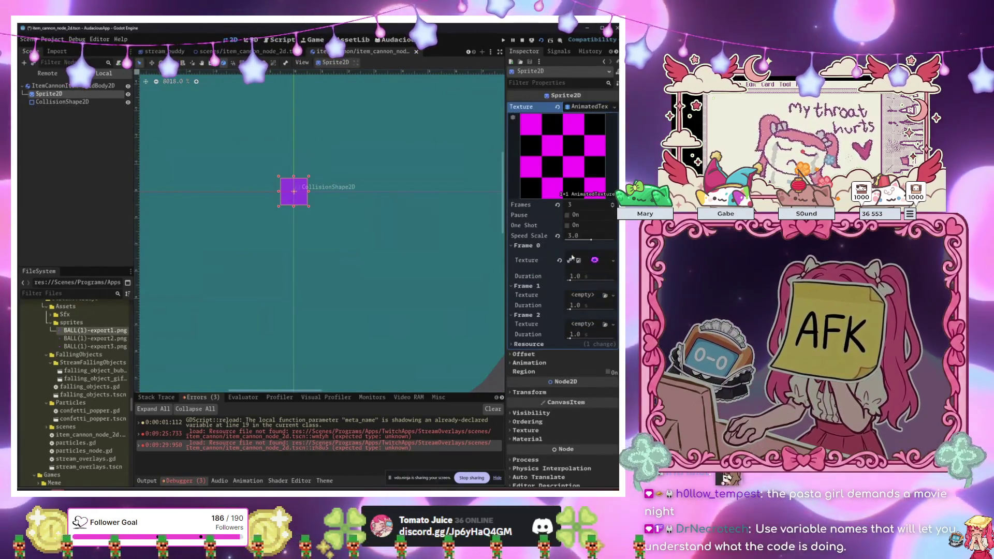
Step: Assign BALL(1)-export2.png and BALL(1)-export3.png to Frames 1 and 2
mouse_move(93, 338)
left_mouse_down()
mouse_move(588, 289)
mouse_move(586, 299)
left_mouse_up()
mouse_move(93, 347)
left_mouse_down()
mouse_move(558, 332)
mouse_move(582, 346)
left_mouse_up()
scroll(391, 311, "down", 10)
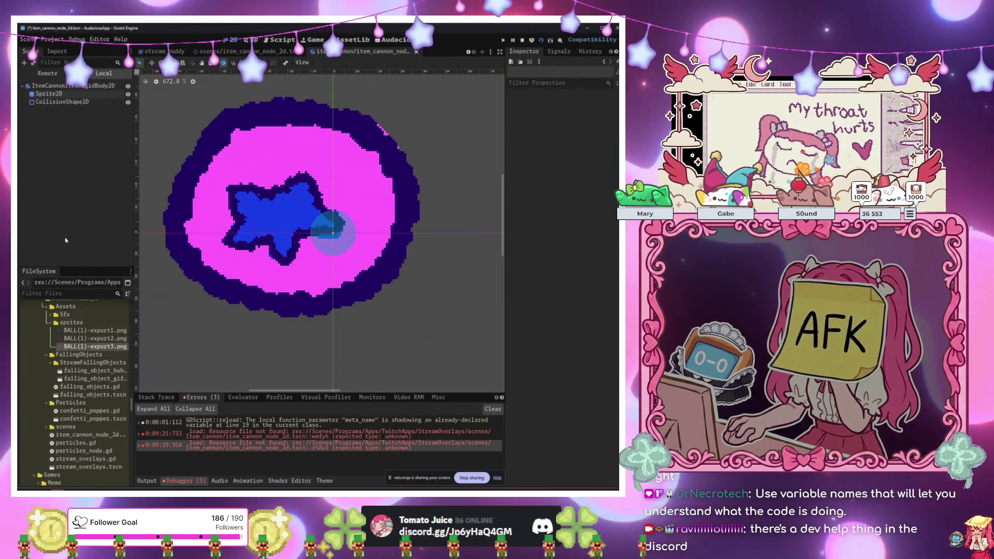
Step: Scale the ball sprite down to match the collision circle's size
left_click(247, 220)
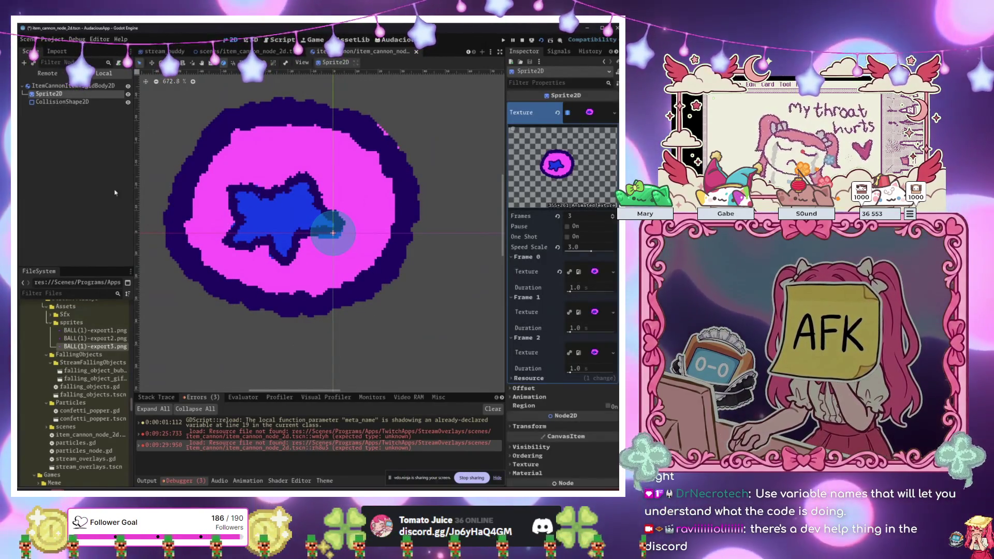
left_click_drag(418, 201, 353, 226)
scroll(291, 302, "down", 1)
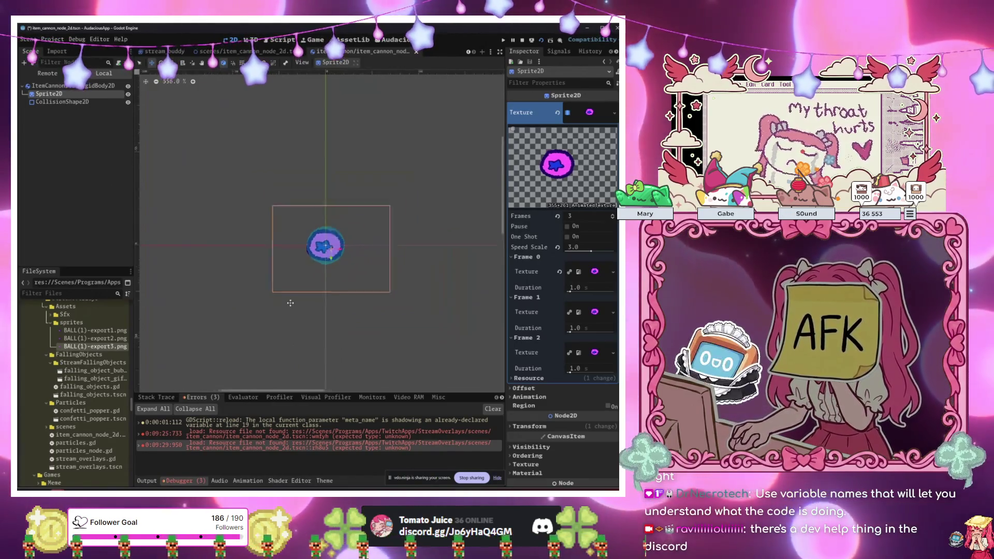
scroll(290, 303, "down", 10)
mouse_move(334, 334)
left_mouse_down()
mouse_move(351, 202)
mouse_move(298, 223)
left_mouse_up()
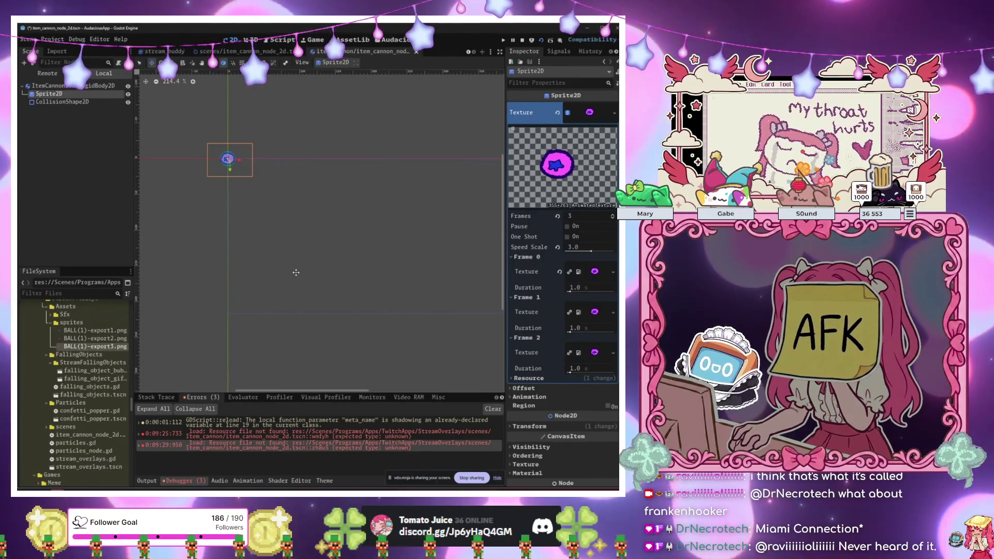
Step: Save the item_cannon_node_2d scene
scroll(218, 180, "up", 5)
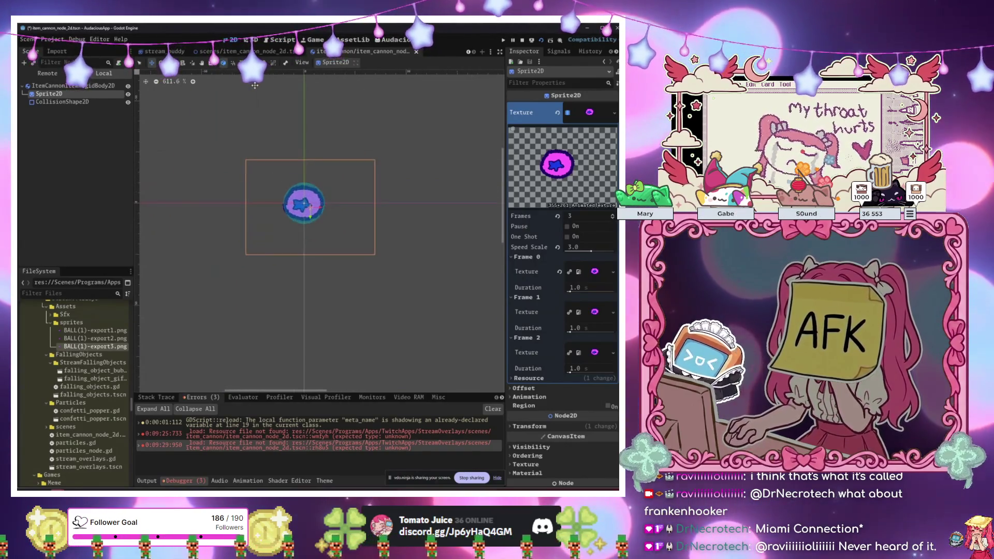
left_click(257, 52)
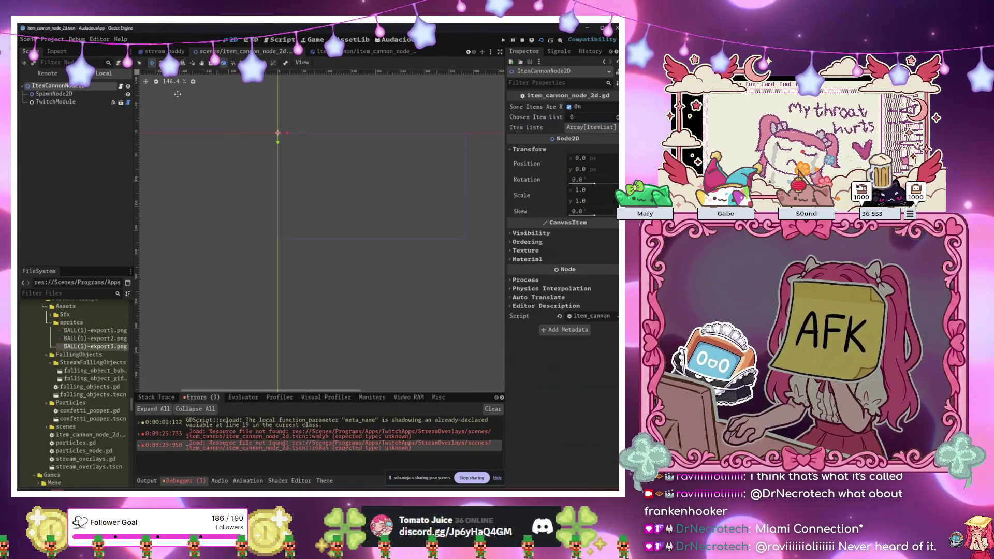
left_click(71, 144)
key("ctrl+s")
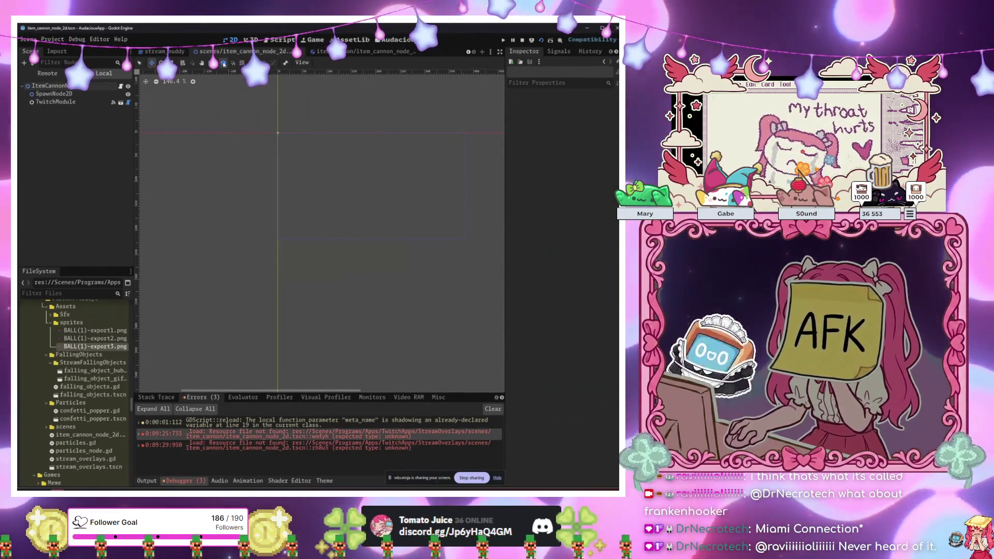
Step: Stop the running project by closing the AudaciousApp (DEBUG) game window
left_click(616, 27)
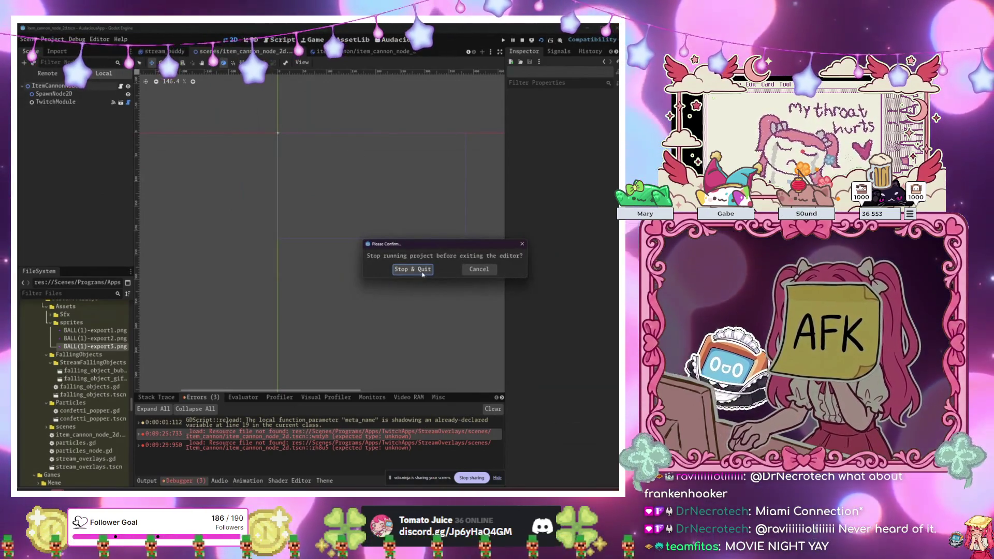
left_click(417, 270)
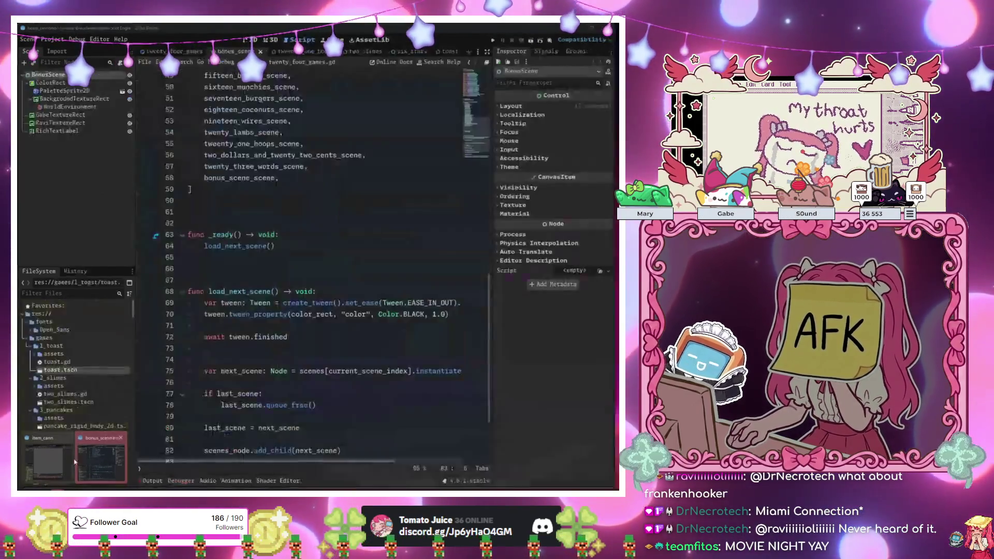
left_click(49, 458)
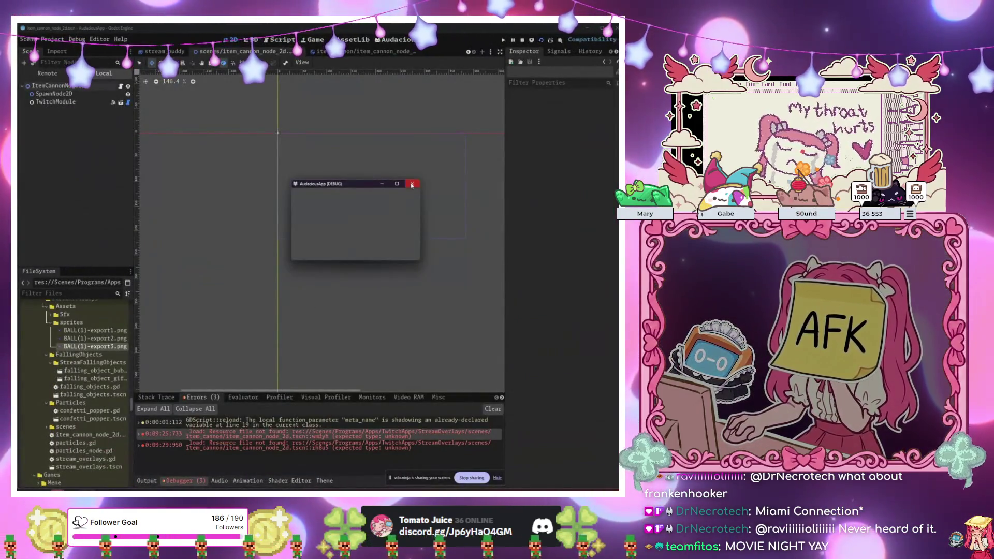
left_click(412, 184)
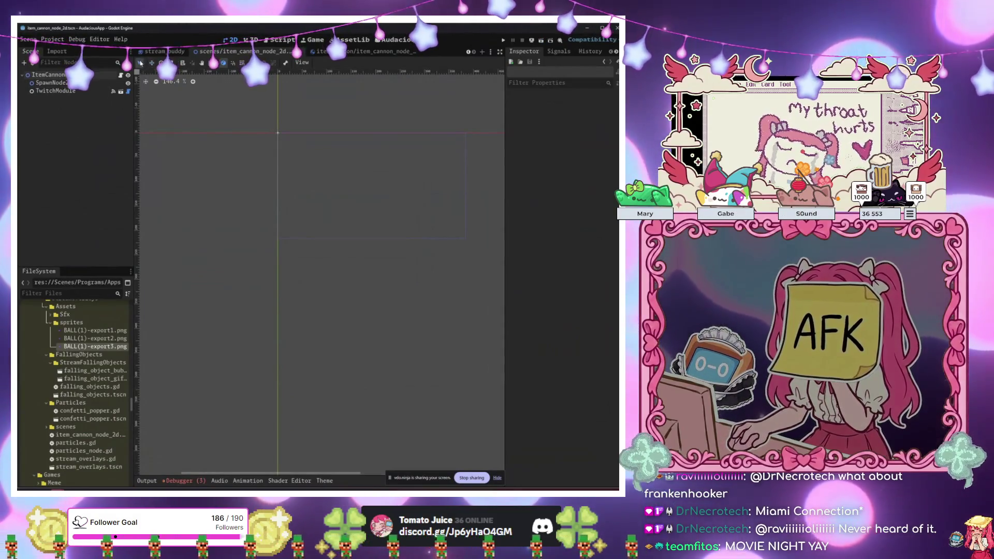
Step: Save again and close the item_cannon scene tab
key("ctrl+s")
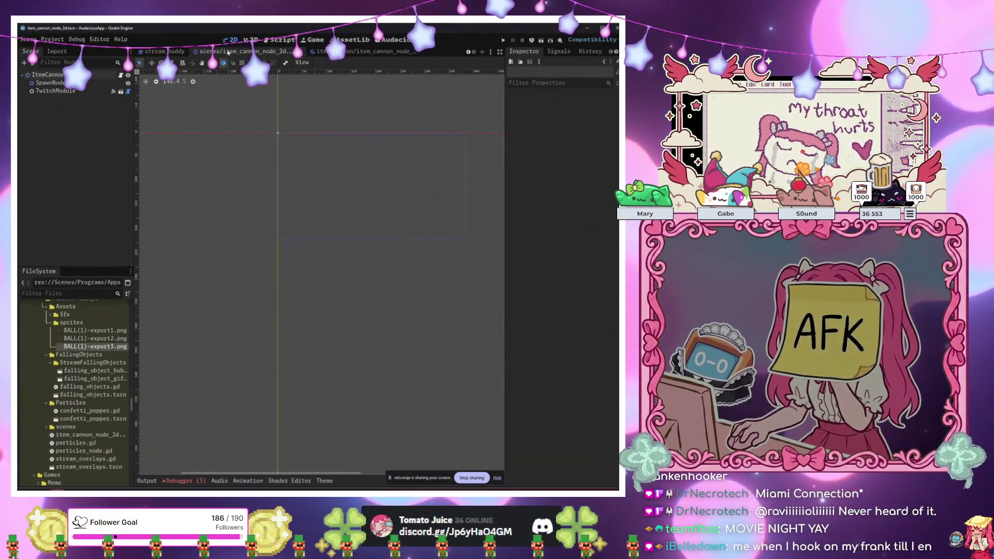
left_click(364, 53)
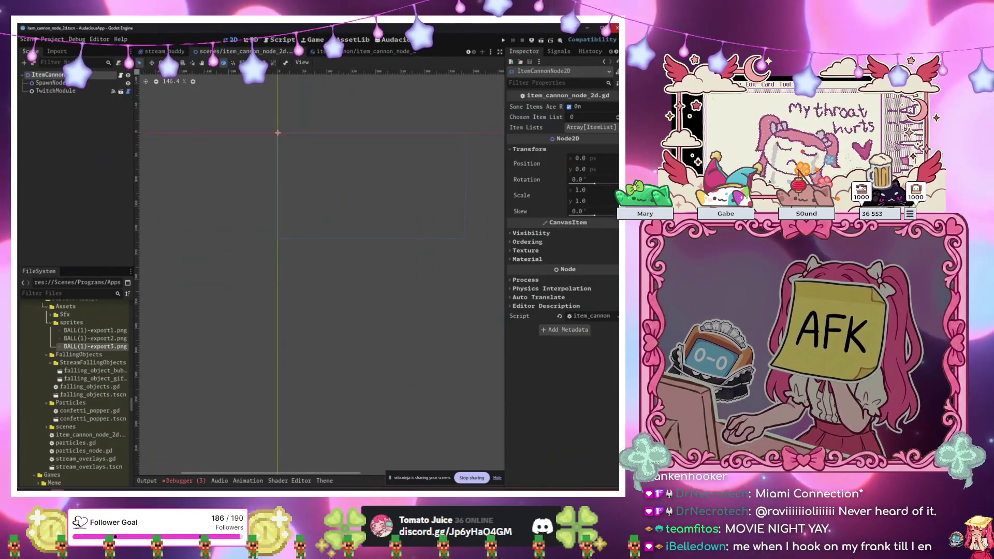
left_click(416, 51)
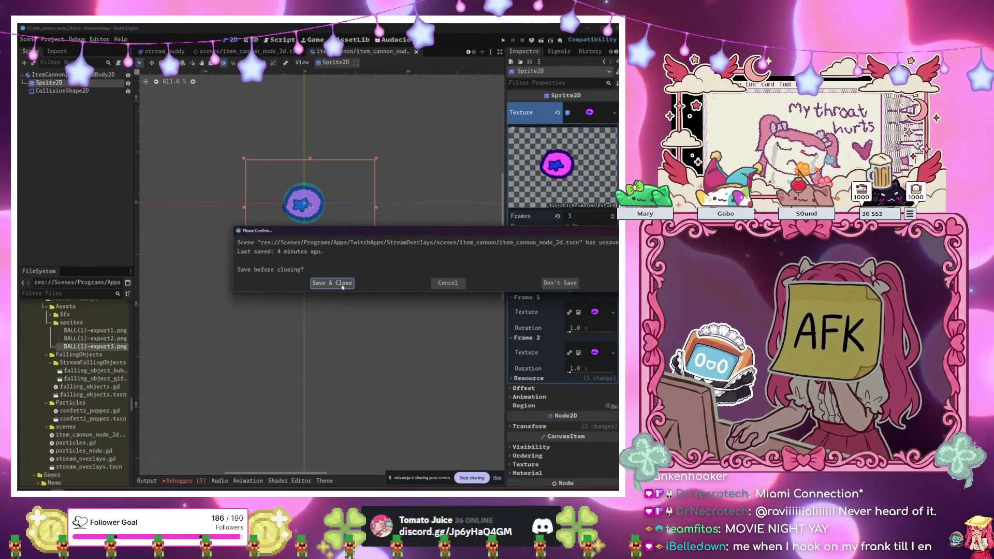
Step: Confirm Save & Close, then bring up the twenty_four_games project's TwentyFourGames scene
left_click(341, 284)
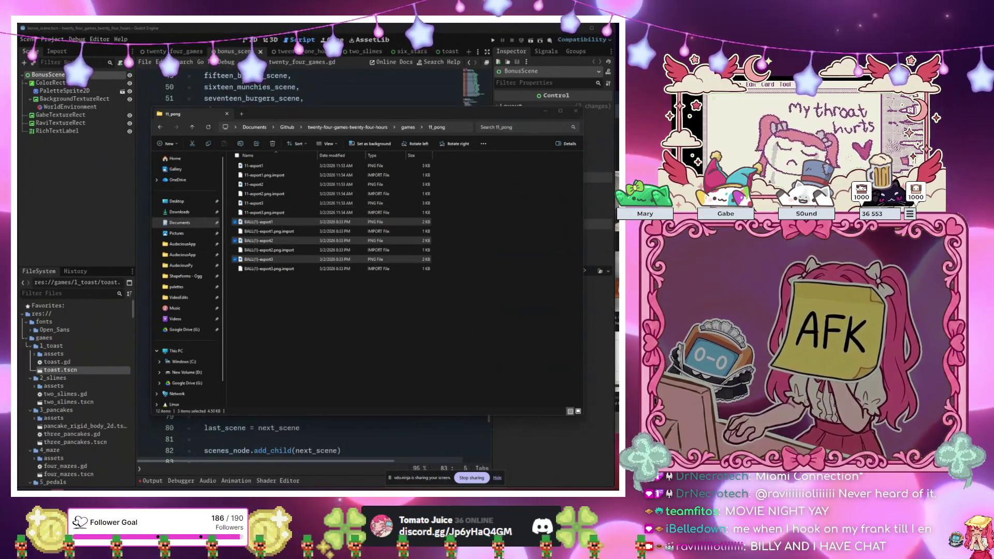
left_click(254, 75)
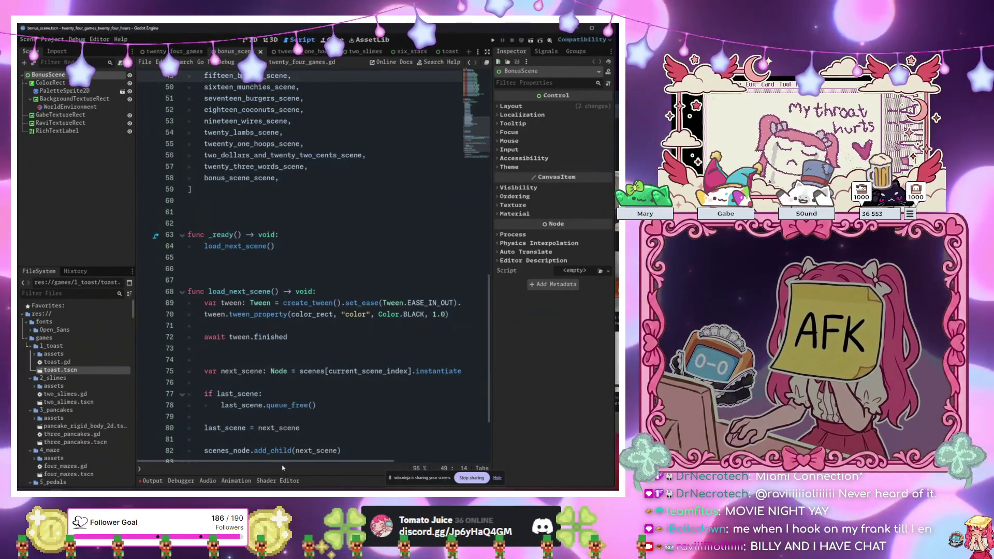
left_click(306, 259)
left_click(281, 121)
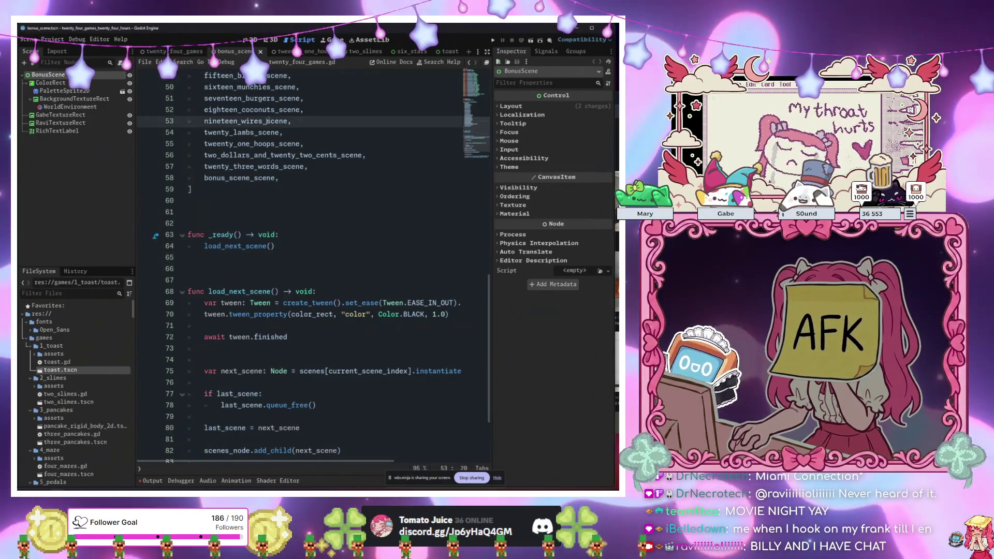
left_click(168, 51)
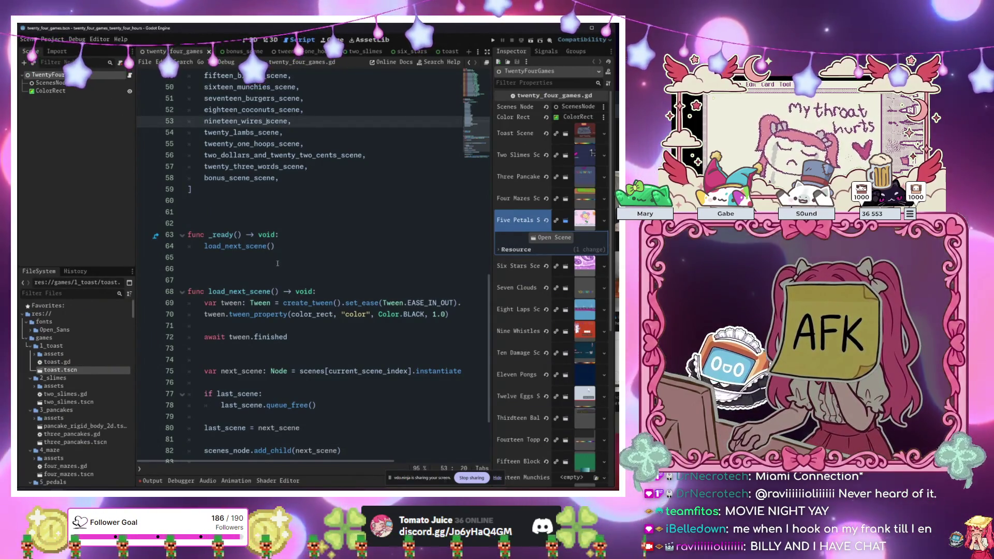
scroll(278, 263, "down", 3)
scroll(278, 265, "up", 10)
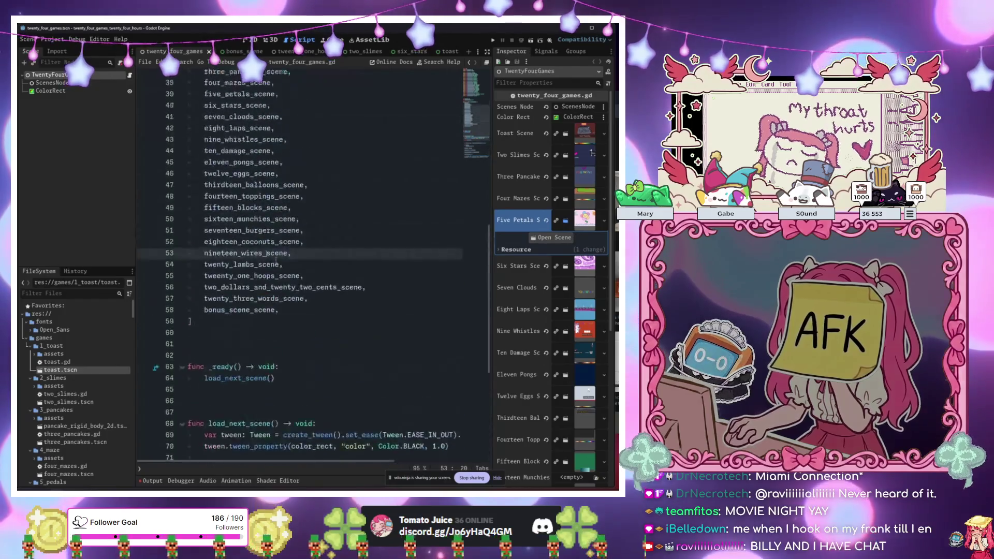
scroll(265, 253, "down", 5)
scroll(265, 258, "down", 7)
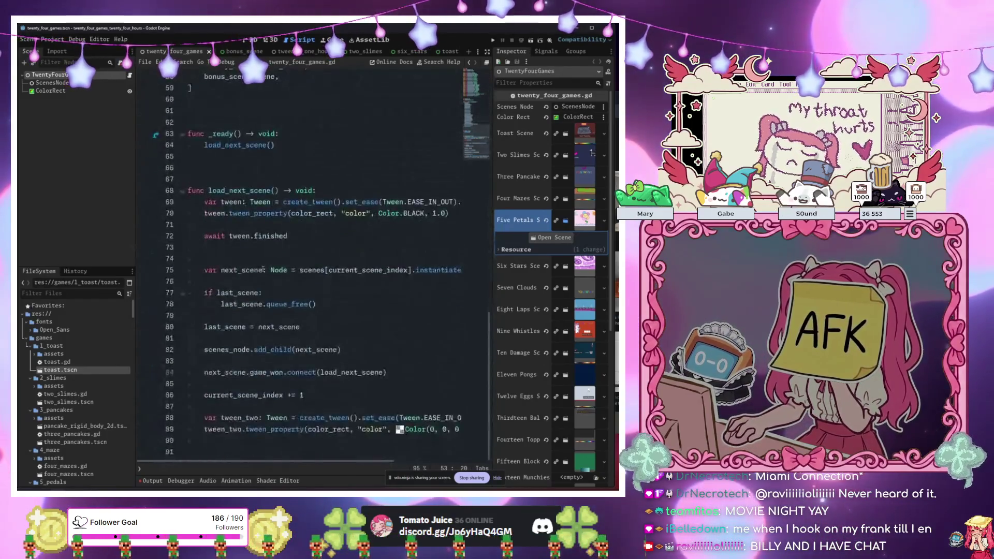
left_click(328, 395)
left_click(260, 361)
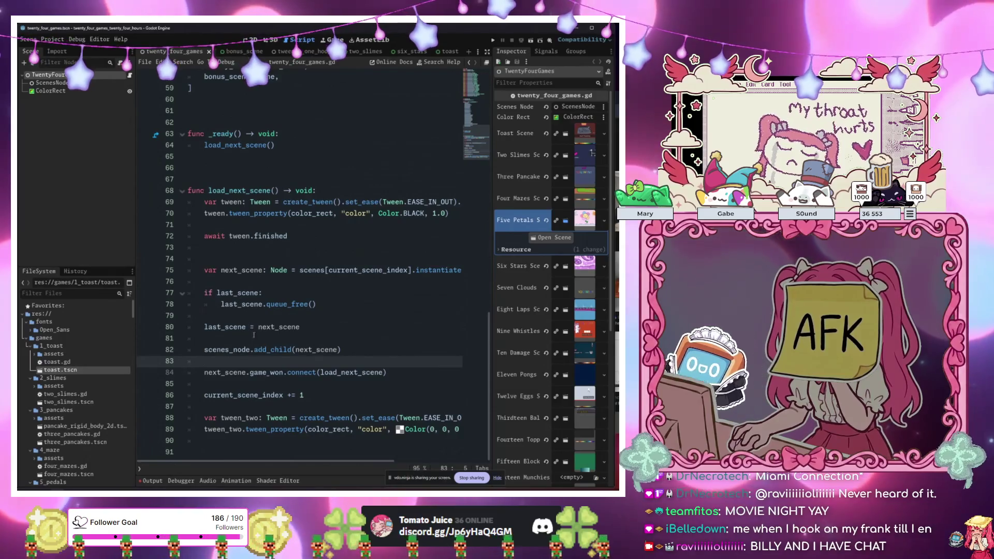
left_click(264, 338)
left_click_drag(251, 372, 288, 372)
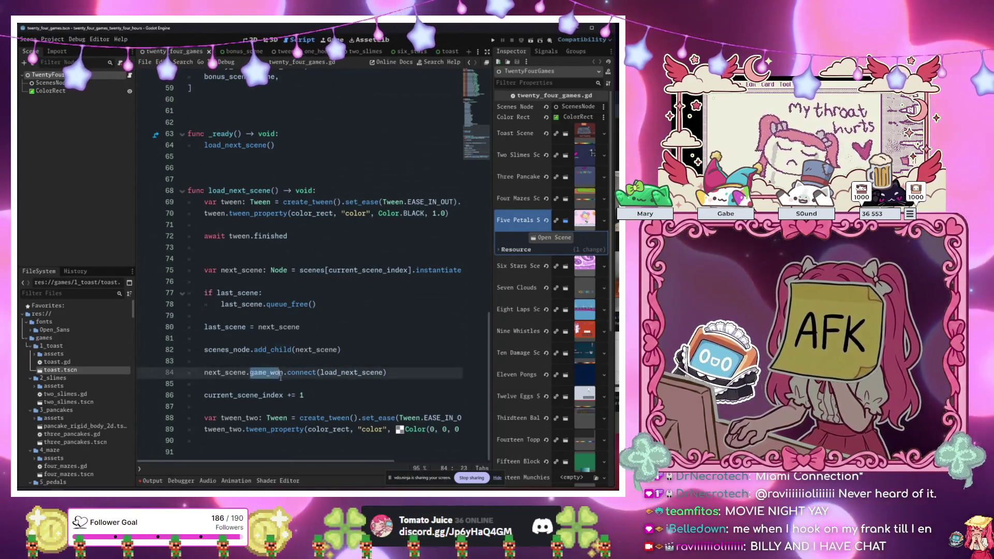
left_click(282, 395)
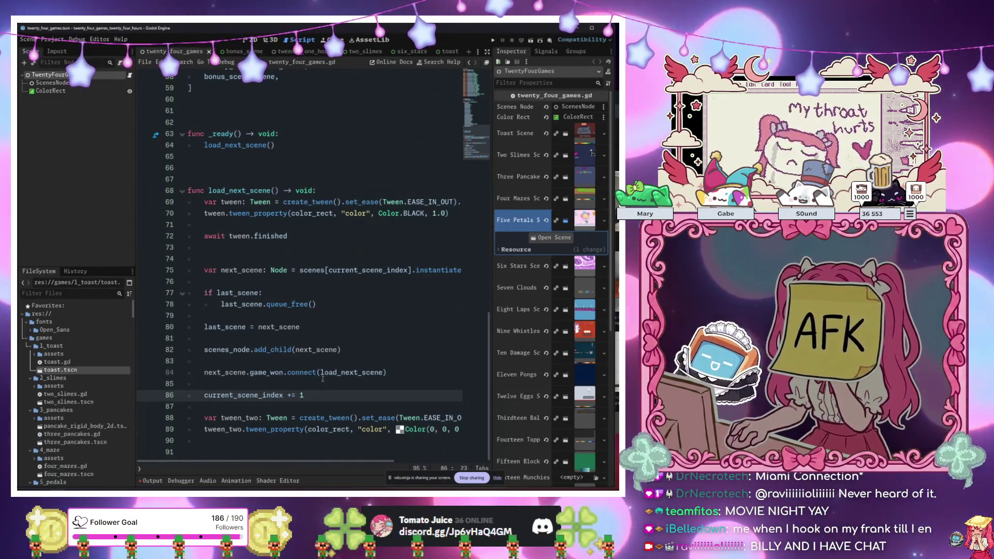
mouse_move(322, 377)
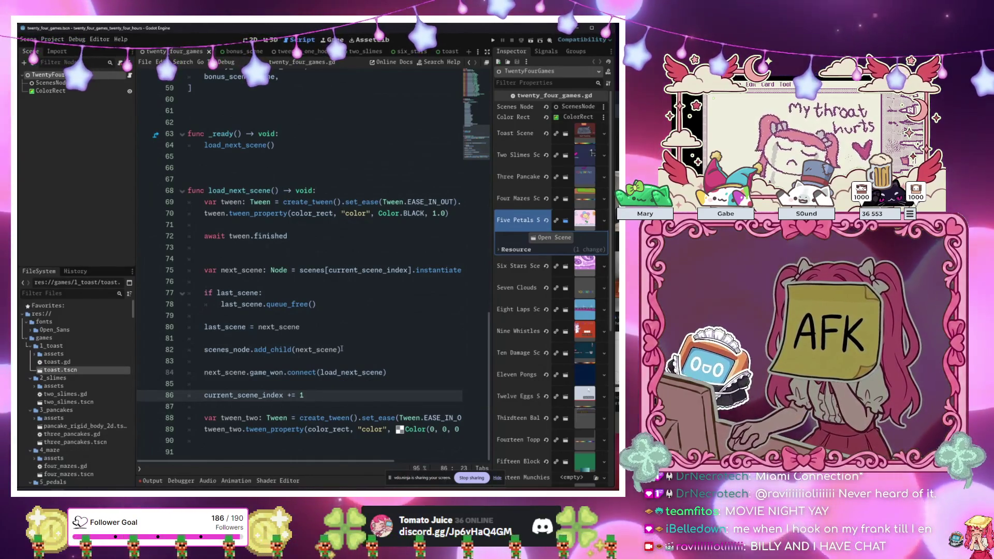
left_click(339, 327)
scroll(337, 376, "up", 4)
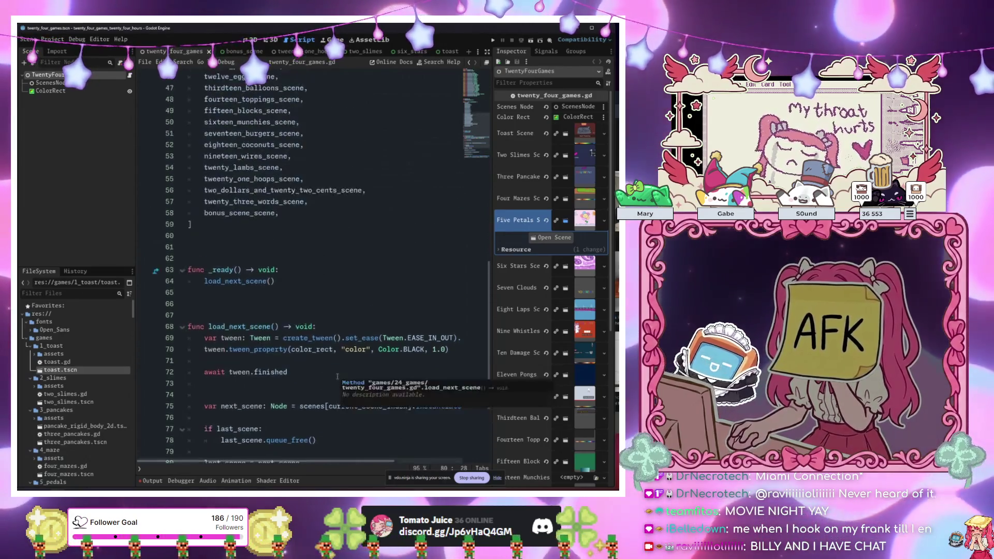
scroll(337, 376, "down", 4)
left_click(314, 282)
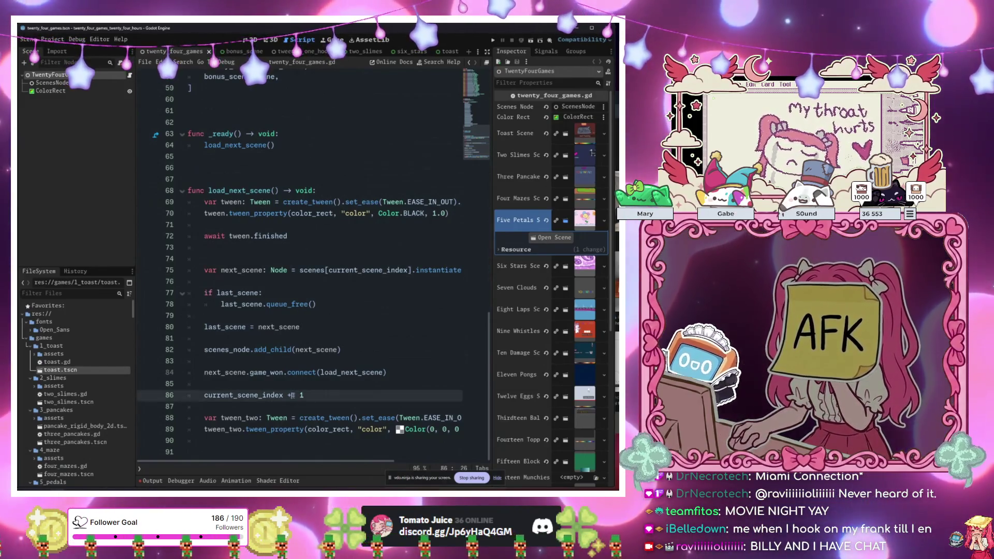
Step: Wrap the game_won connect call in 'if next_scene.has_signal("game_won"):' and indent it
left_click(288, 373)
key("Up")
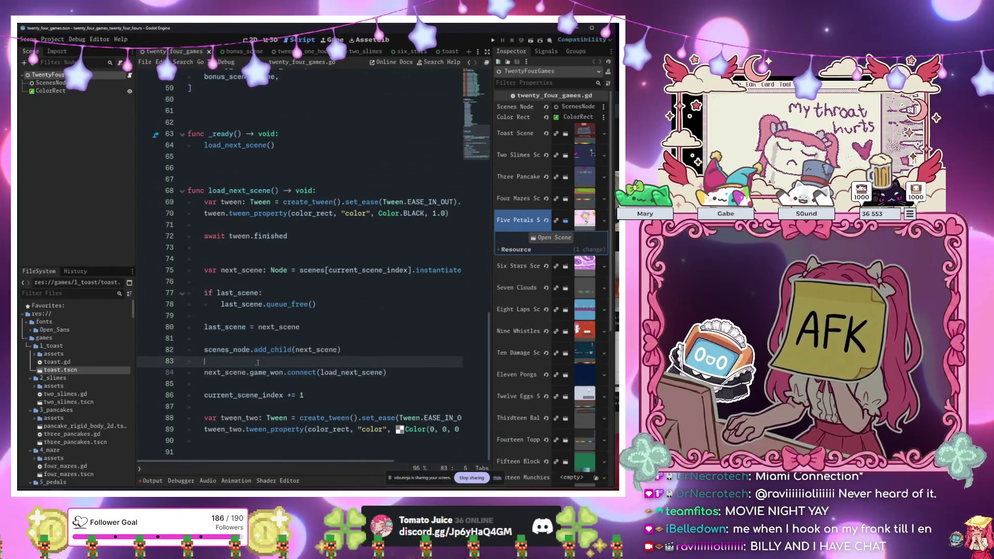
key("Return")
type("if next_scene.")
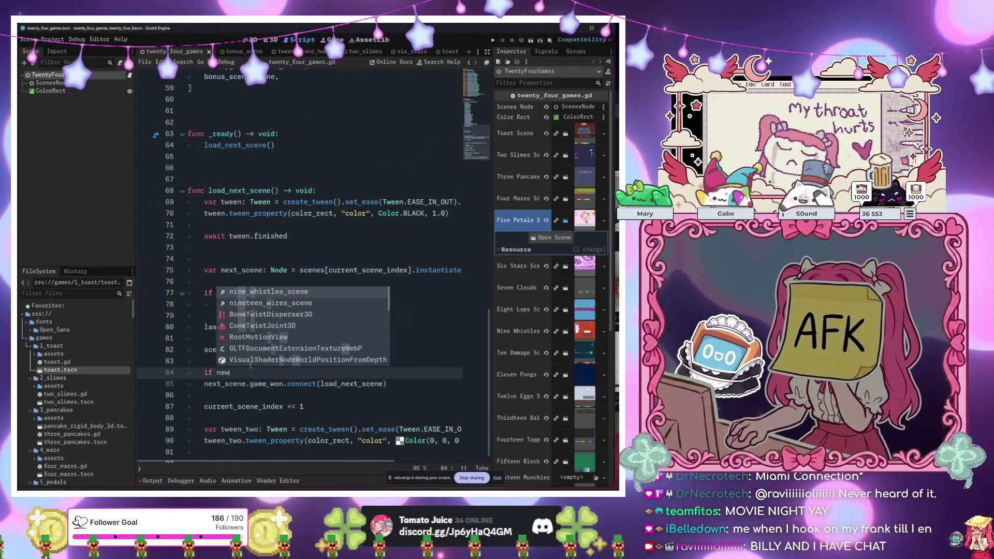
type("has_si")
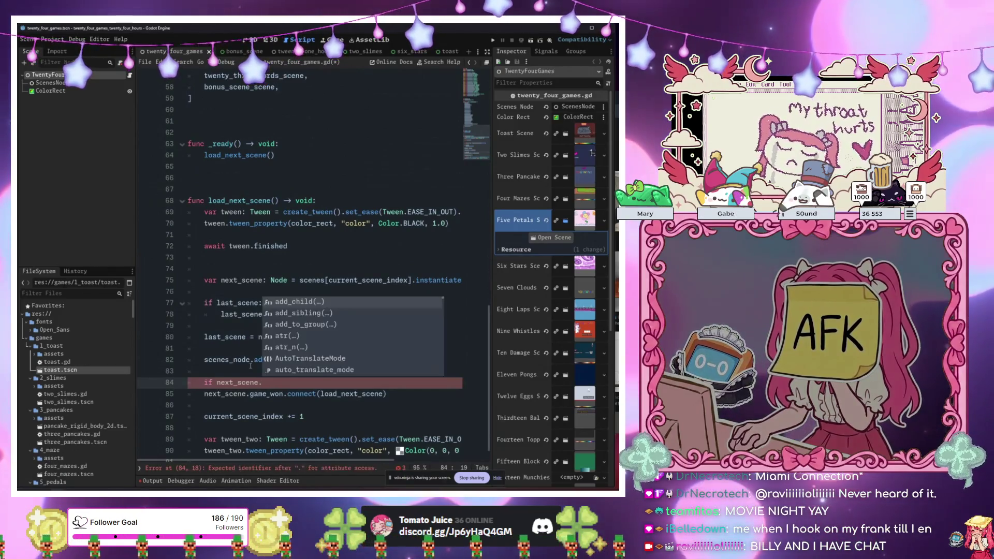
key("Return")
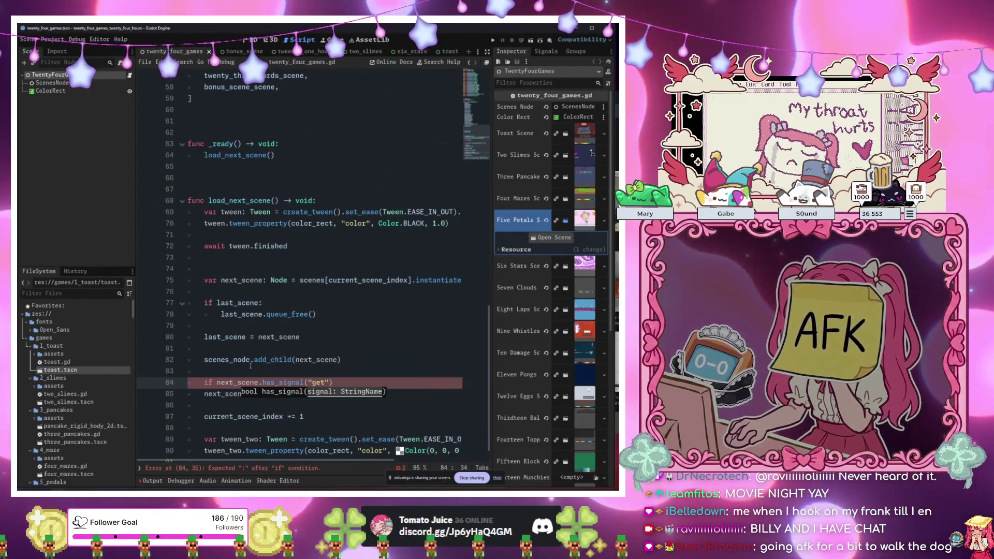
key("Escape")
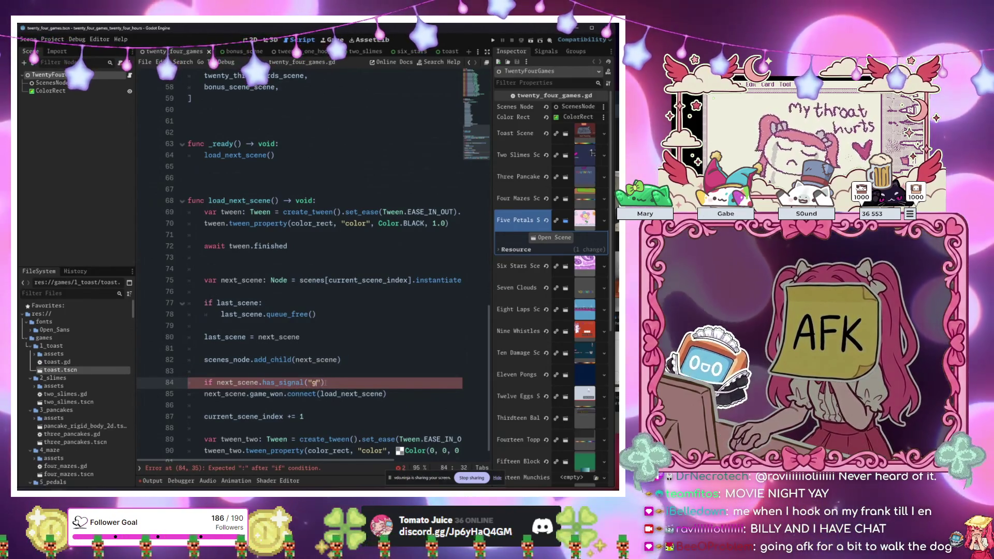
type("ame_wo")
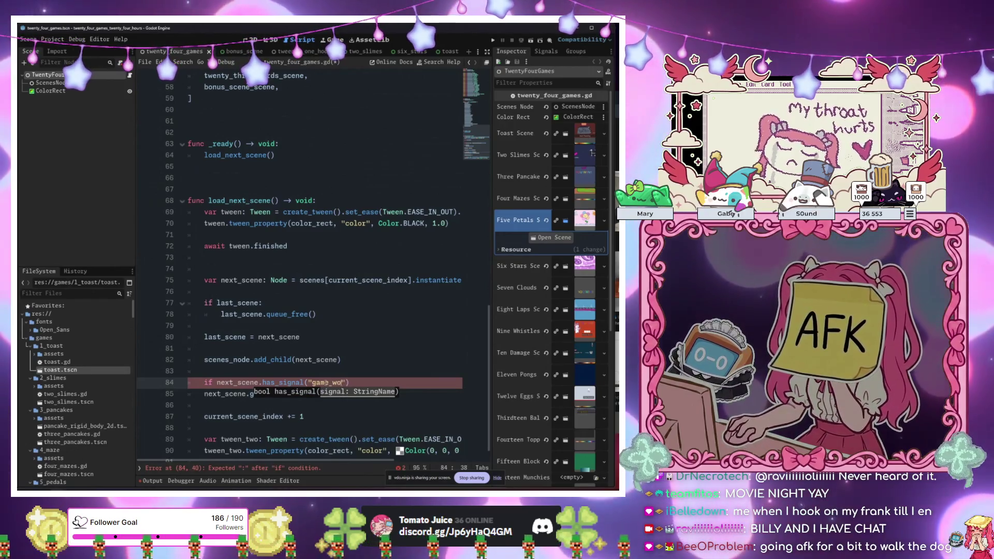
type("n\"):")
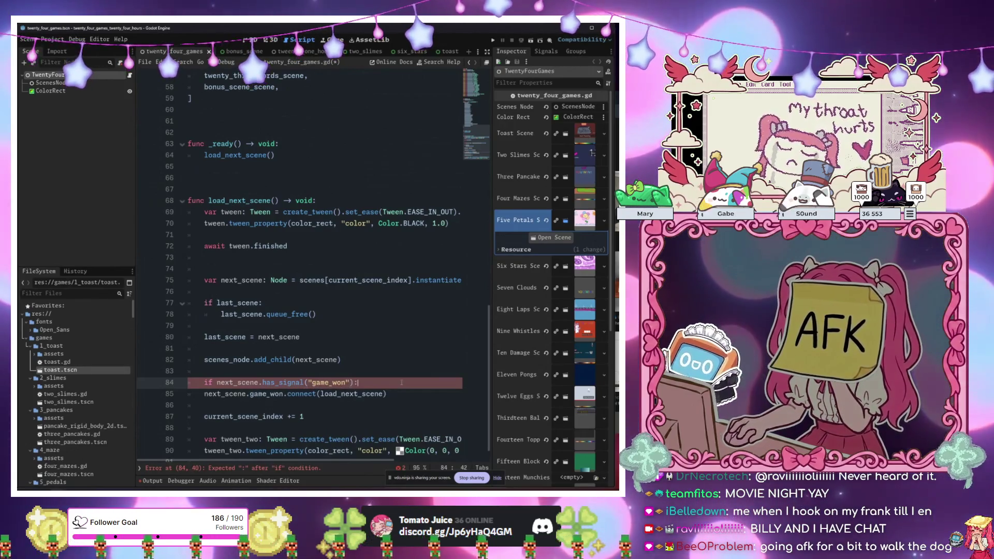
left_click(339, 394)
left_click(203, 394)
key("Tab")
left_click(345, 372)
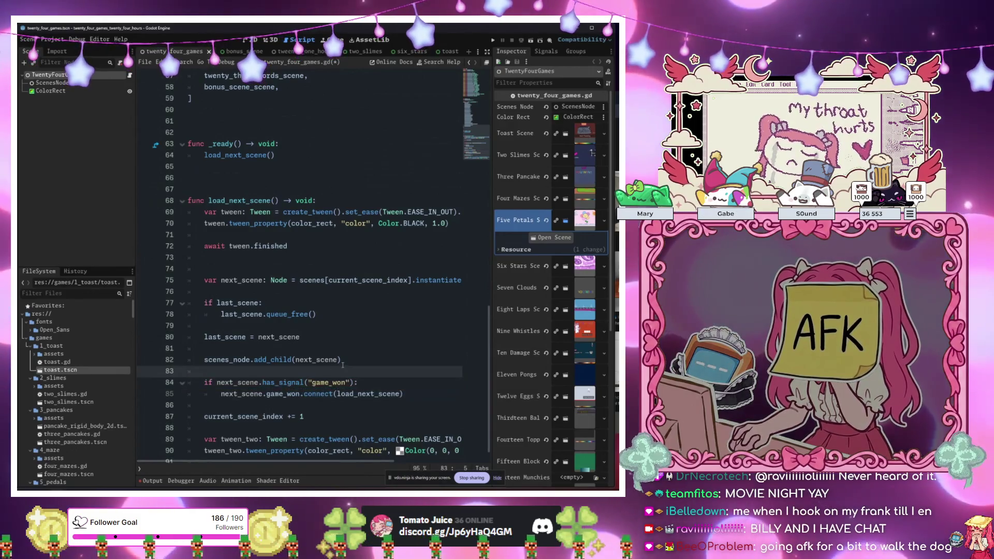
Step: Leave the script at blank line 71 and switch to the 2D workspace (Ctrl+F1)
scroll(345, 372, "down", 1)
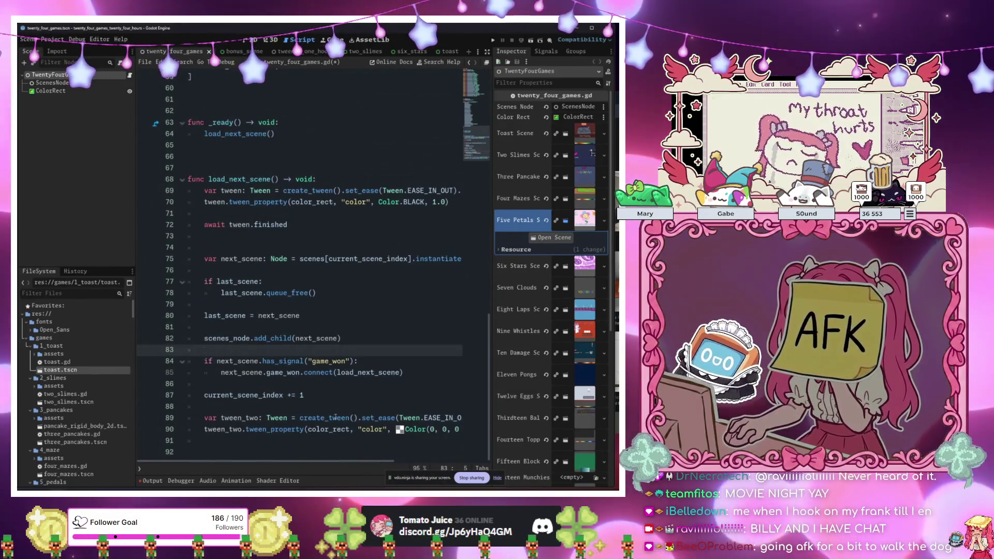
left_click(357, 213)
scroll(357, 254, "up", 5)
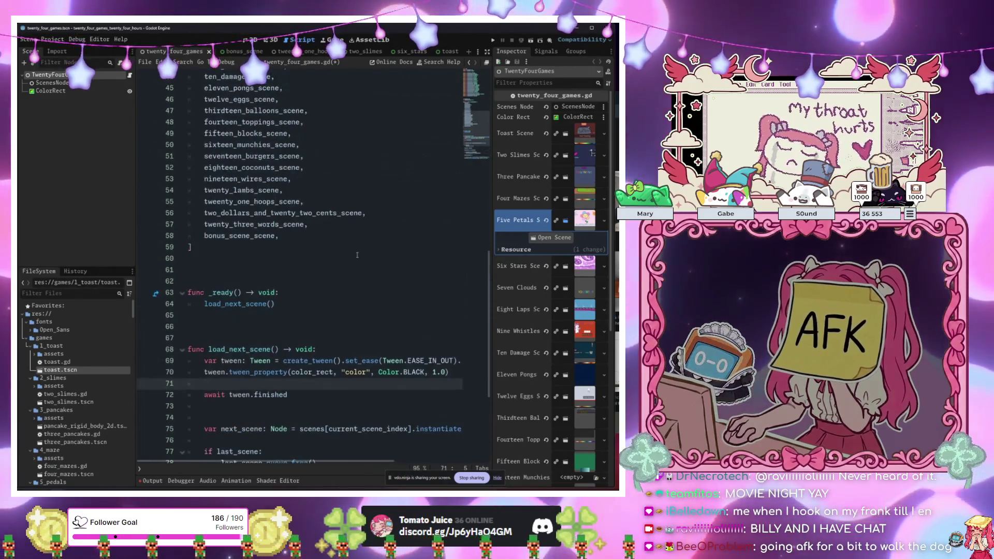
scroll(357, 254, "up", 3)
key("ctrl+F1")
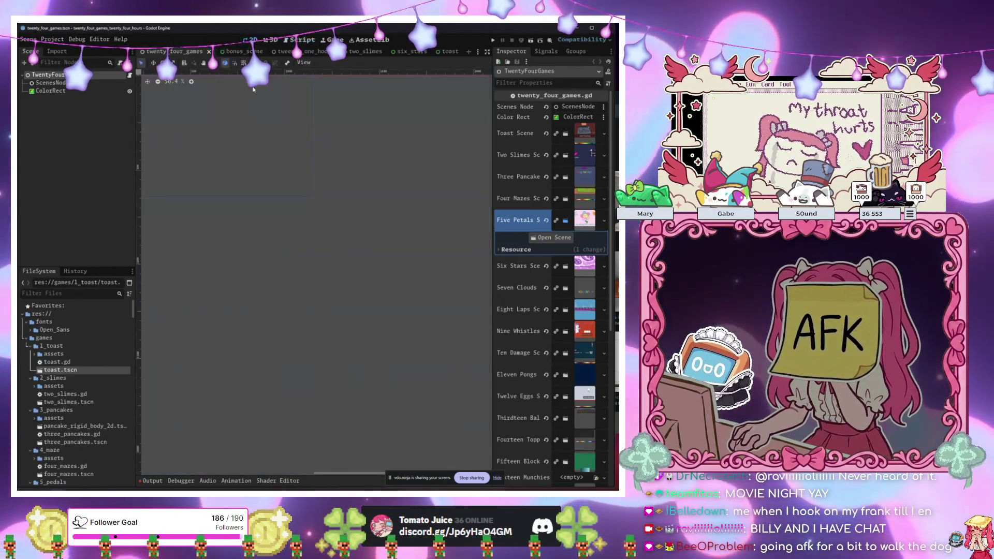
Step: Add a Timer under ColorRect, then undo it
scroll(271, 157, "down", 2)
left_click(69, 91)
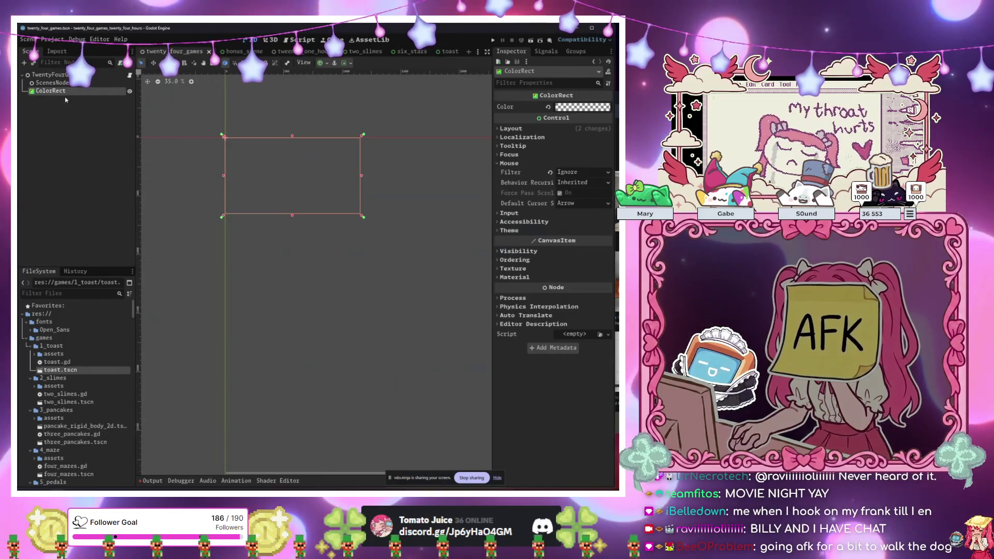
type("timer")
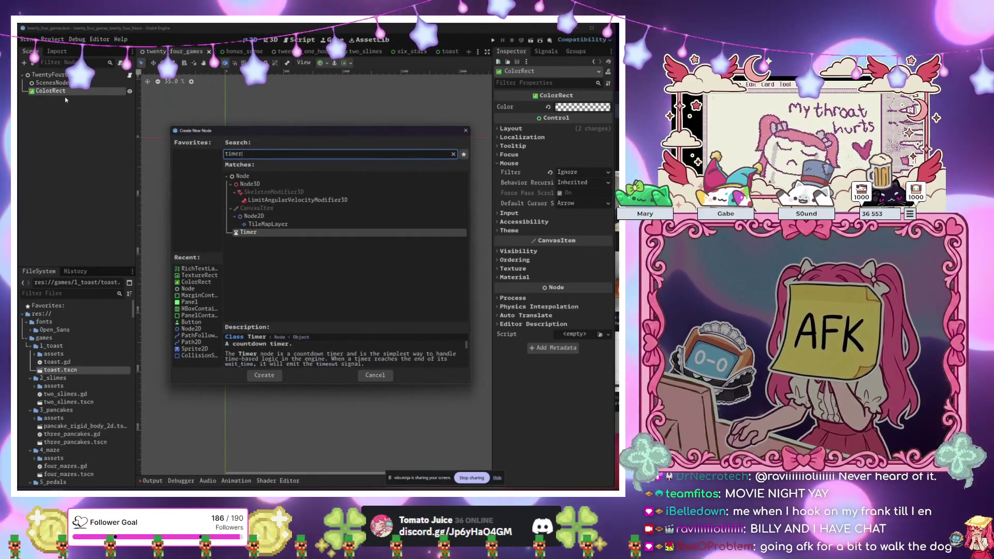
key("Return")
key("ctrl+z")
Step: Add a Label under ColorRect and move it left on the canvas
left_click(71, 92)
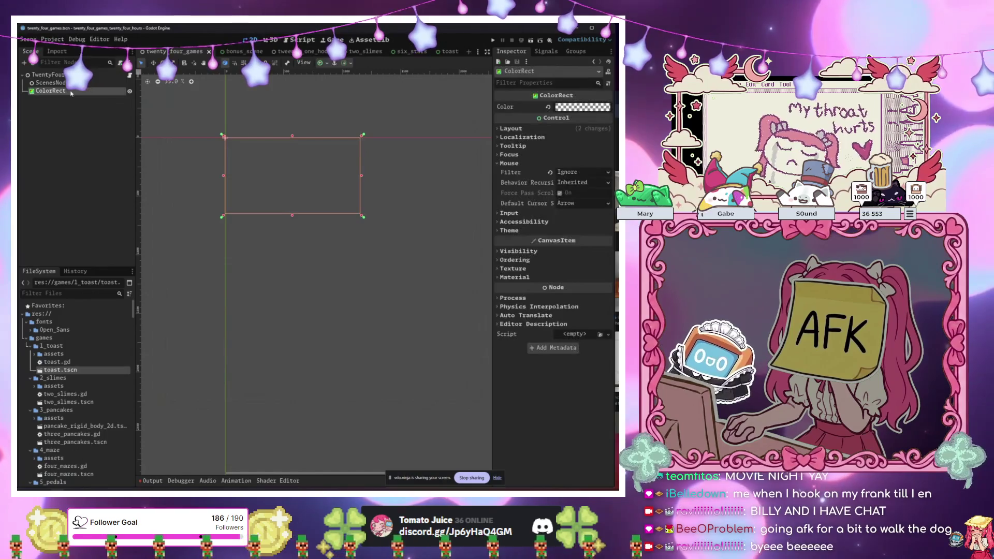
key("ctrl+a")
type("label")
key("Return")
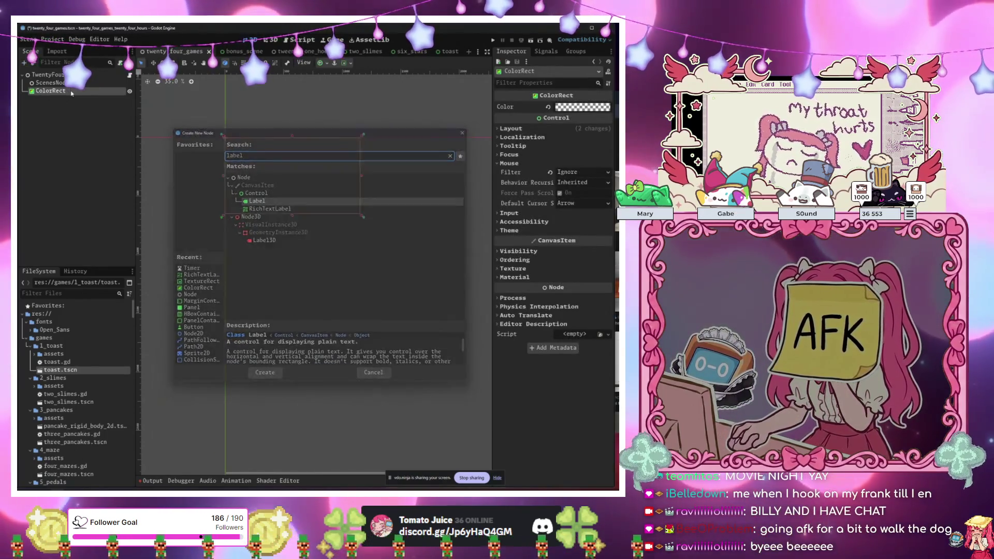
key("w")
scroll(260, 195, "up", 5)
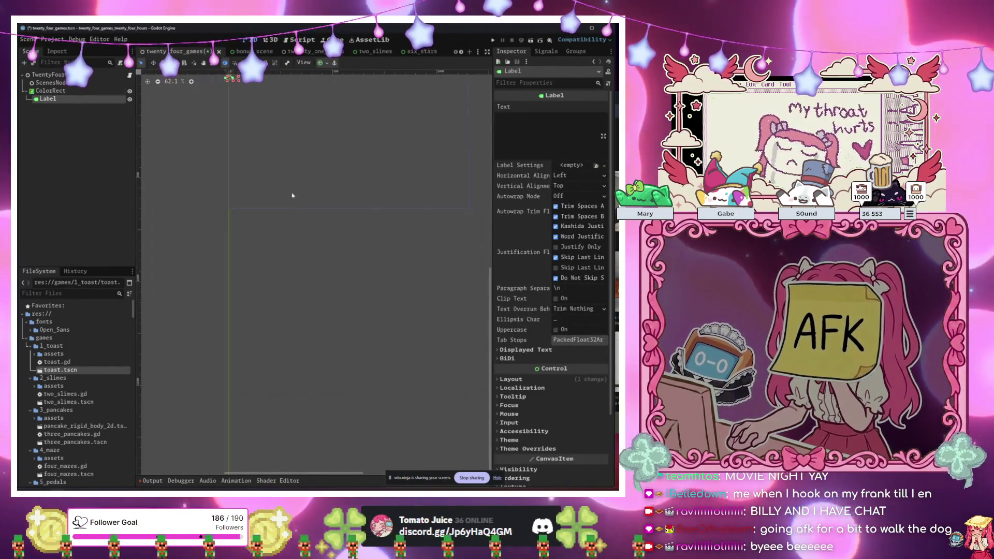
left_click_drag(325, 352, 302, 357)
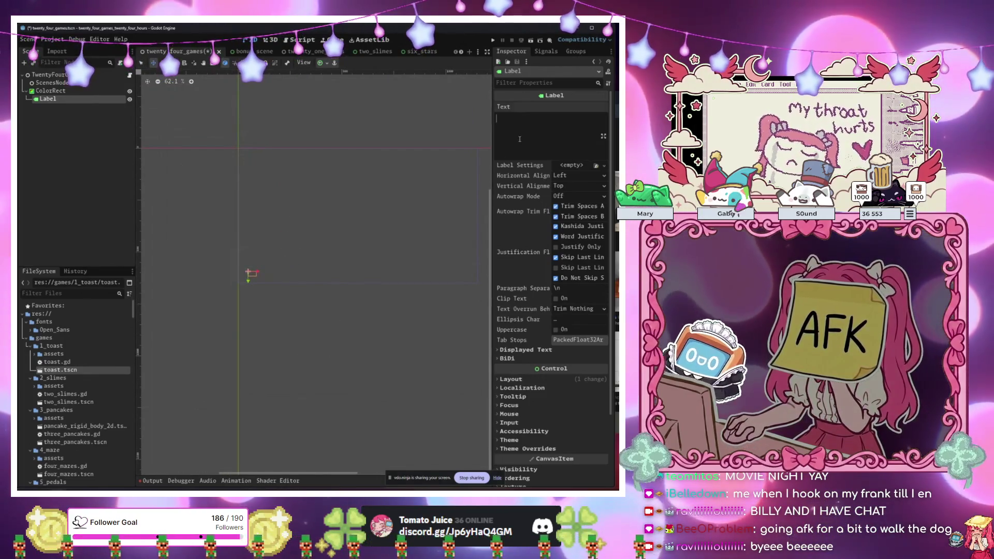
Step: Set the Label's text to 'asdf', then select the Label for deletion
left_click(519, 139)
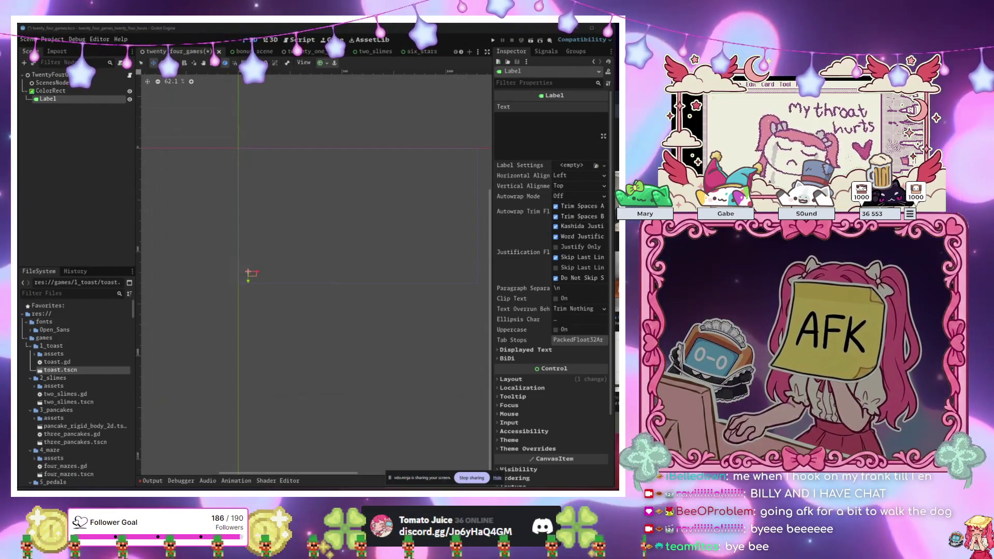
scroll(248, 298, "up", 5)
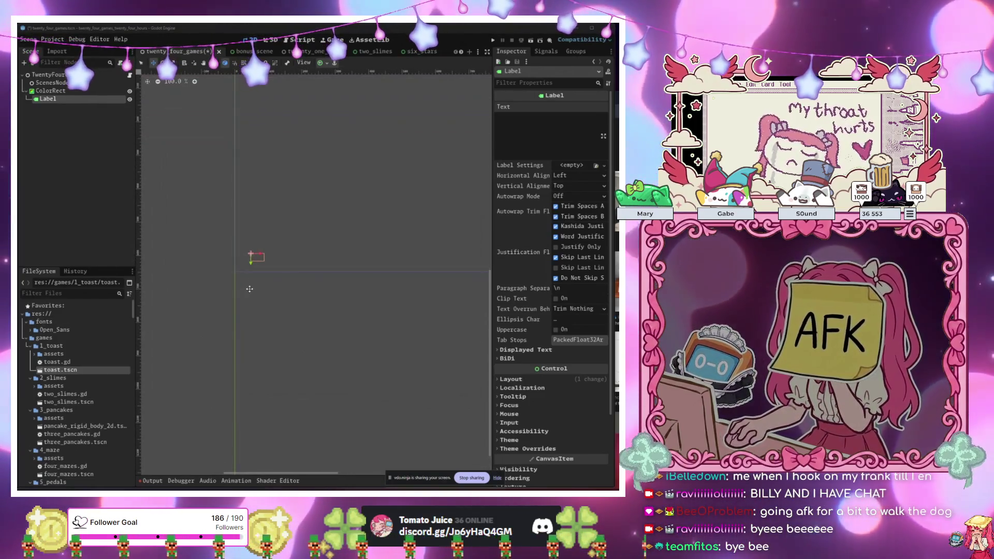
left_click(515, 138)
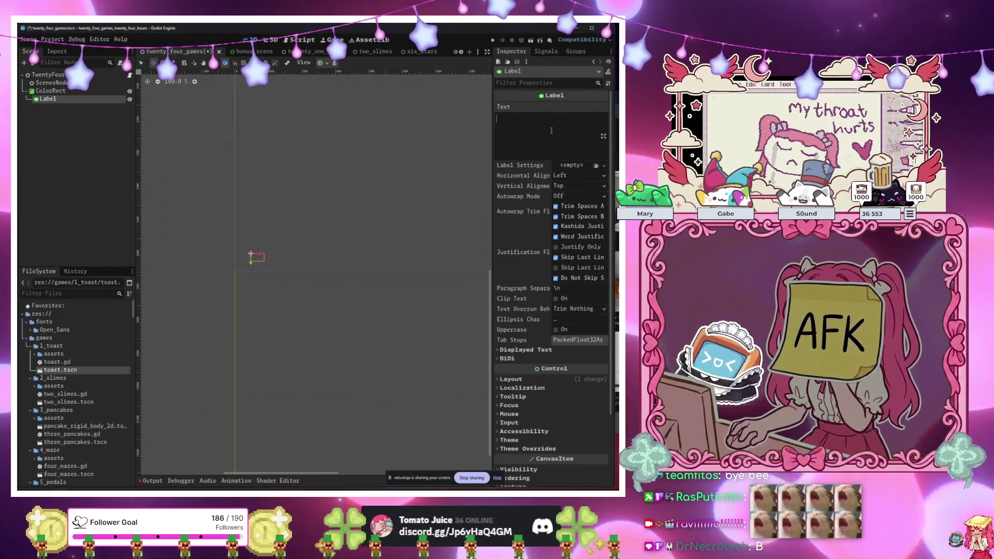
type("asdf")
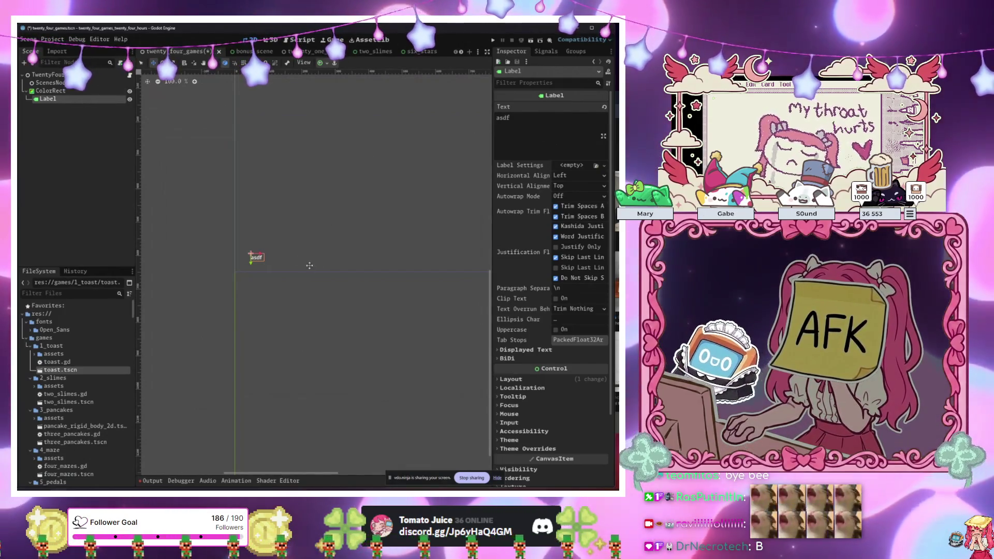
left_click(315, 267)
left_click(256, 257)
key("Delete")
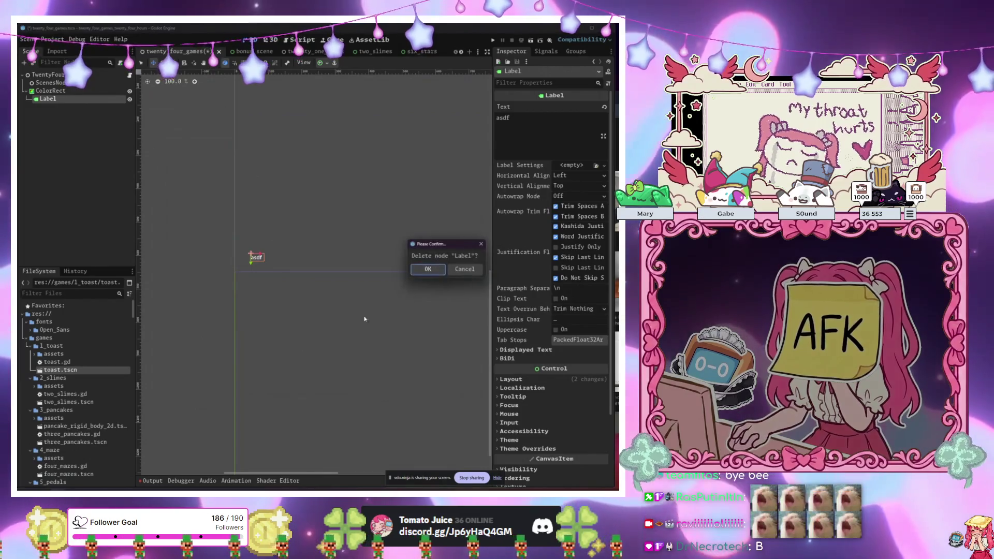
Step: Delete the Label and add a RichTextLabel under ColorRect named TimerRichTextLabel
key("Return")
key("ctrl+a")
type("ri")
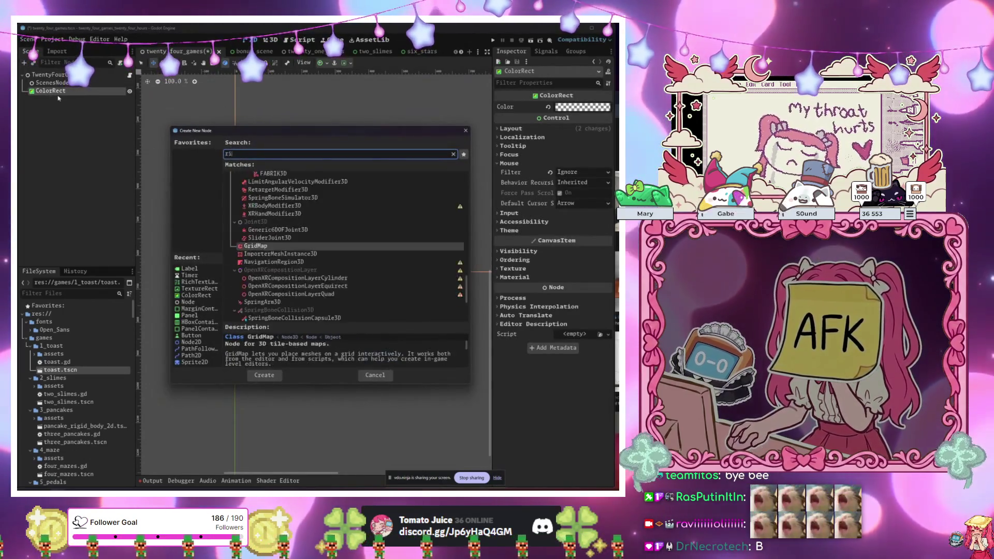
type("chte")
key("Return")
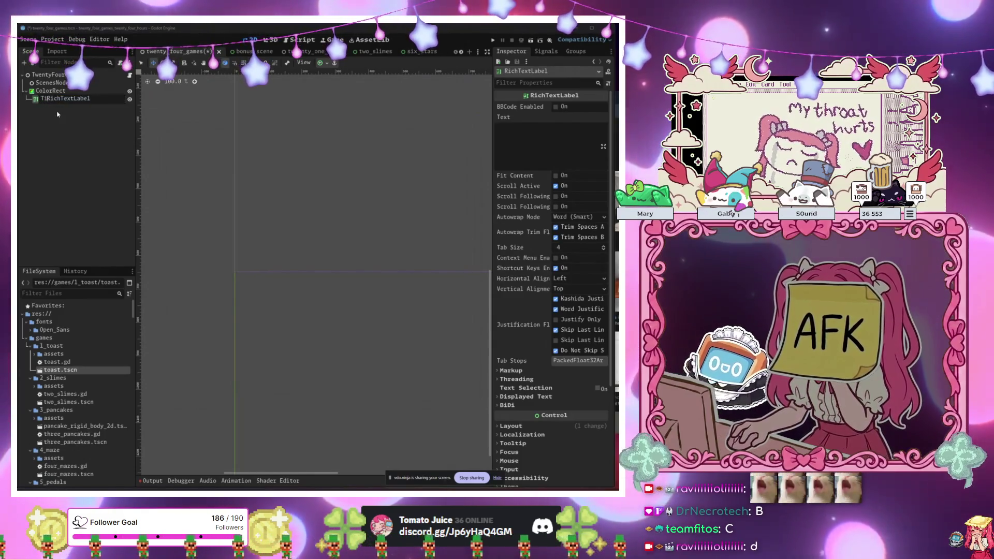
type("mer")
key("Return")
Step: Add a Timer under the TwentyFourGames root and show its signals in the Node panel
left_click(54, 76)
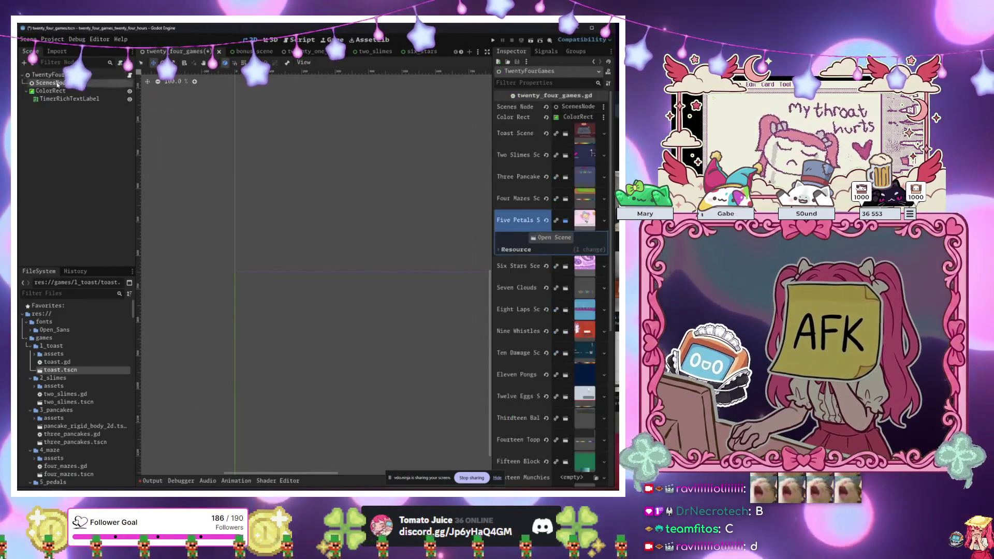
key("ctrl+a")
type("time")
key("Return")
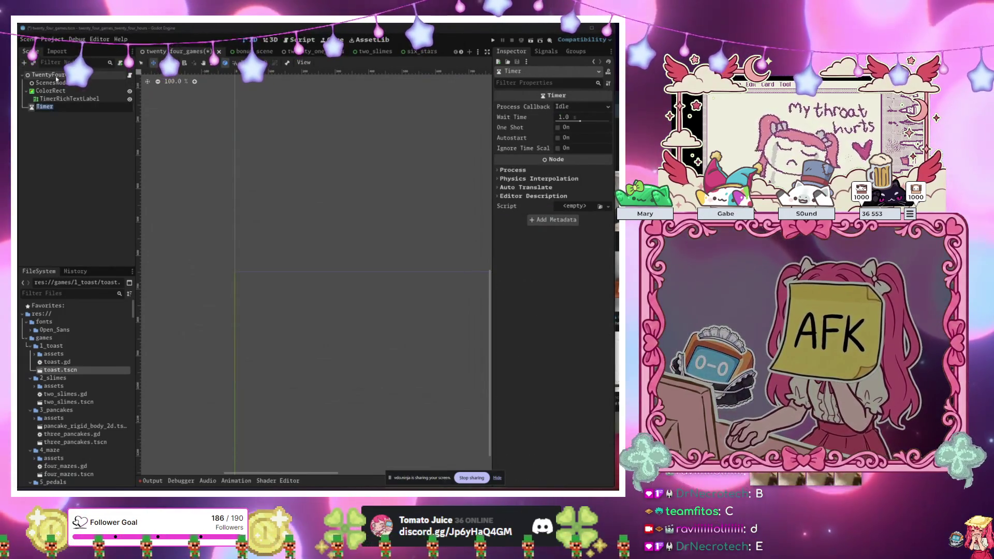
left_click(545, 51)
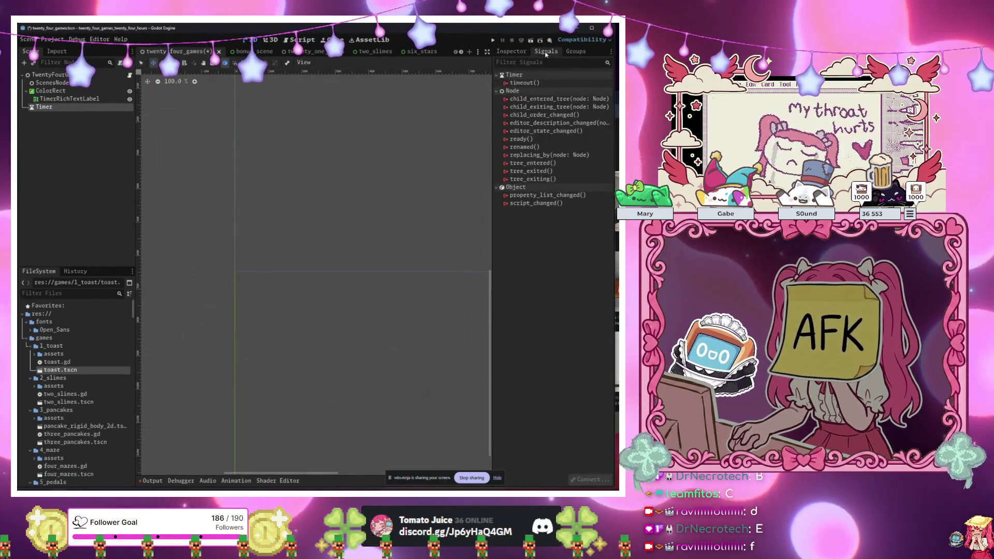
Step: Connect the Timer's timeout signal to the script, creating the _on_timer_timeout function
double_click(538, 84)
left_click(413, 337)
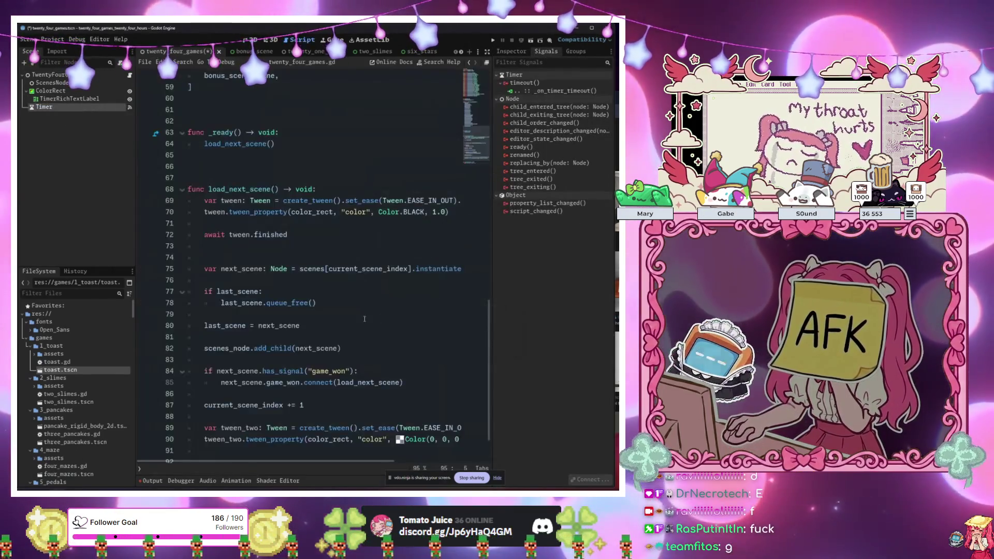
left_click(341, 430)
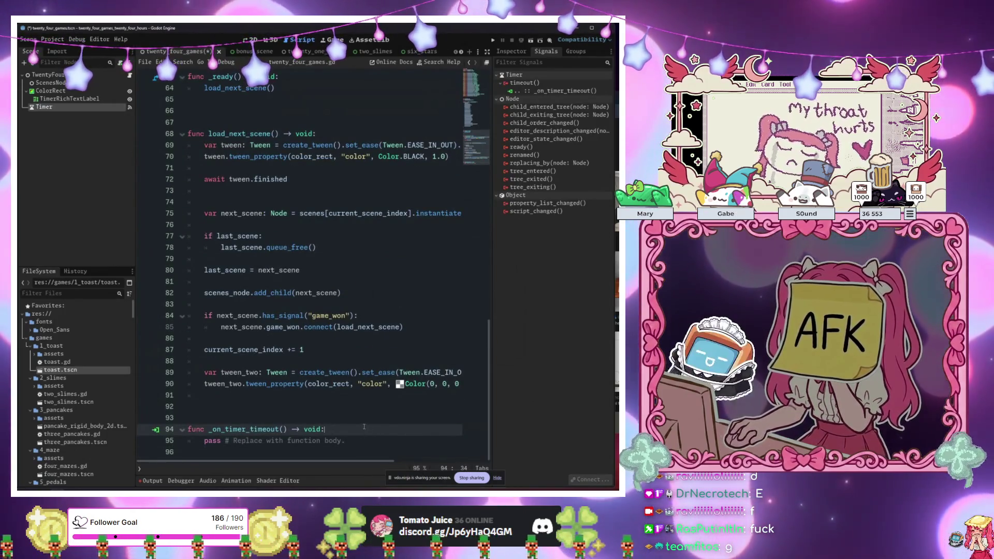
left_click(249, 168)
scroll(249, 171, "up", 1)
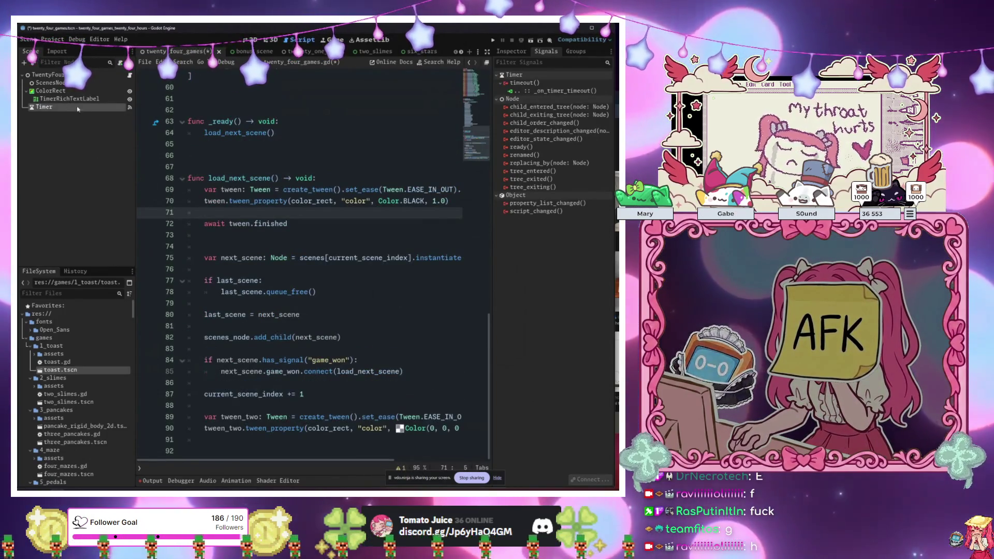
Step: Disconnect the _on_timer_timeout connection and return to the Timer's Inspector properties
right_click(586, 91)
left_click(603, 108)
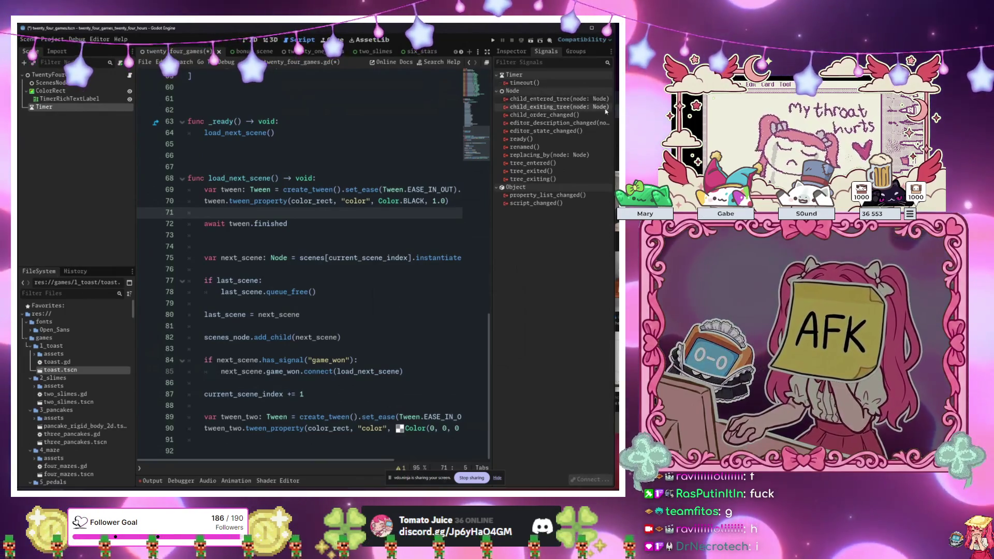
left_click(511, 51)
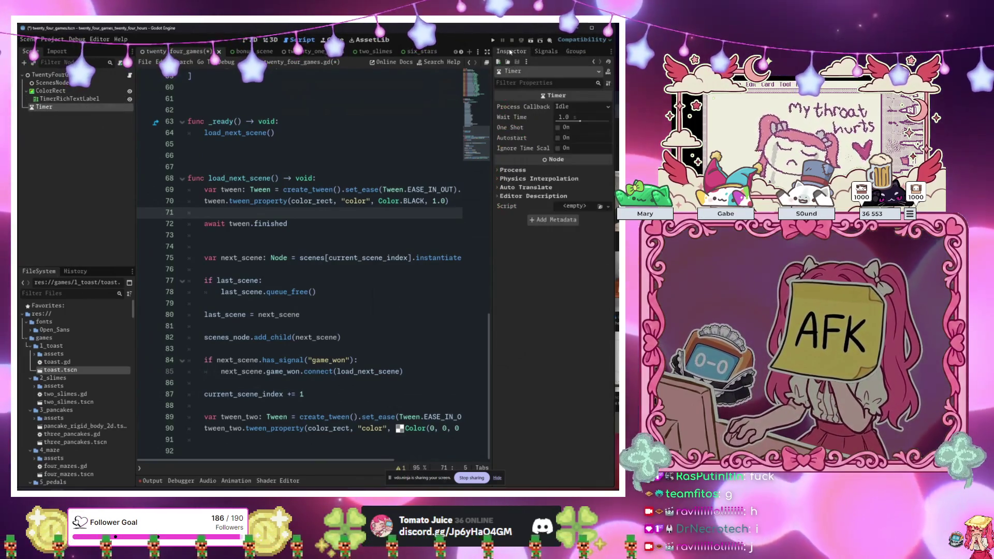
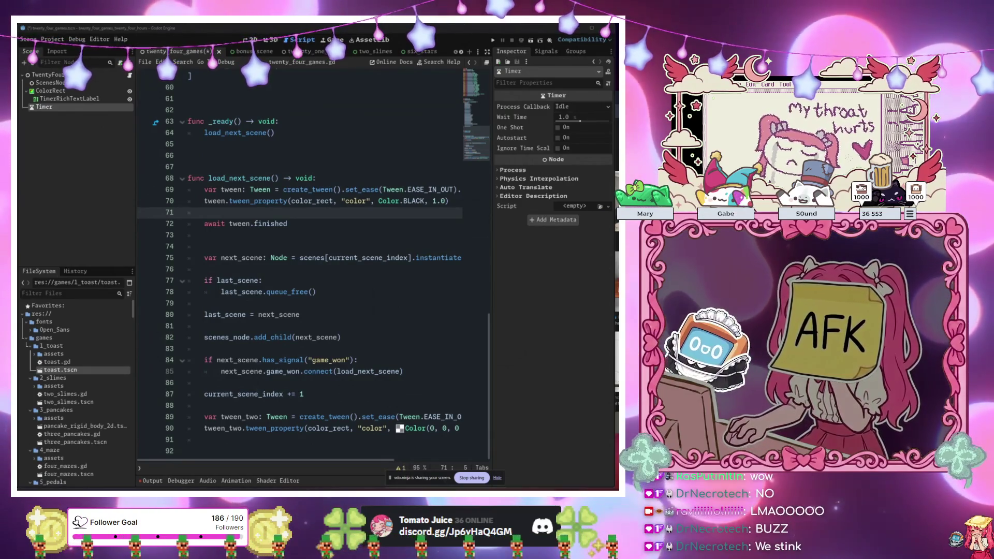
Step: Delete the empty line 81 between last_scene = next_scene and the add_child call
left_click(334, 201)
left_click(284, 240)
left_click(285, 280)
left_click(286, 269)
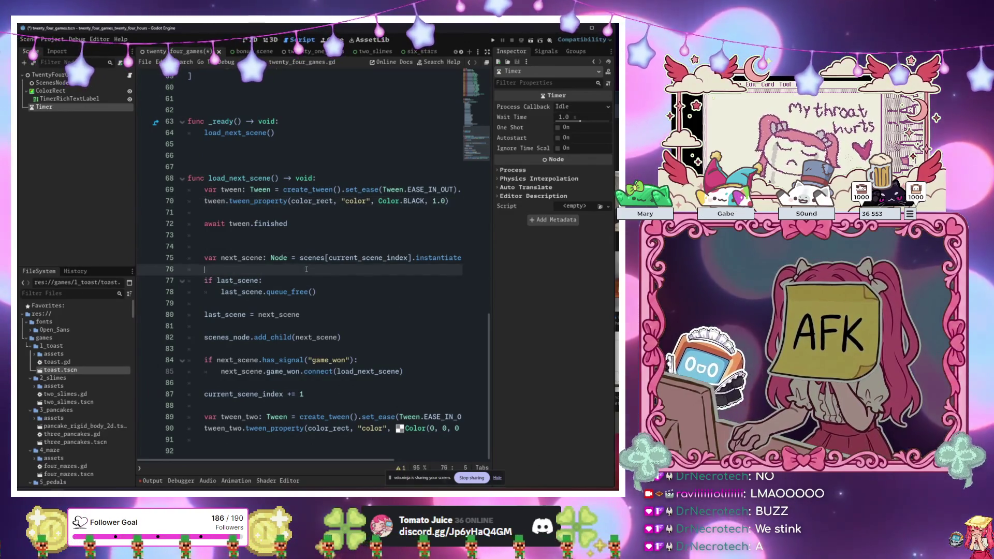
left_click(288, 303)
left_click(291, 316)
left_click(291, 323)
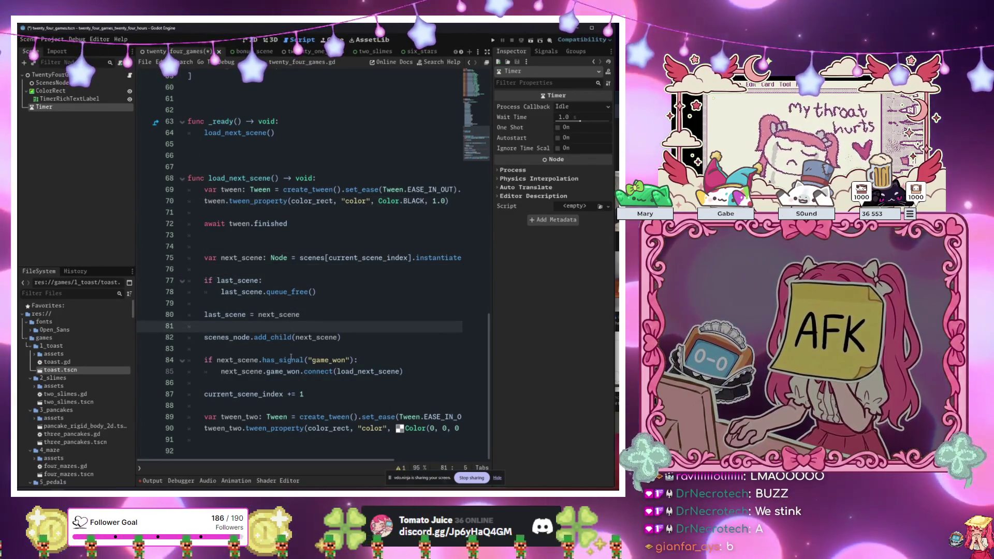
key("BackSpace")
left_click(300, 361)
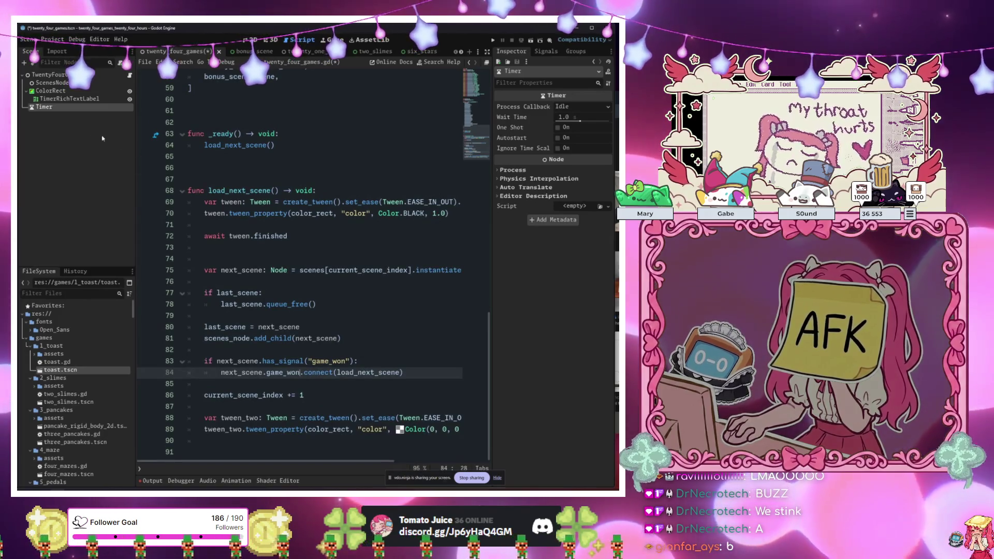
Step: Check the TimerRichTextLabel and Timer nodes in the Scene dock, then save twenty_four_games.gd
left_click(70, 98)
scroll(343, 168, "up", 12)
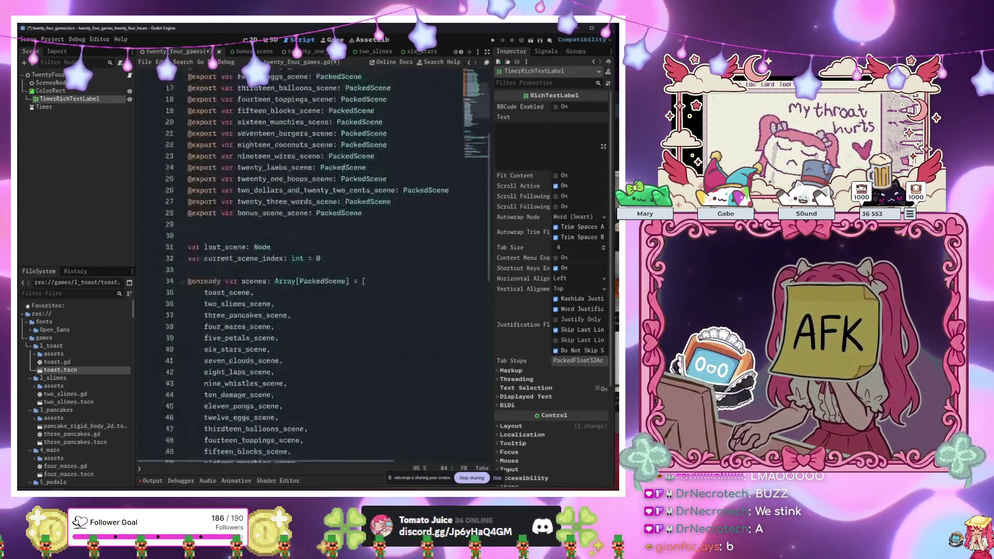
scroll(343, 168, "down", 7)
left_click(51, 107)
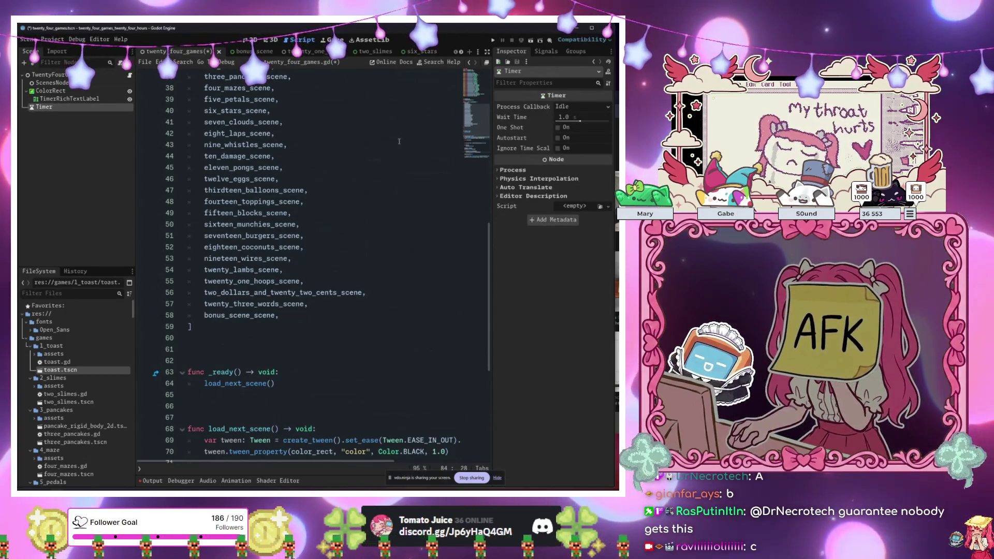
scroll(372, 142, "down", 4)
scroll(200, 277, "up", 2)
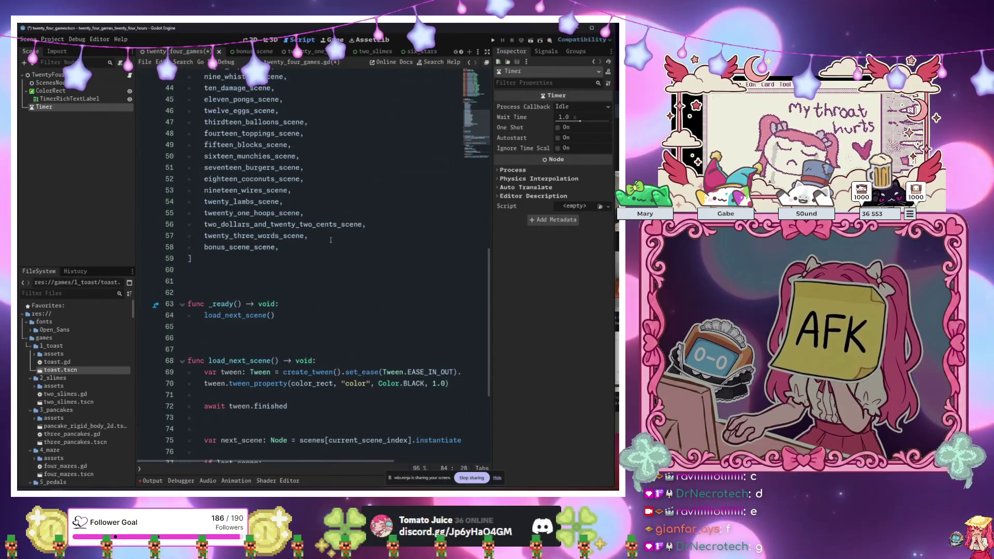
scroll(332, 240, "up", 13)
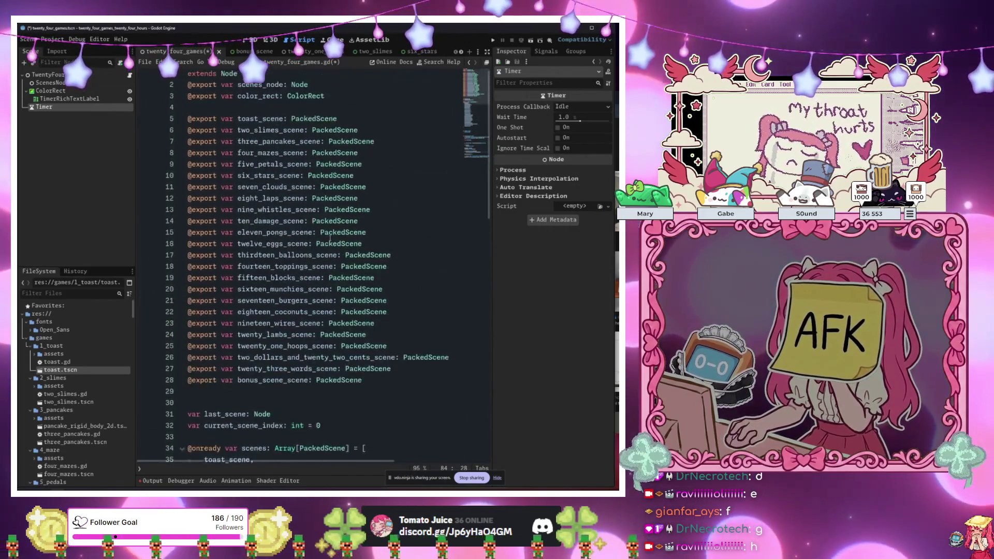
scroll(330, 237, "down", 18)
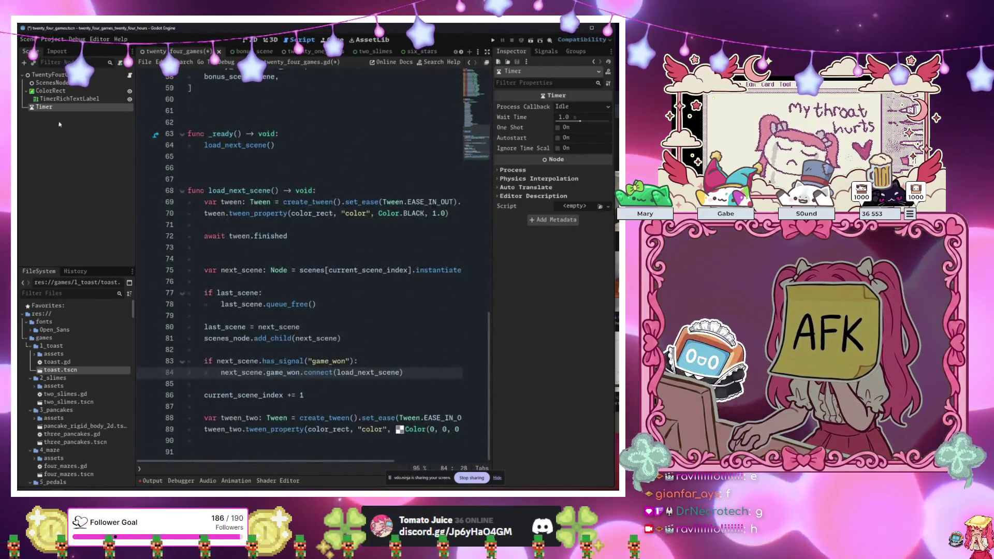
key("ctrl+s")
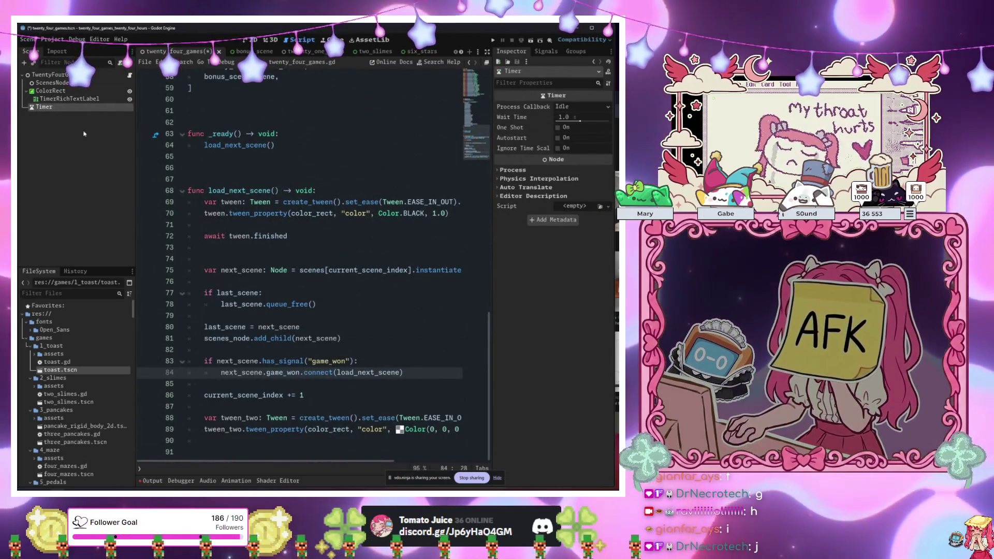
left_click(343, 190)
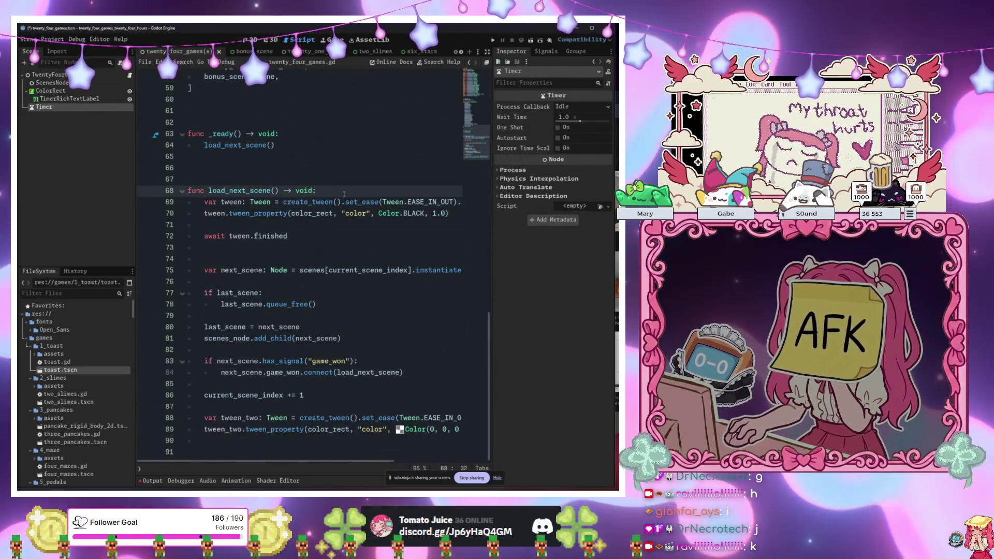
Step: Start load_next_scene with 'await get_tree().create_timer(' using code suggestions
key("Return")
key("Return")
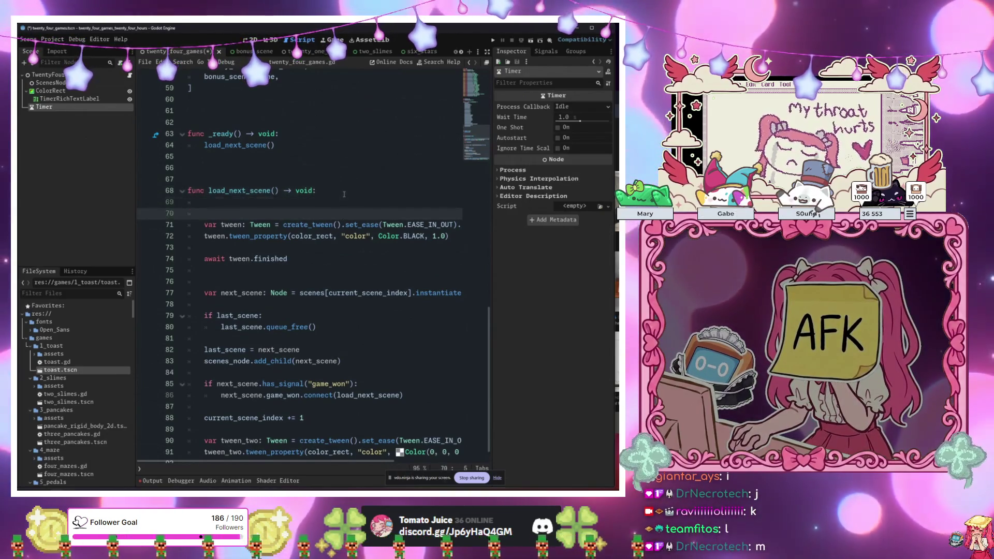
key("Up")
type("await get_t")
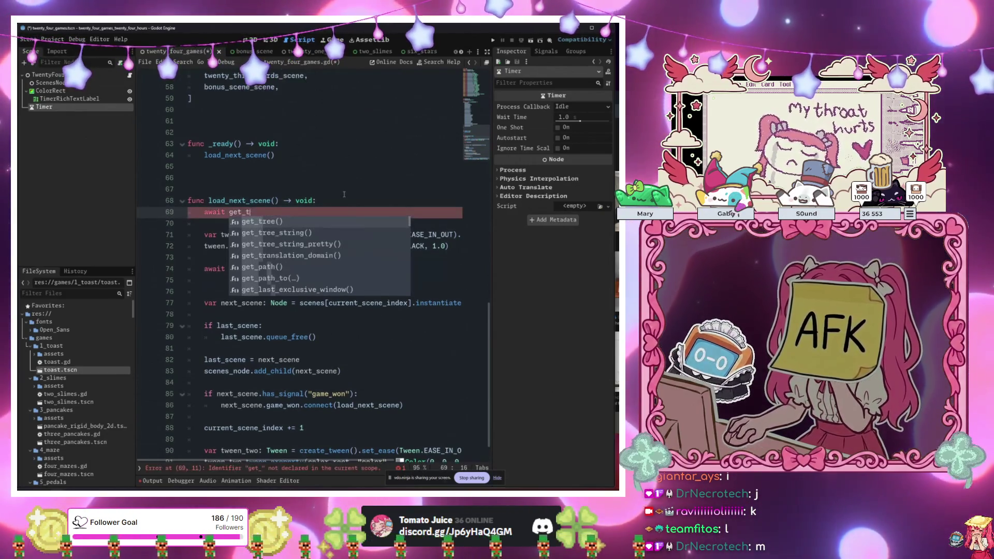
key("Return")
type(".crea")
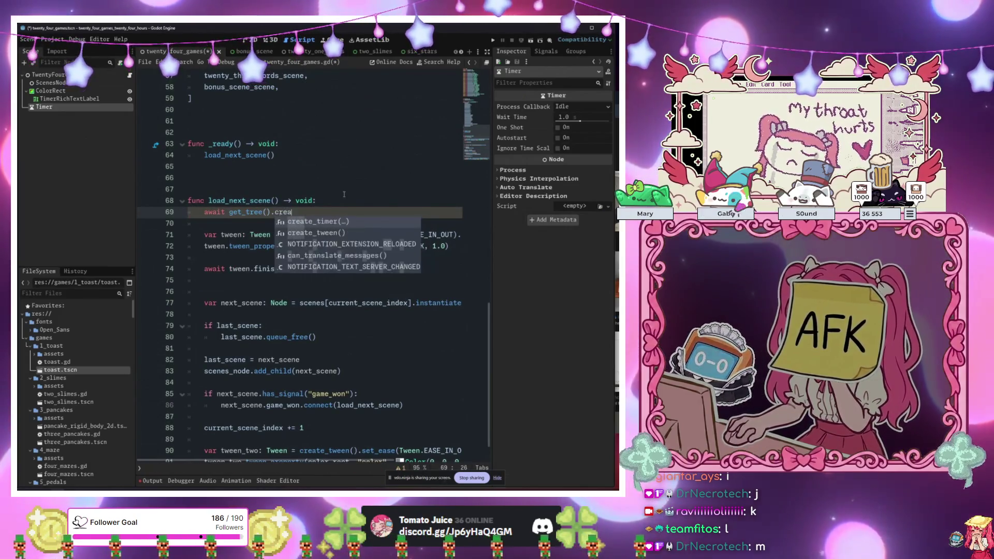
key("Return")
Step: Pass seconds_till_transition as the timer duration and finish the line with .timeout
type("time_")
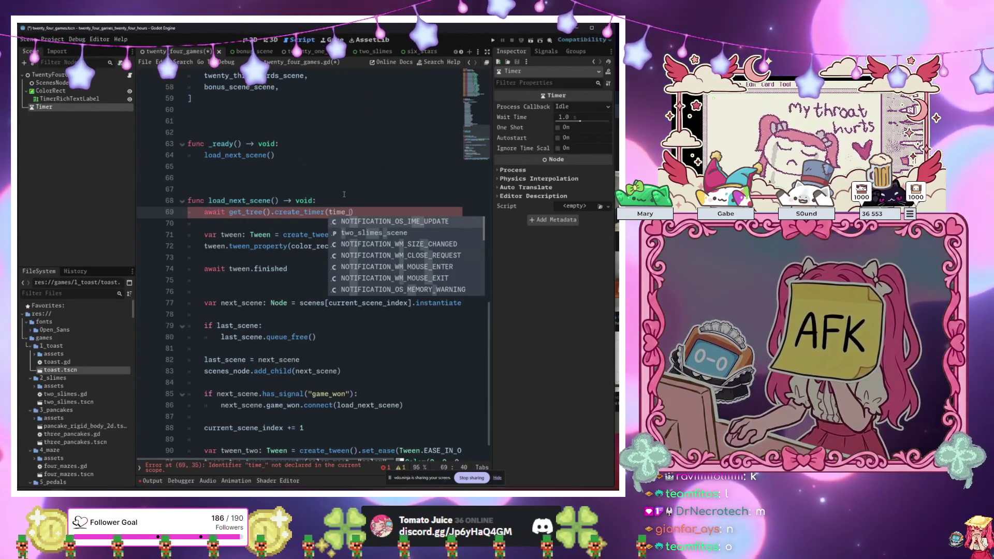
type("till_")
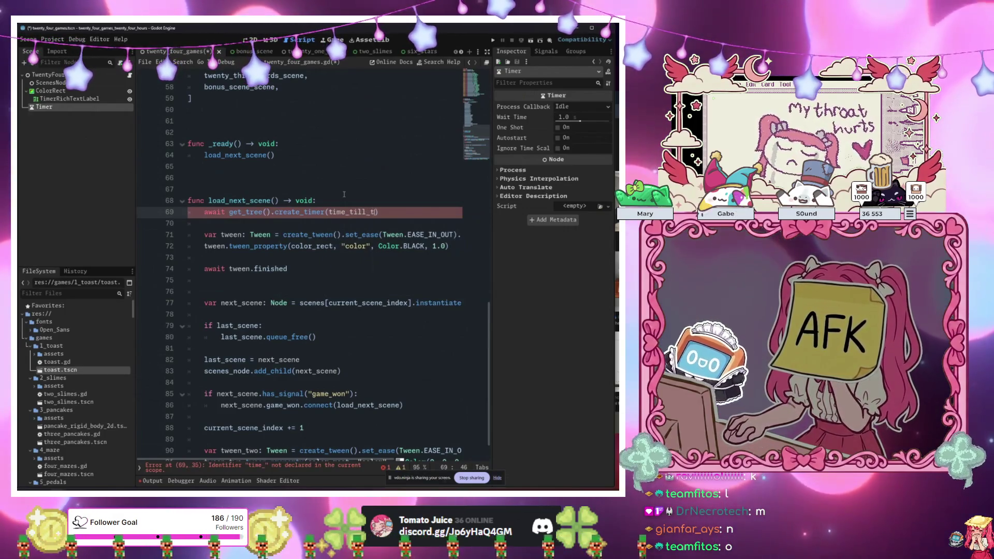
type("transition")
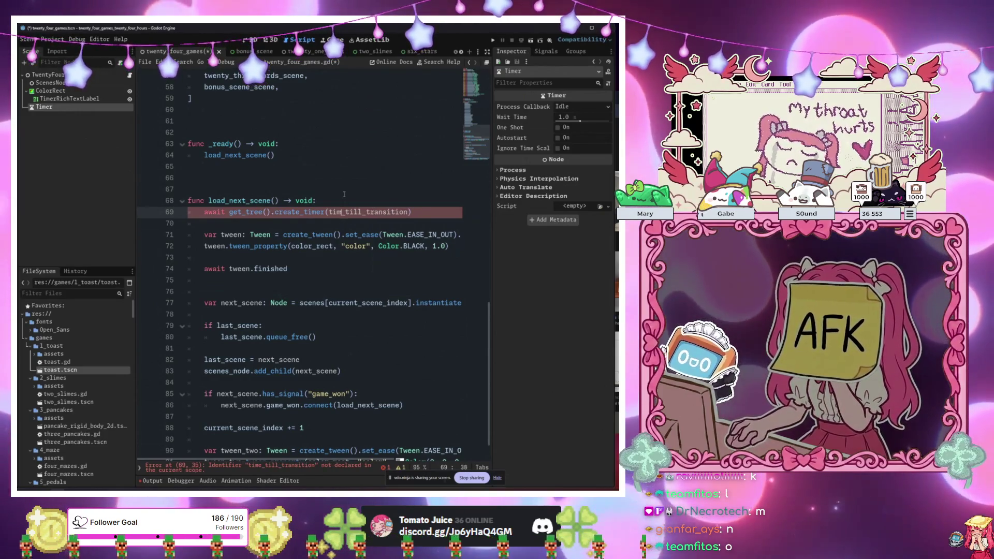
key("BackSpace")
key("BackSpace")
key("BackSpace")
type("seconds")
key("Tab")
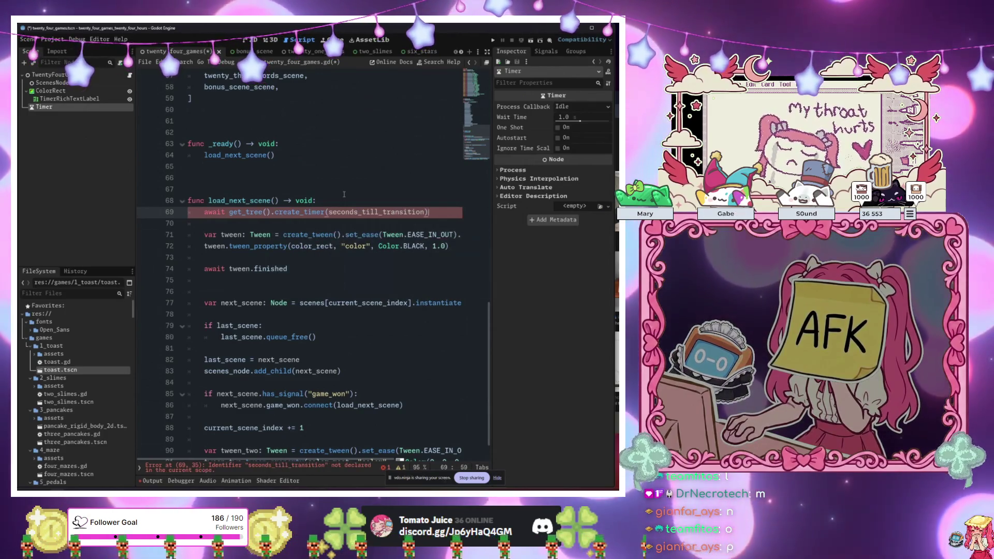
type(".timeout")
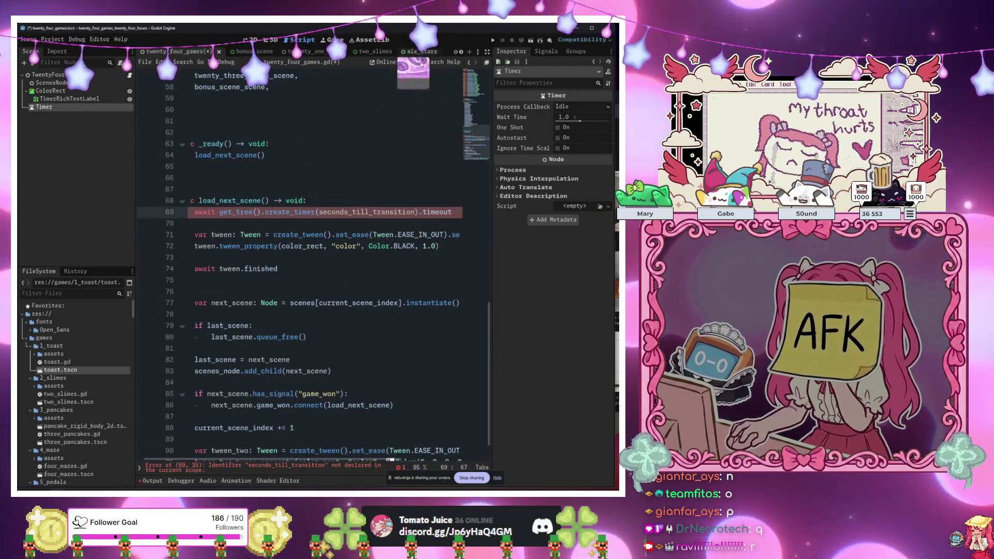
scroll(299, 206, "up", 15)
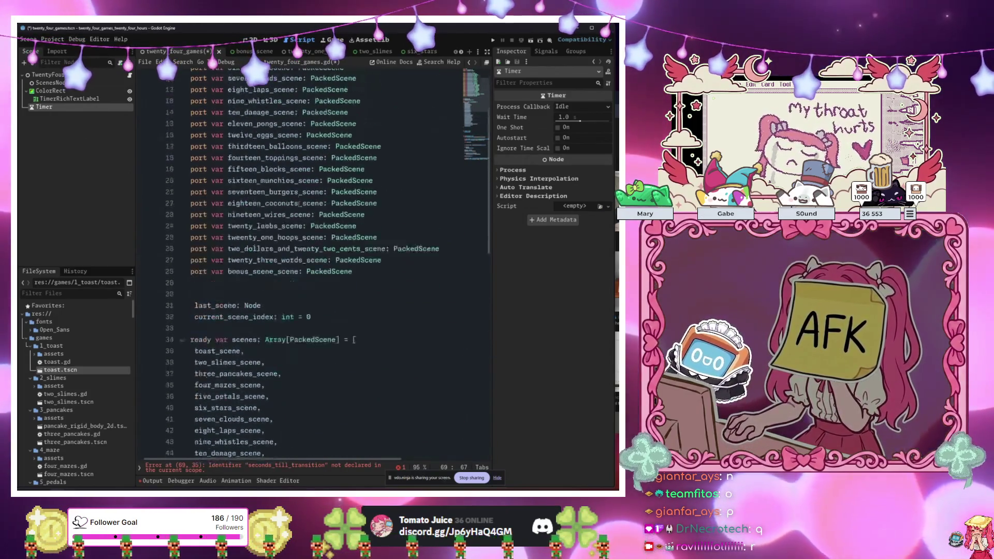
scroll(299, 206, "up", 4)
left_click(239, 75)
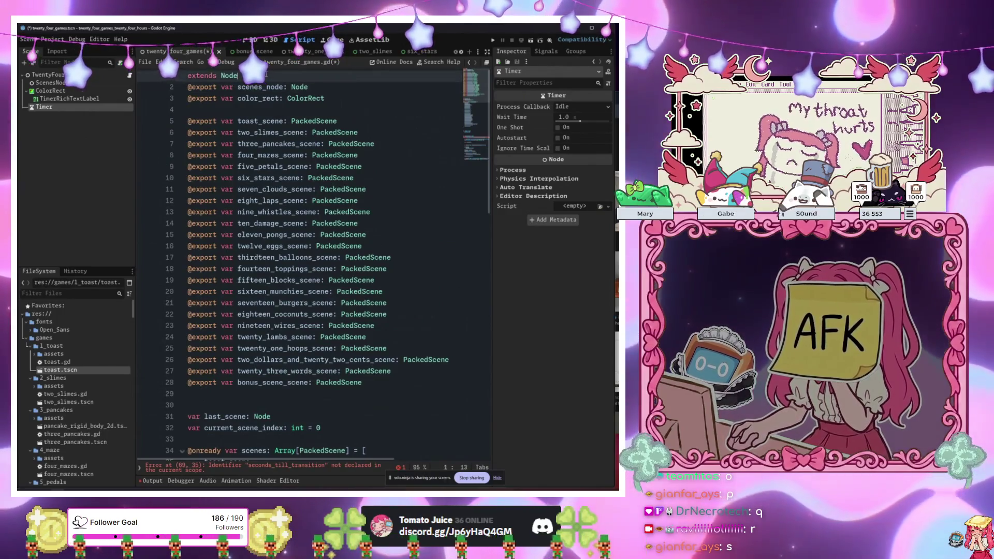
key("Return")
key("Return")
key("Return")
key("Up")
key("Up")
type("@ex")
key("Return")
key("Home")
key("Return")
key("Down")
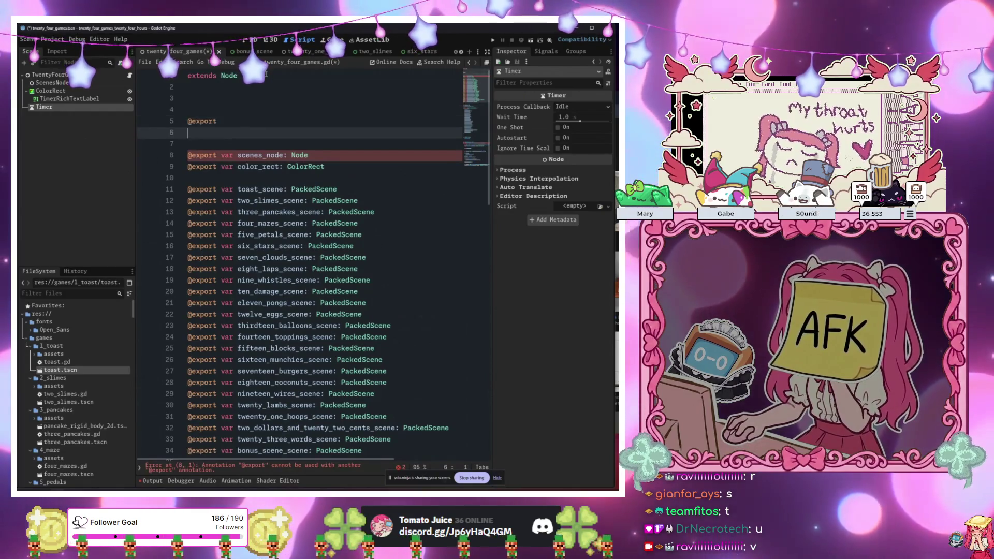
key("Left")
type("time_till_t")
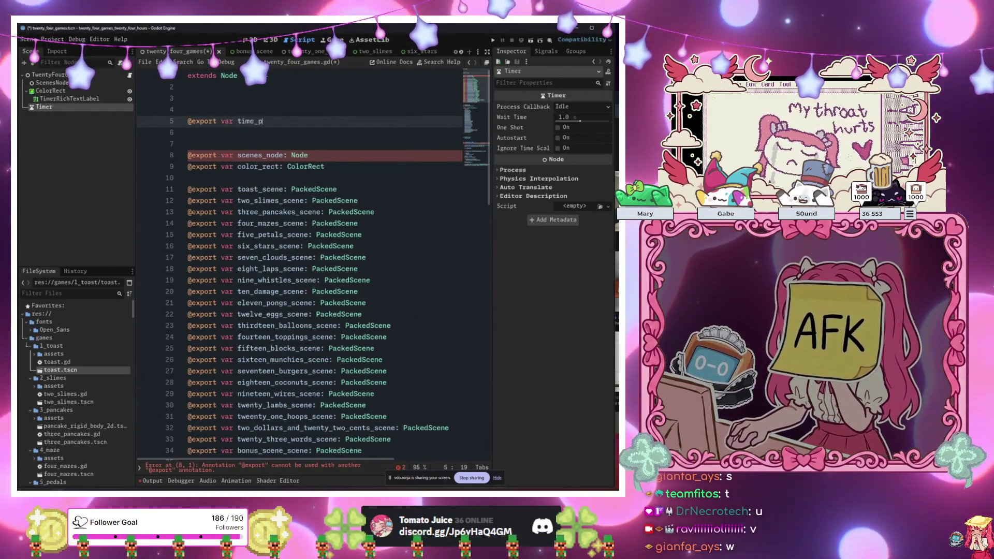
type("ransition")
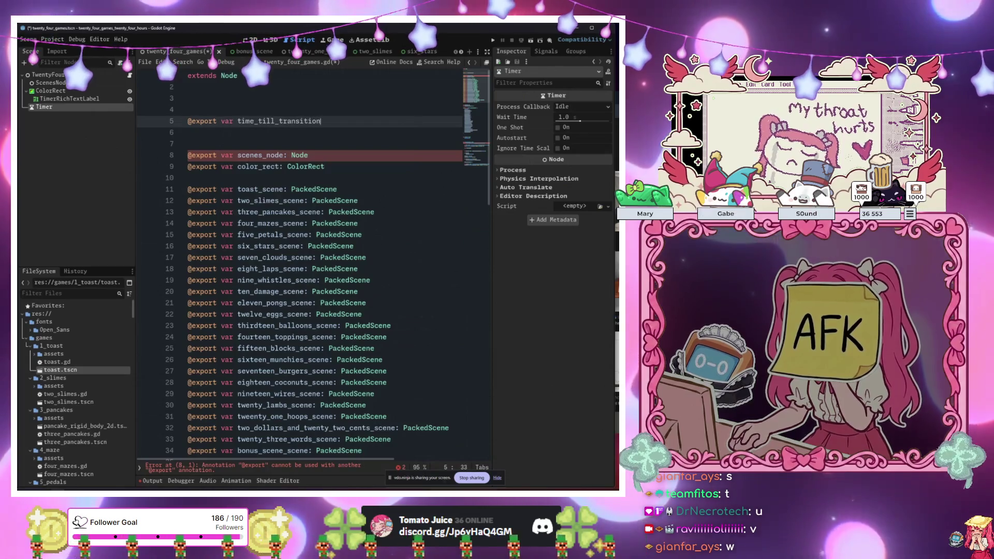
type(": float = ")
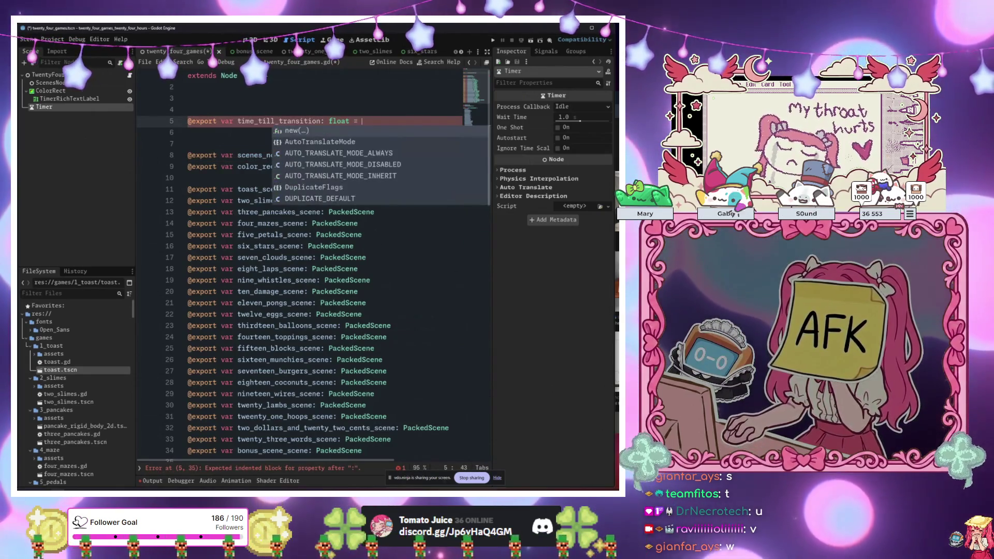
type("2.0")
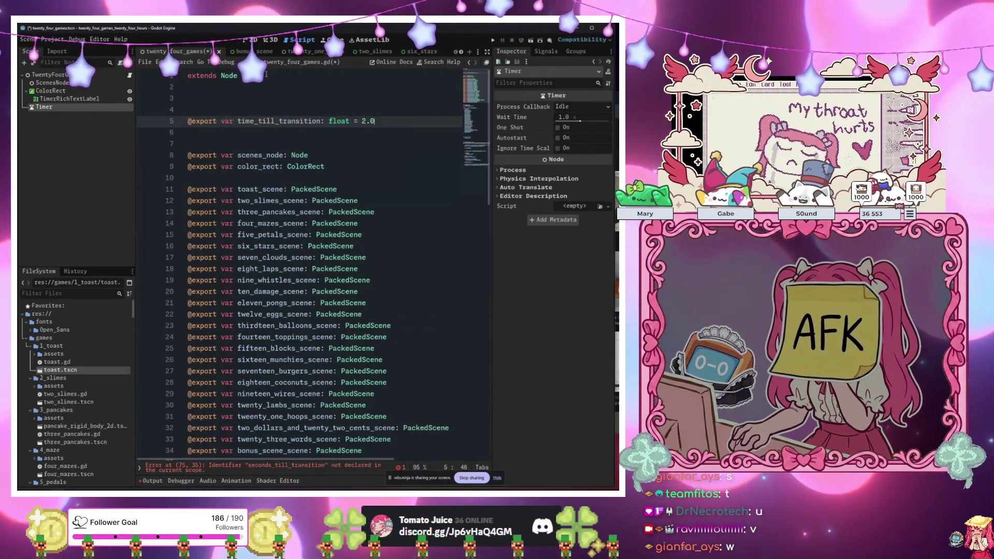
Step: Change the time_till_transition default value from 2.0 to 1.0
left_click(419, 205)
left_click(367, 122)
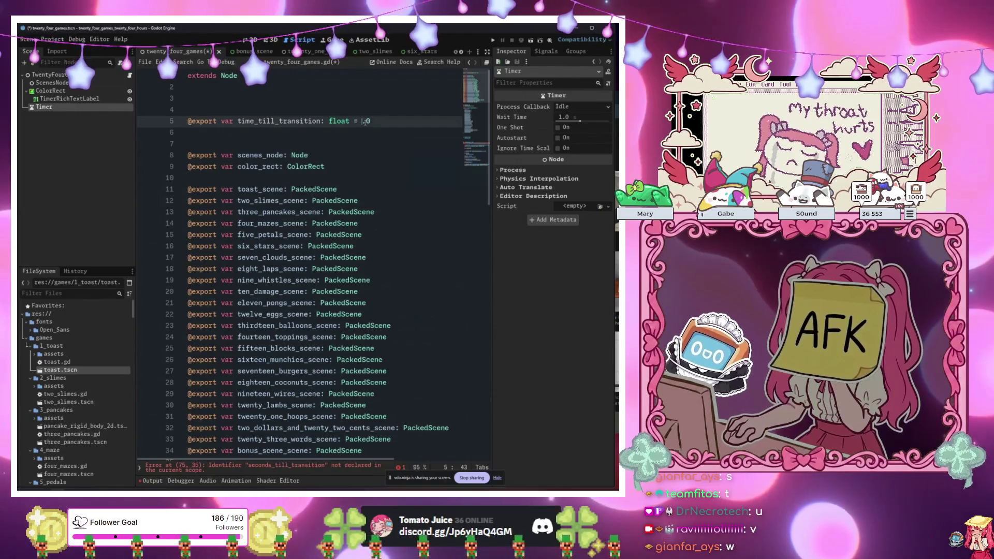
type("1")
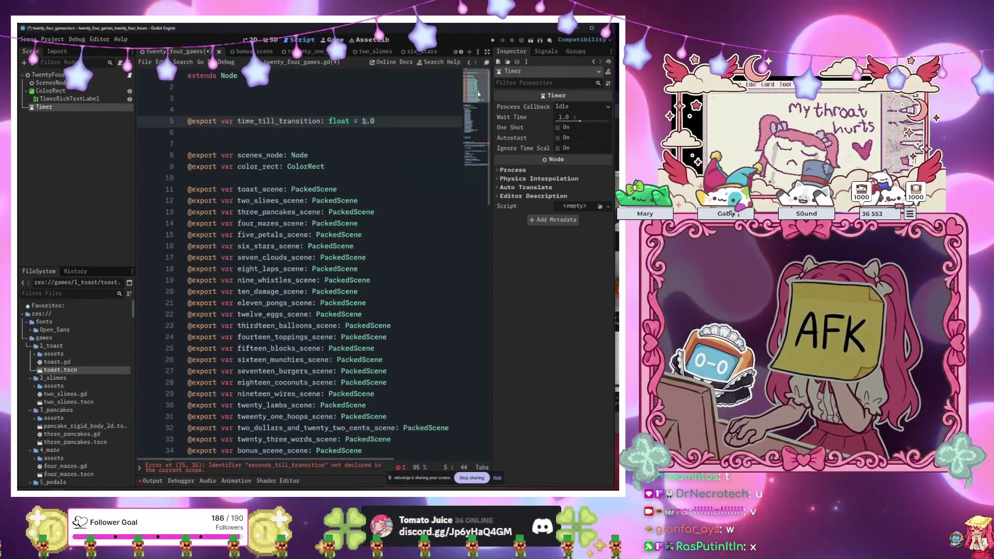
left_click(475, 151)
left_click(369, 188)
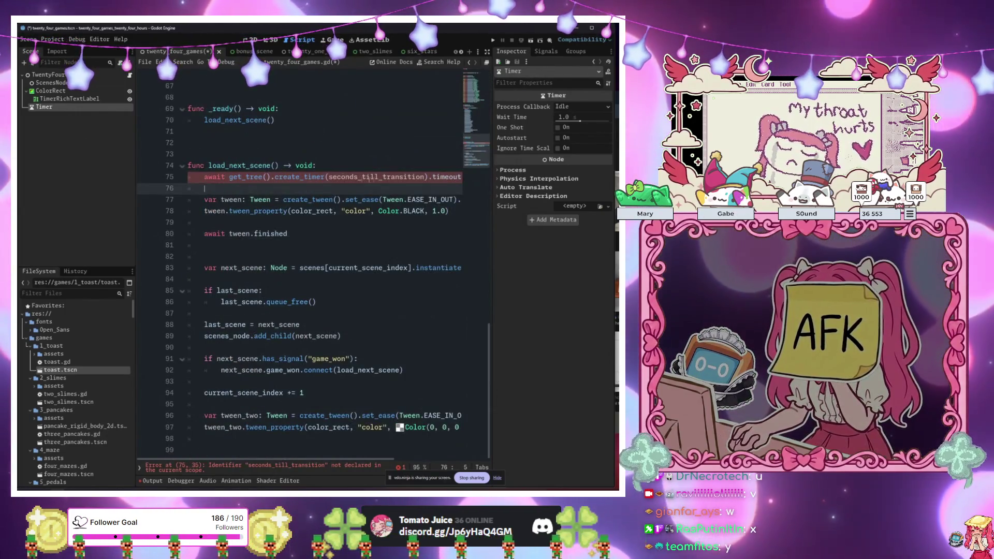
Step: Replace time_till_transition on line 5 with seconds_till_transition copied from the await line
double_click(367, 178)
key("ctrl+c")
scroll(360, 171, "up", 15)
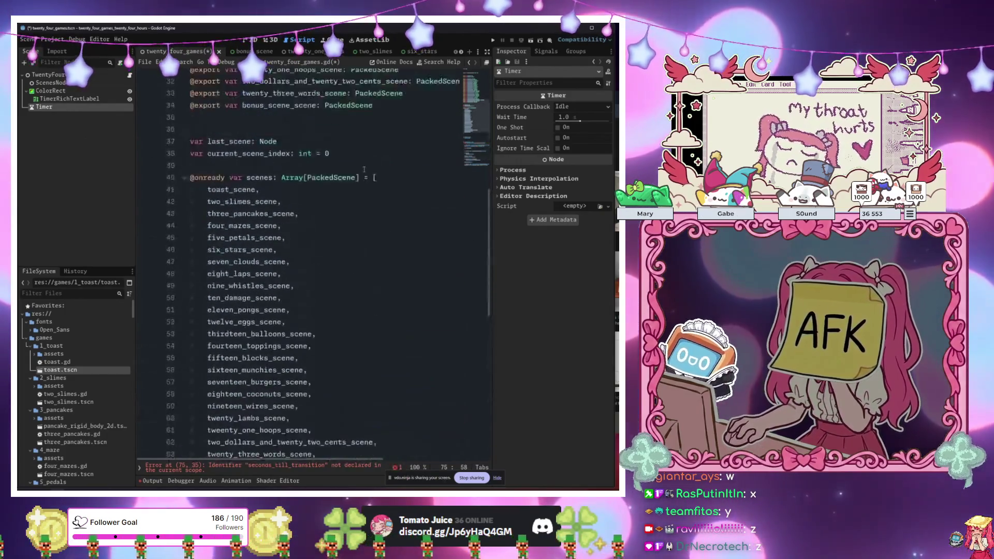
double_click(292, 130)
key("ctrl+v")
scroll(295, 233, "down", 17)
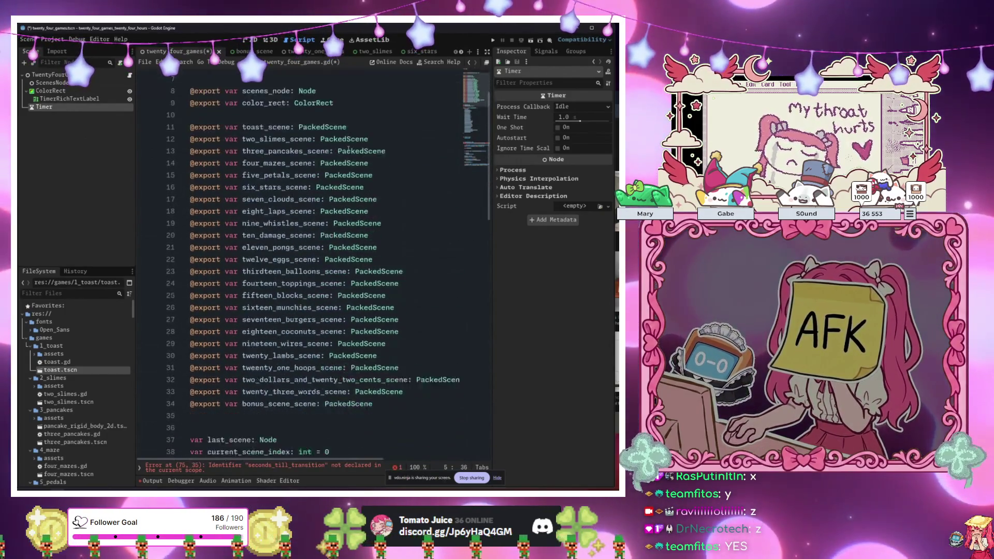
scroll(296, 337, "down", 5)
left_click(323, 393)
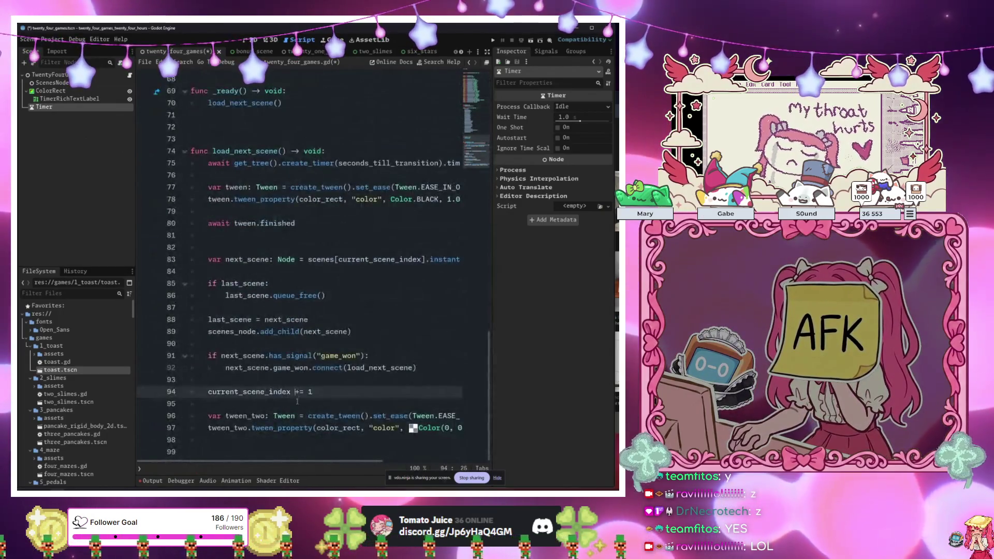
key("Down")
key("Down")
key("Down")
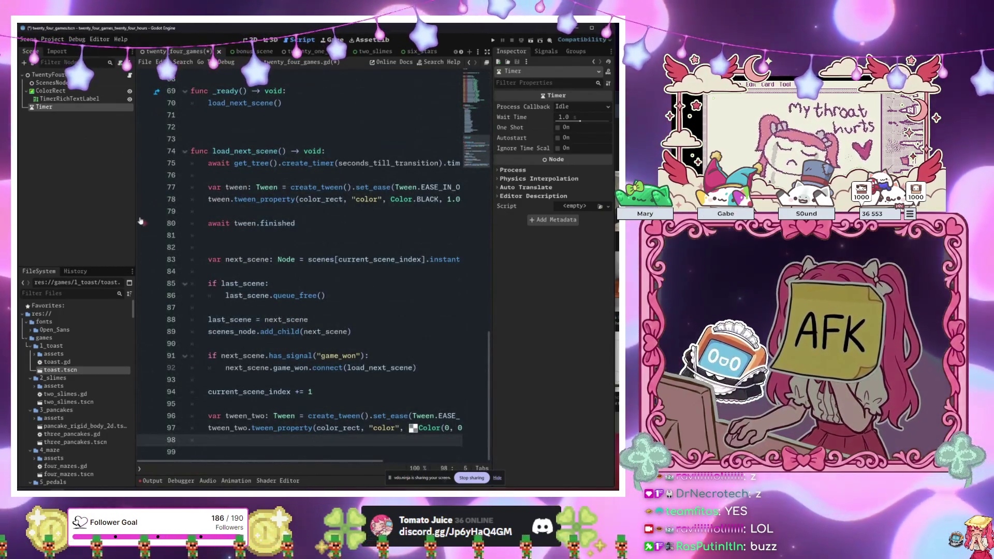
Step: Inspect the TimerRichTextLabel and Timer nodes, then search the help for 'engine'
left_click(72, 98)
left_click(86, 107)
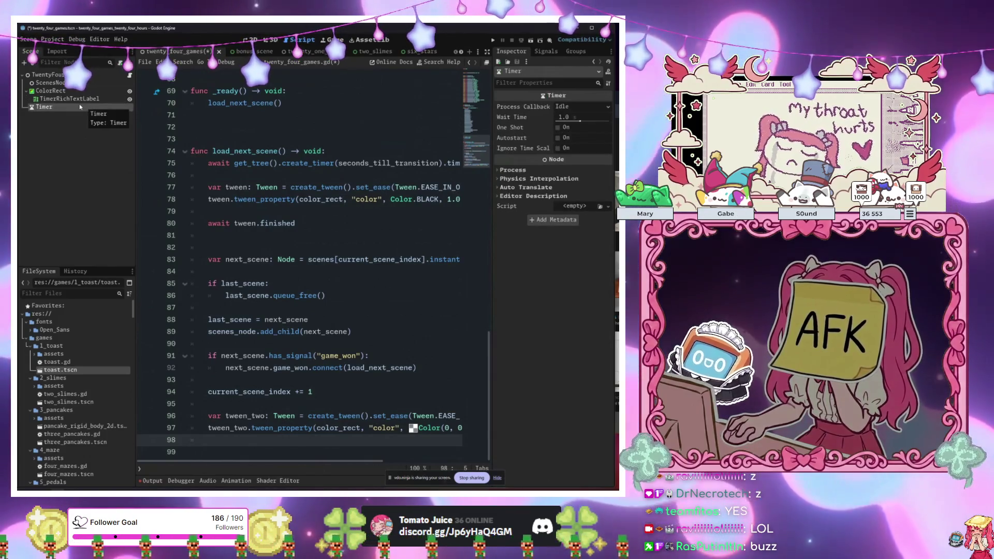
left_click(68, 99)
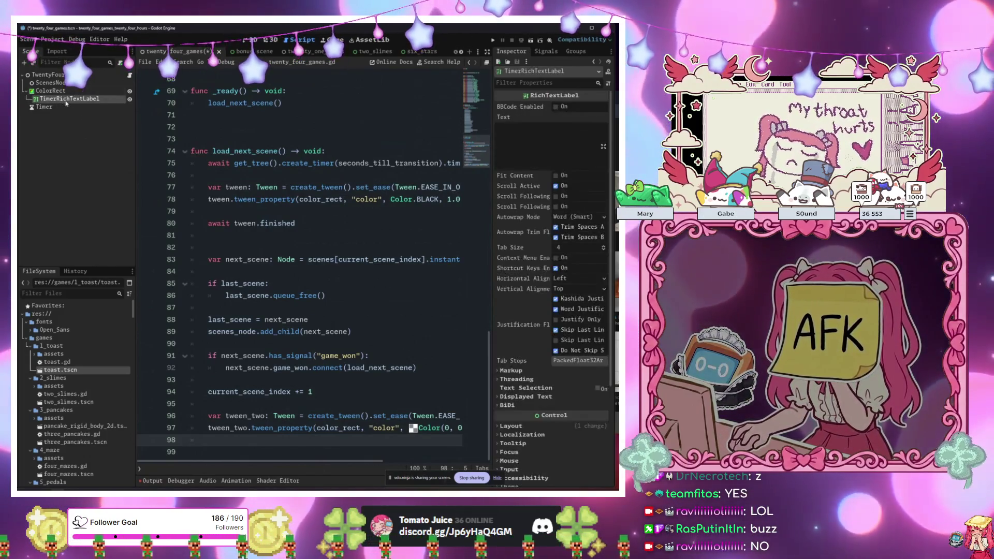
scroll(298, 259, "up", 15)
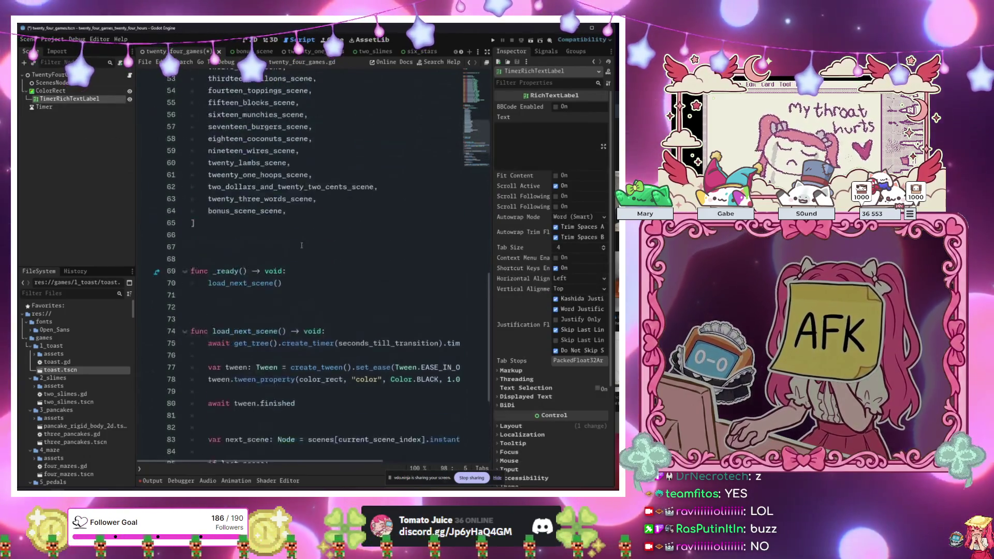
scroll(299, 258, "down", 7)
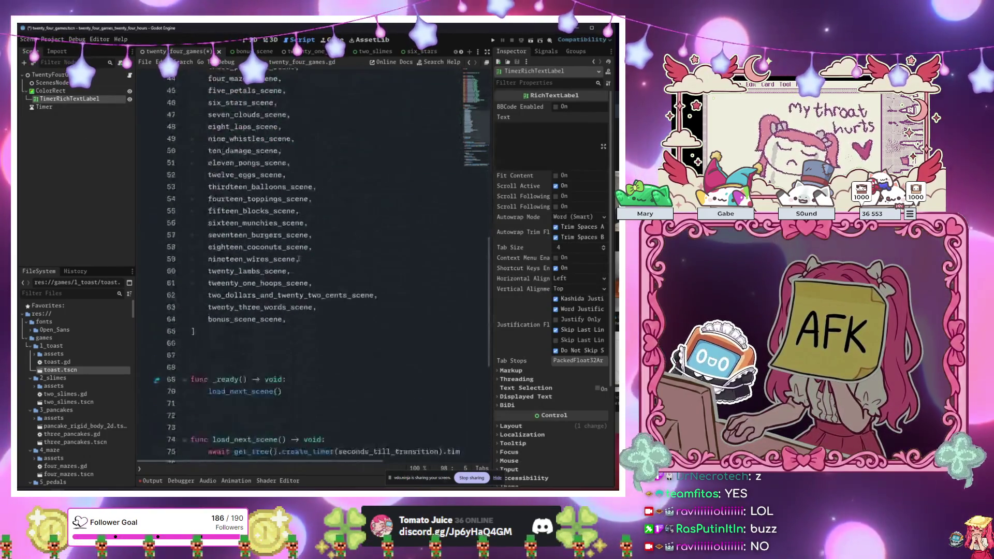
left_click(269, 380)
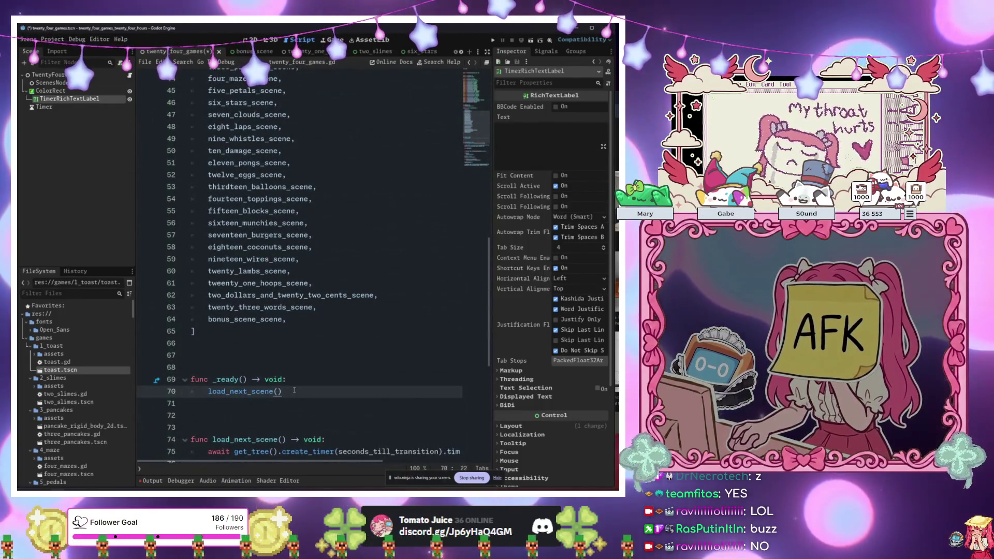
left_click(69, 107)
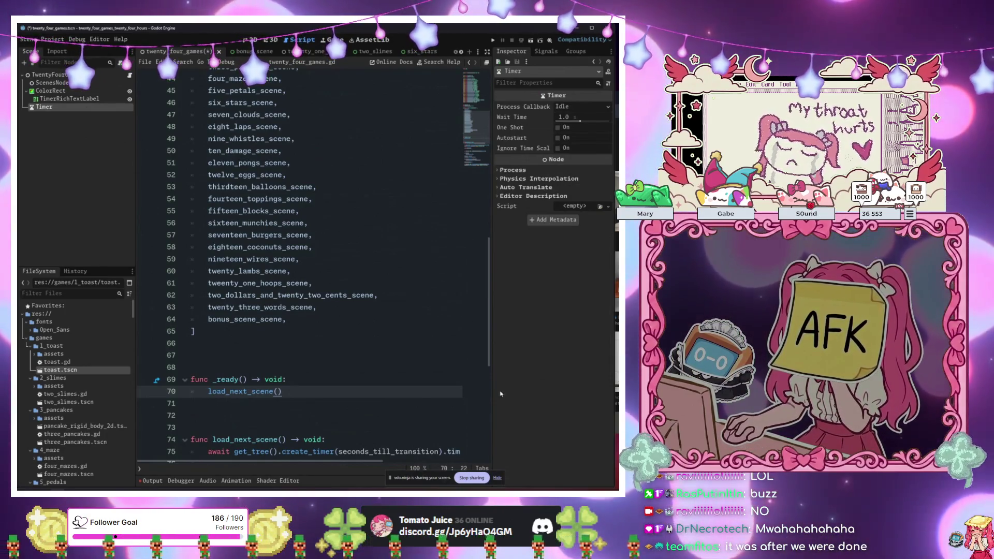
key("F1")
type("engine")
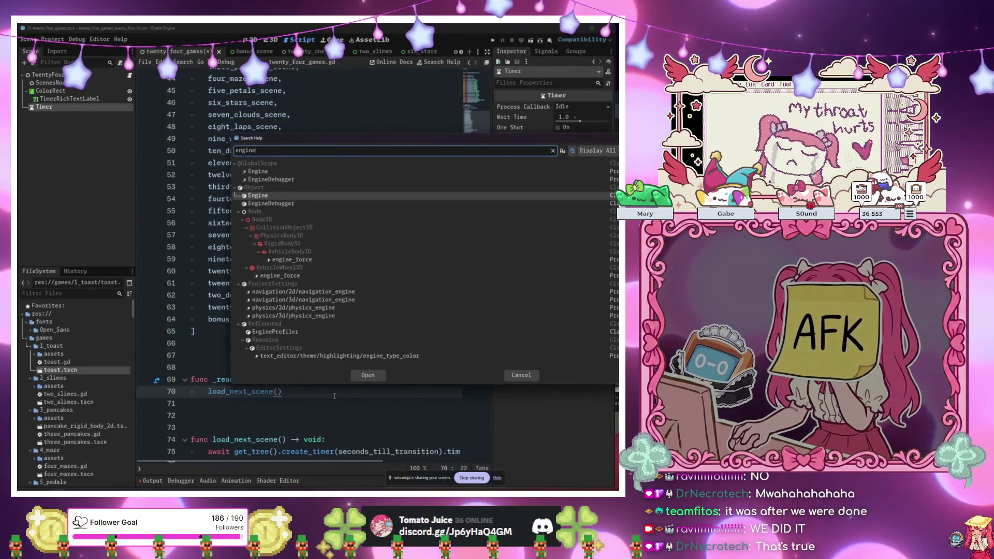
Step: Open and read the Engine class reference page
key("Escape")
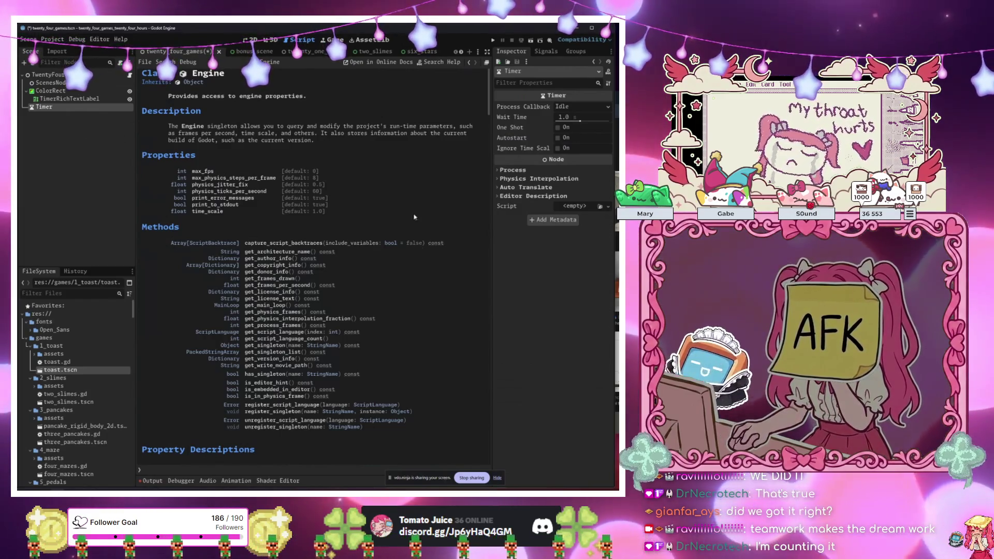
mouse_move(302, 260)
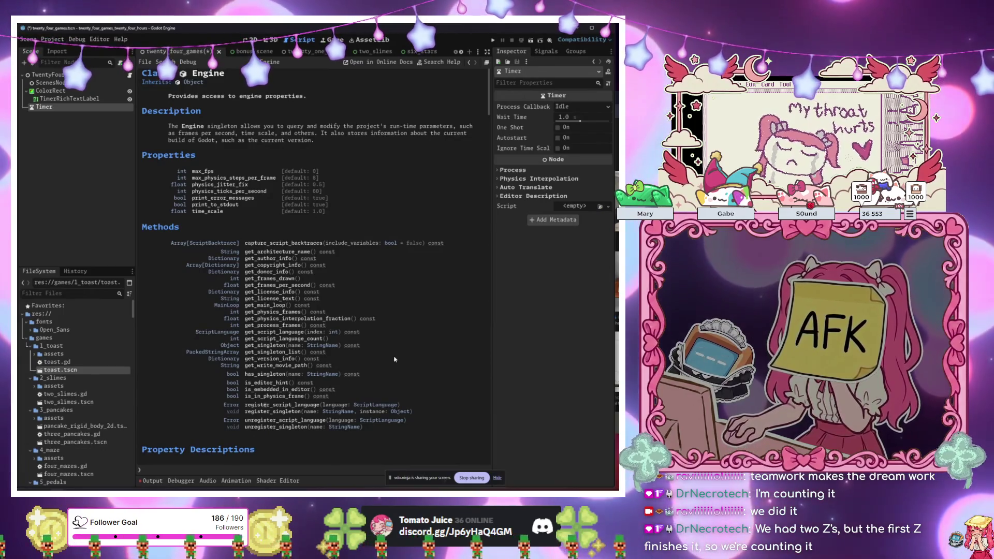
scroll(395, 359, "down", 5)
scroll(395, 356, "up", 5)
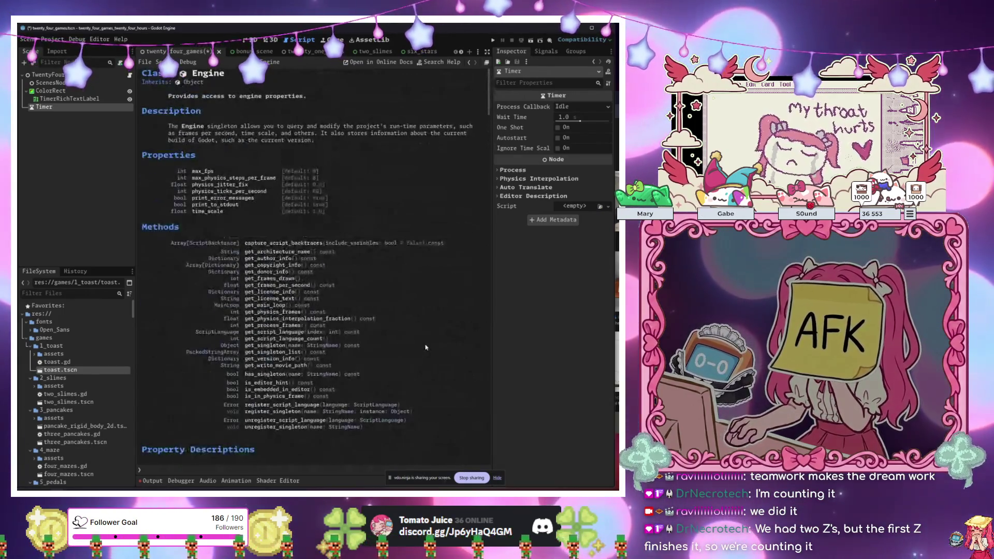
Step: Search the help for 'OS' and scroll through the OS class properties and methods
key("F1")
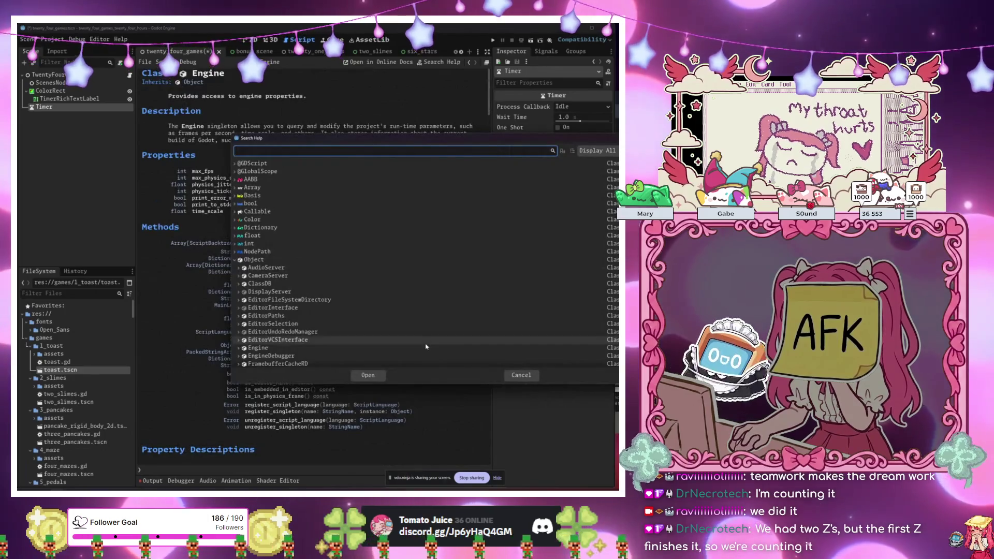
type("OS")
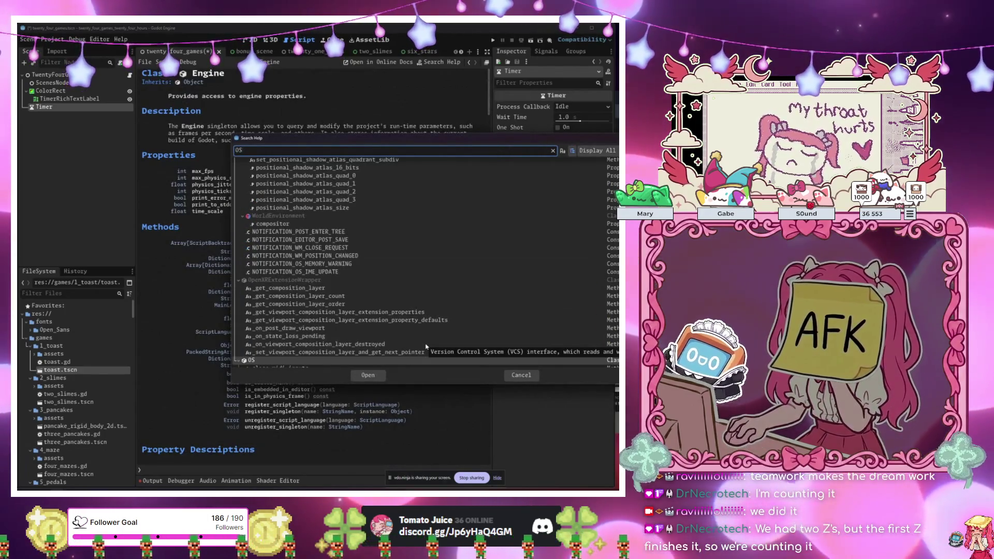
key("Return")
scroll(426, 347, "down", 5)
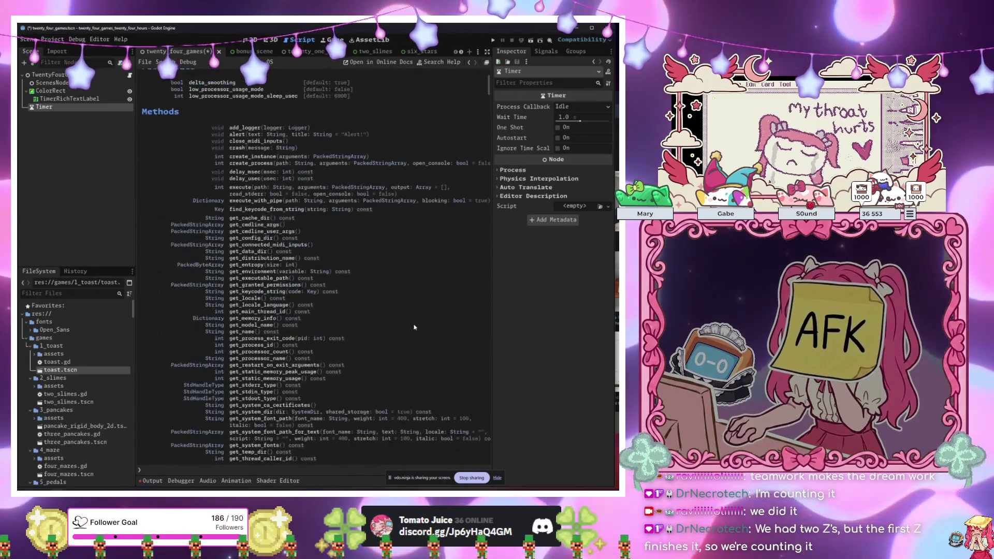
scroll(285, 221, "down", 2)
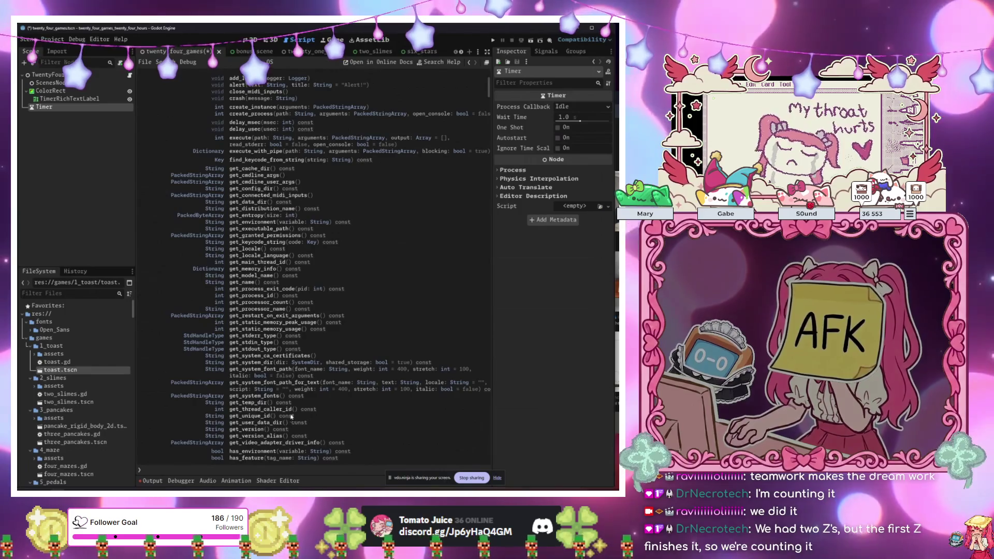
mouse_move(302, 439)
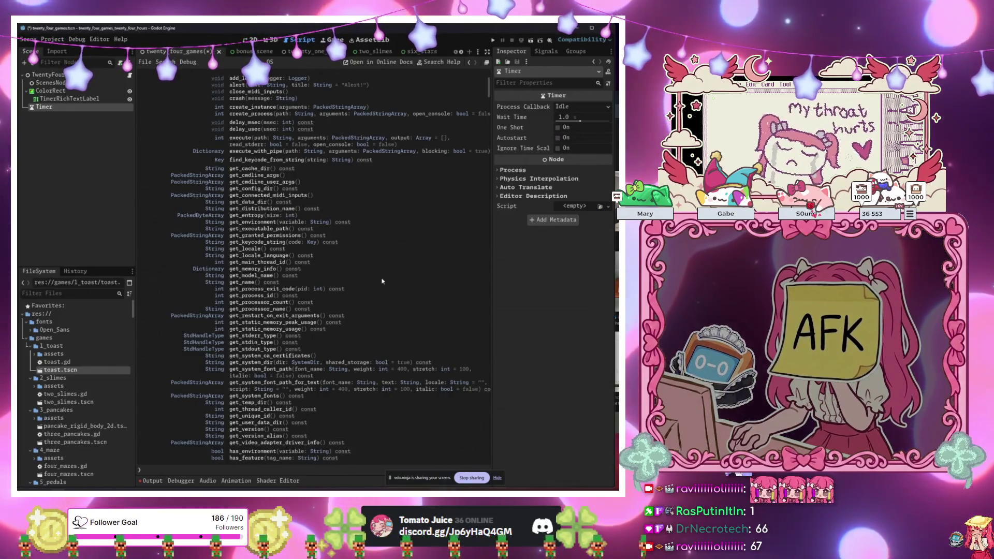
scroll(381, 279, "down", 3)
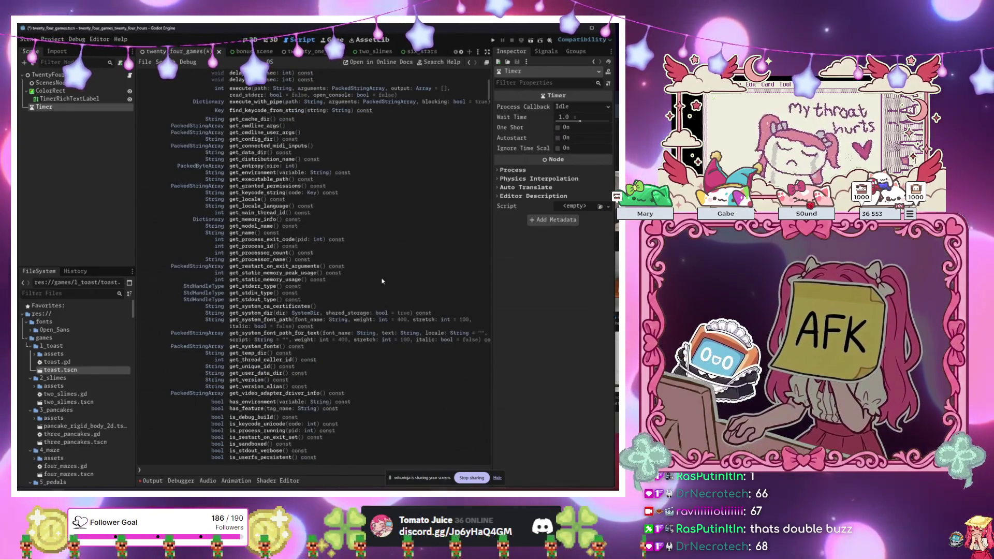
scroll(382, 282, "down", 10)
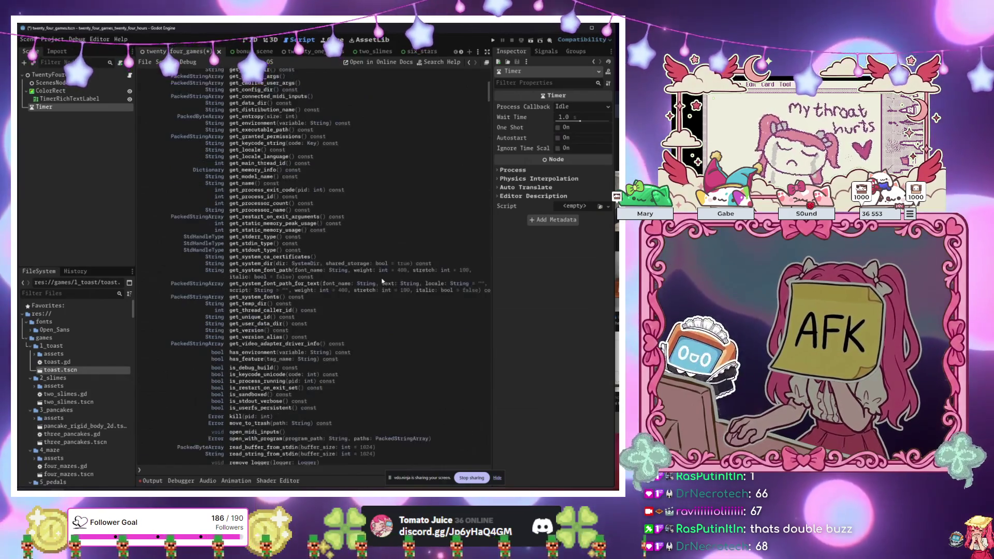
scroll(381, 281, "down", 15)
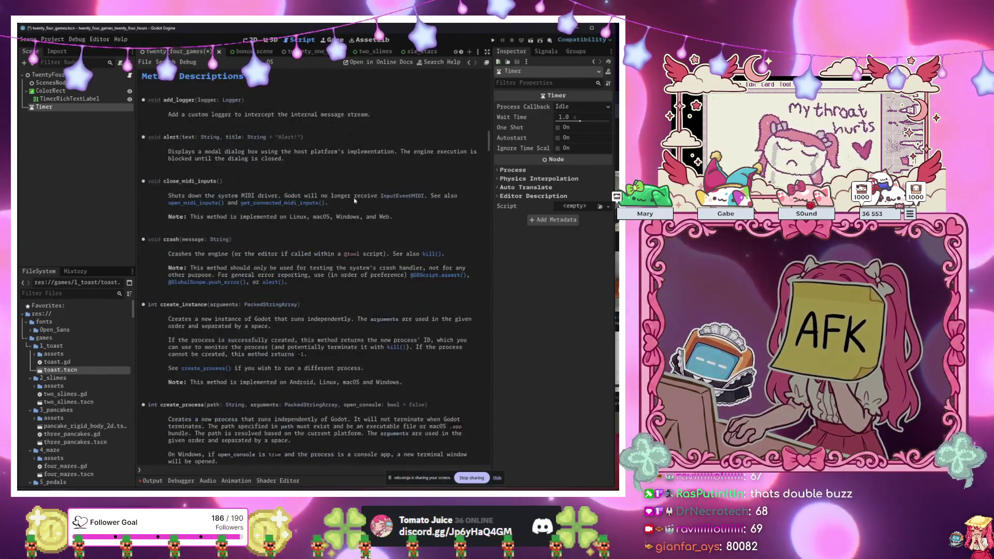
scroll(298, 285, "up", 10)
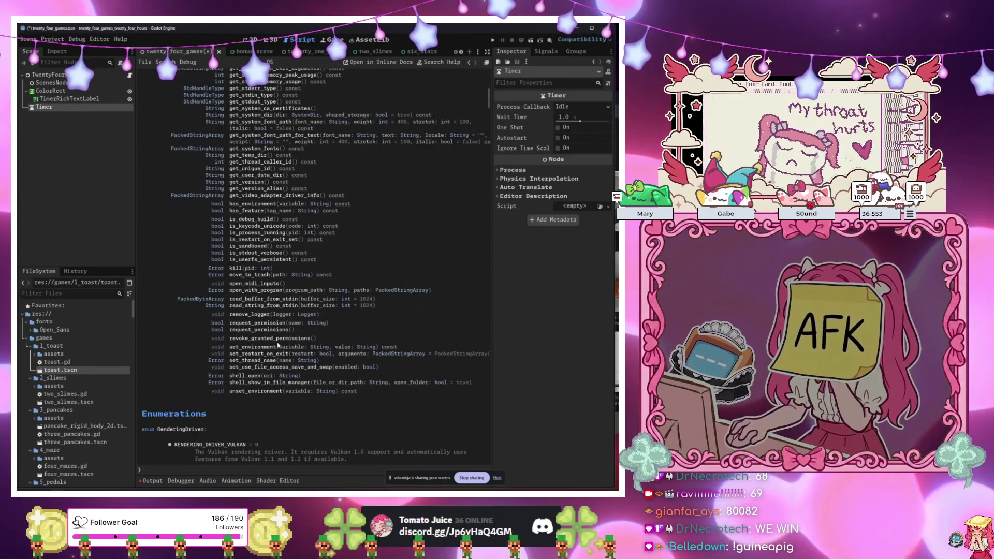
scroll(283, 344, "up", 2)
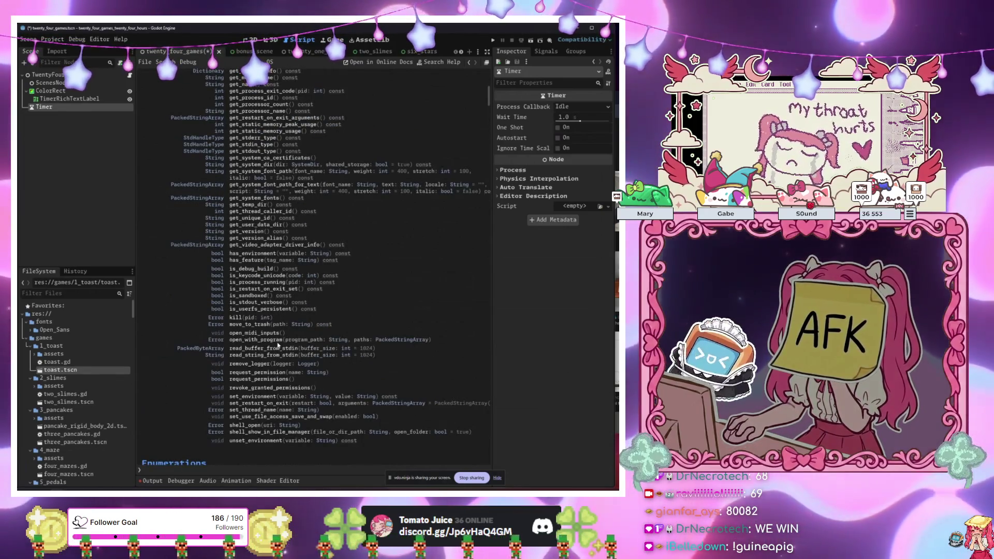
scroll(278, 345, "up", 2)
scroll(278, 345, "up", 2)
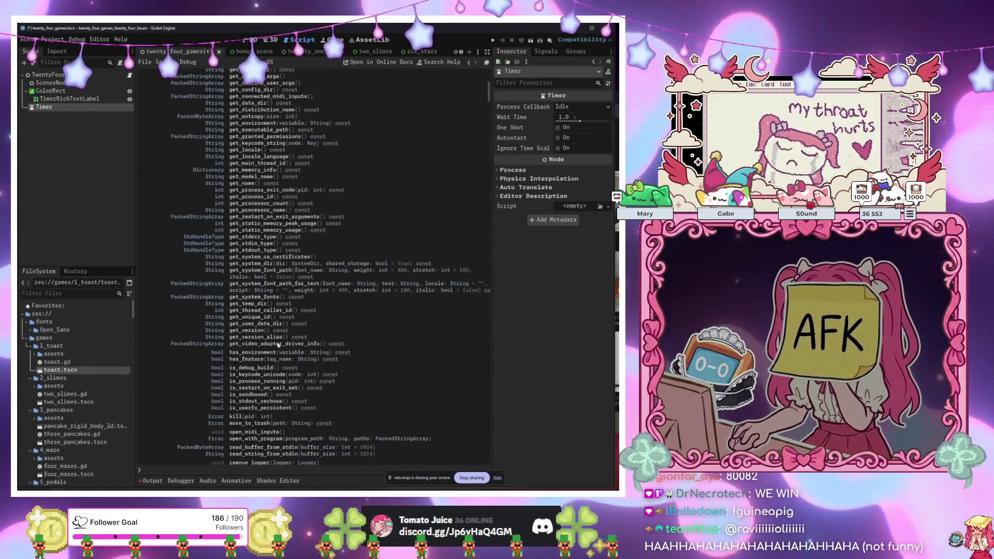
scroll(278, 345, "up", 2)
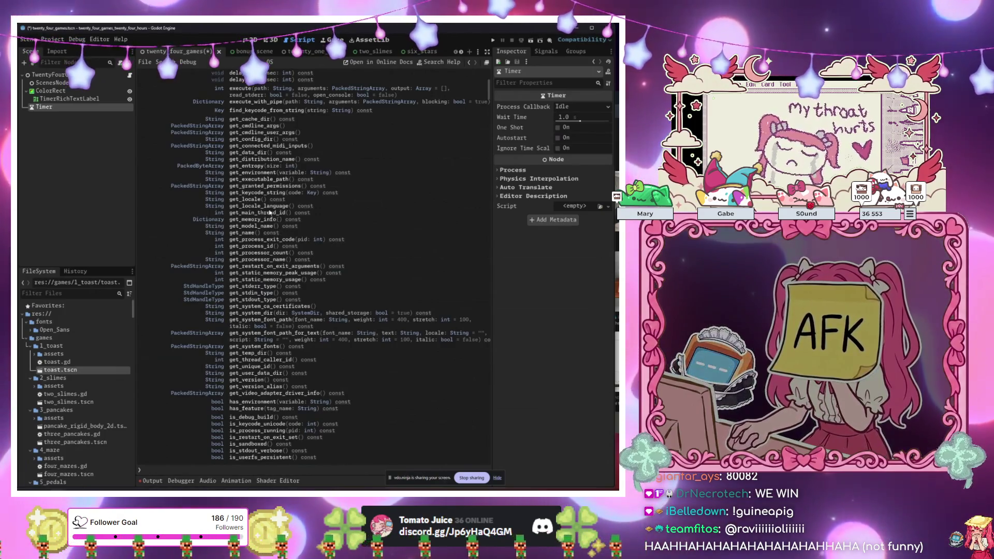
scroll(276, 177, "up", 6)
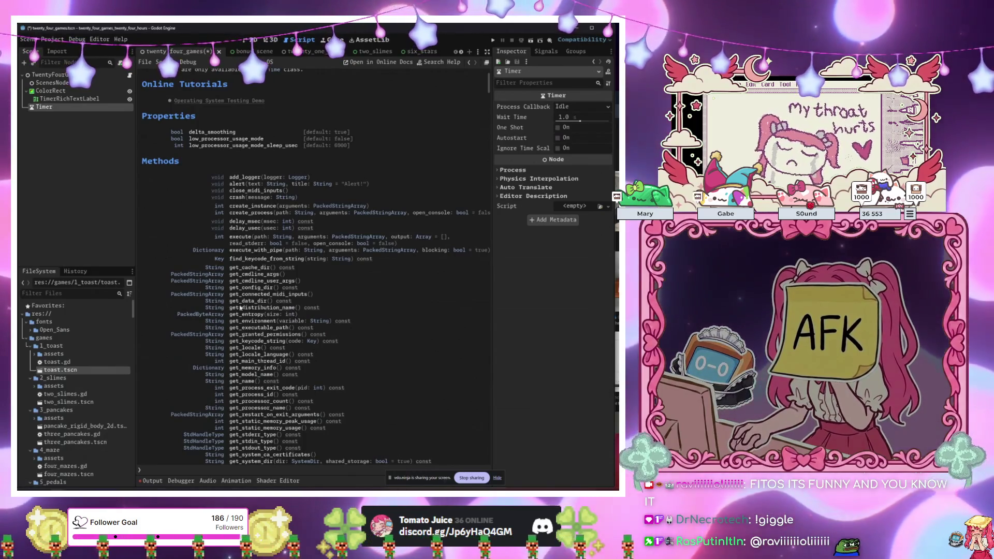
Step: Search the help for 'time' and open the Time class reference
key("F1")
type("time")
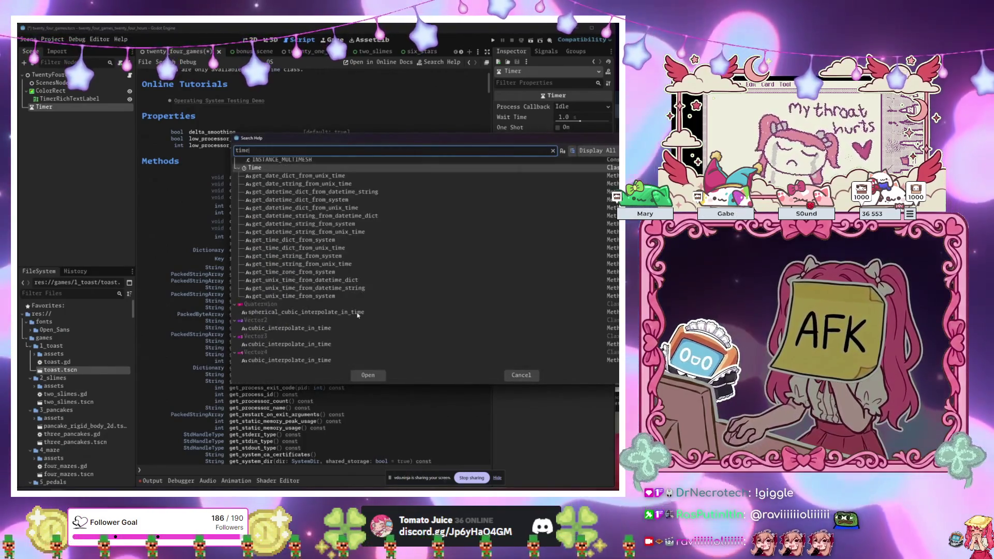
key("Return")
scroll(321, 314, "down", 10)
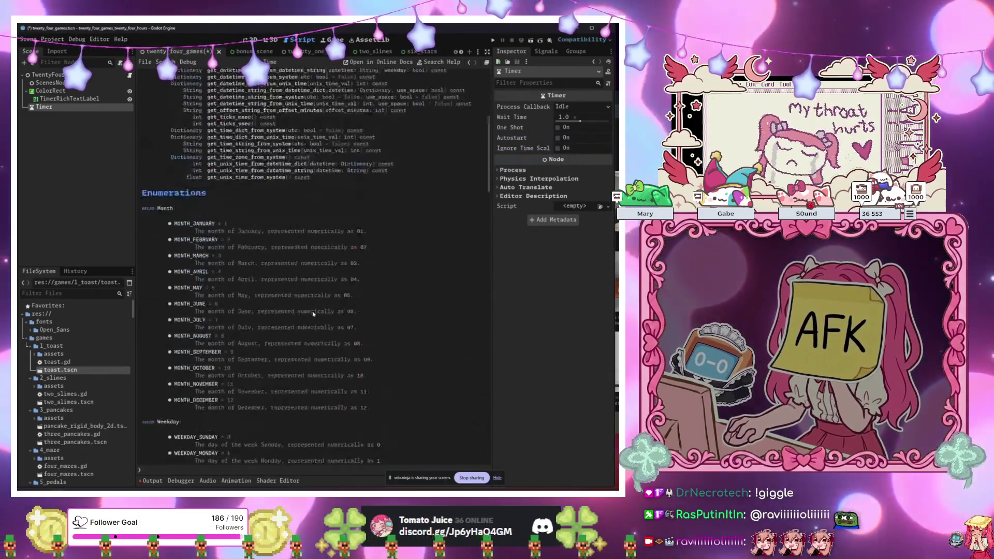
scroll(312, 314, "up", 8)
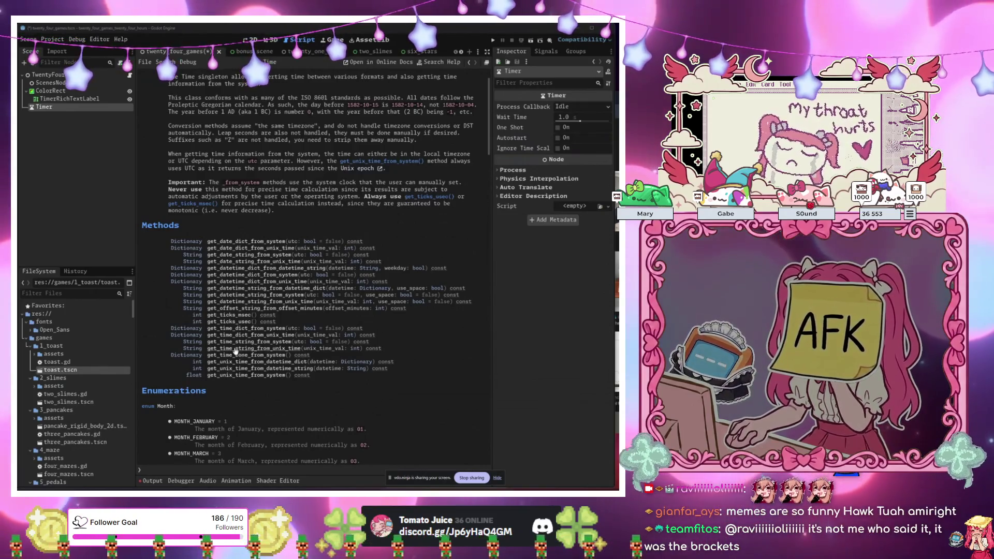
Step: Jump to get_ticks_msec and read through the Time method descriptions
left_click(245, 316)
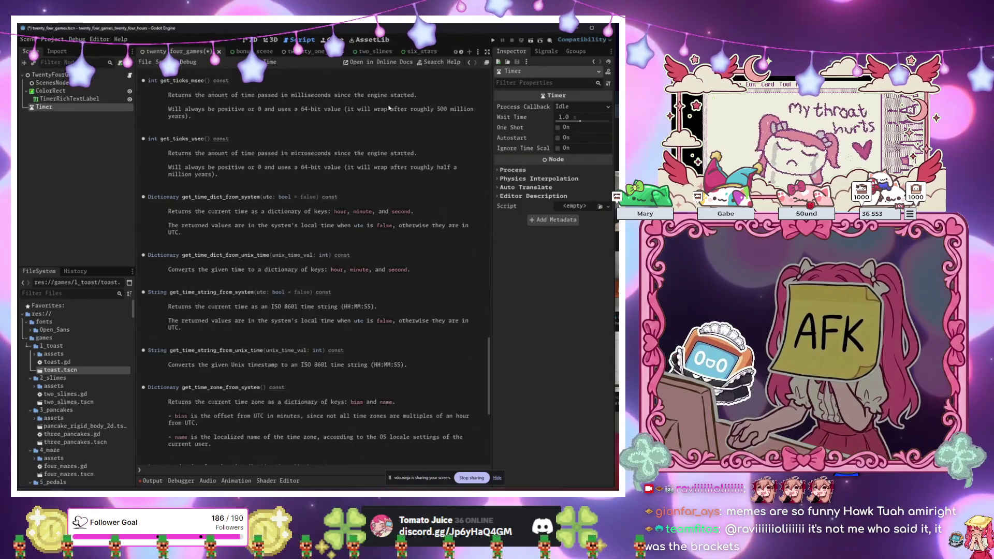
scroll(252, 118, "up", 3)
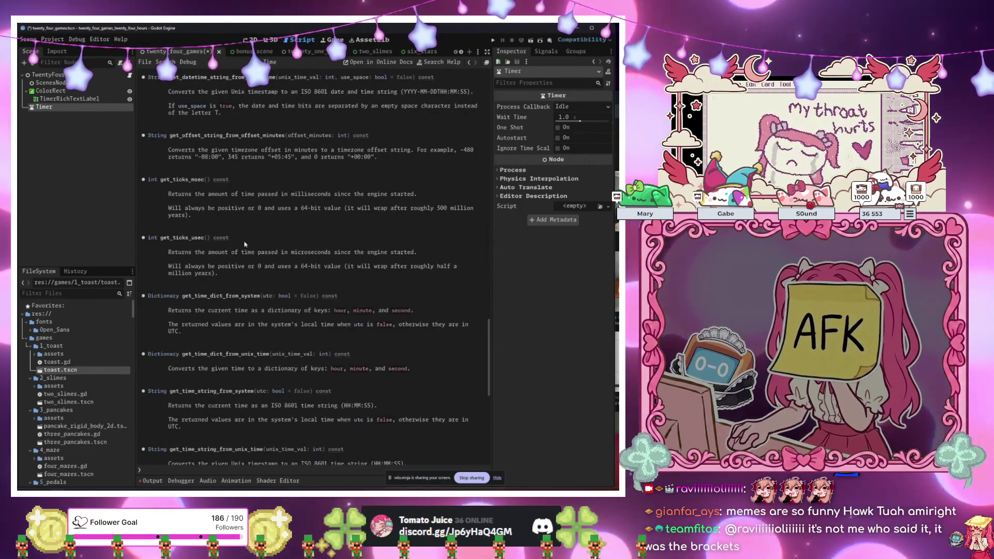
scroll(246, 248, "down", 10)
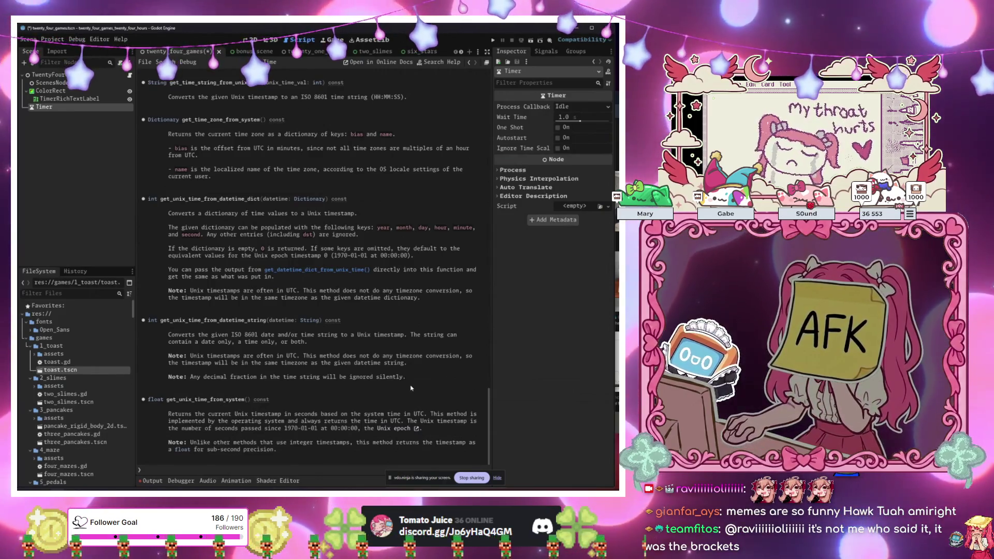
scroll(346, 350, "up", 5)
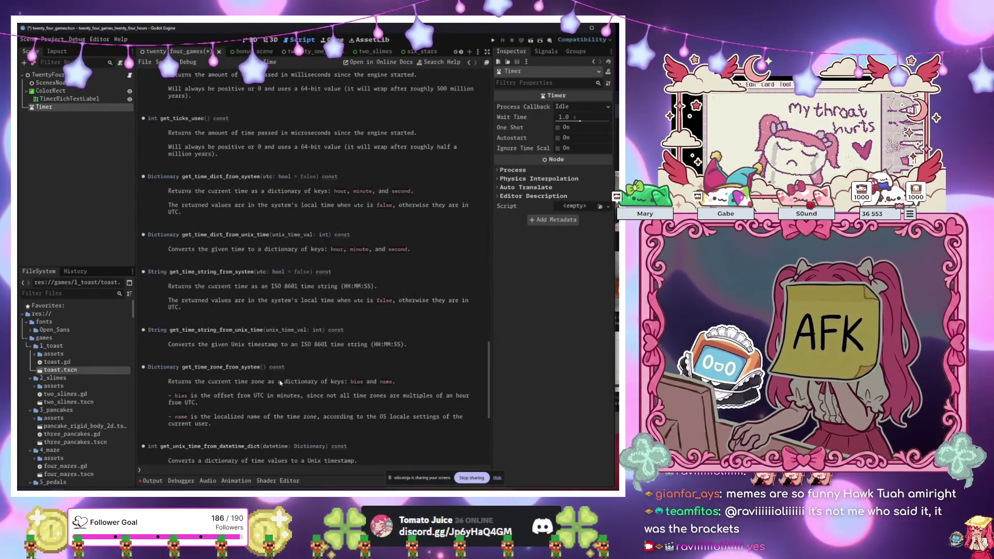
scroll(236, 283, "down", 5)
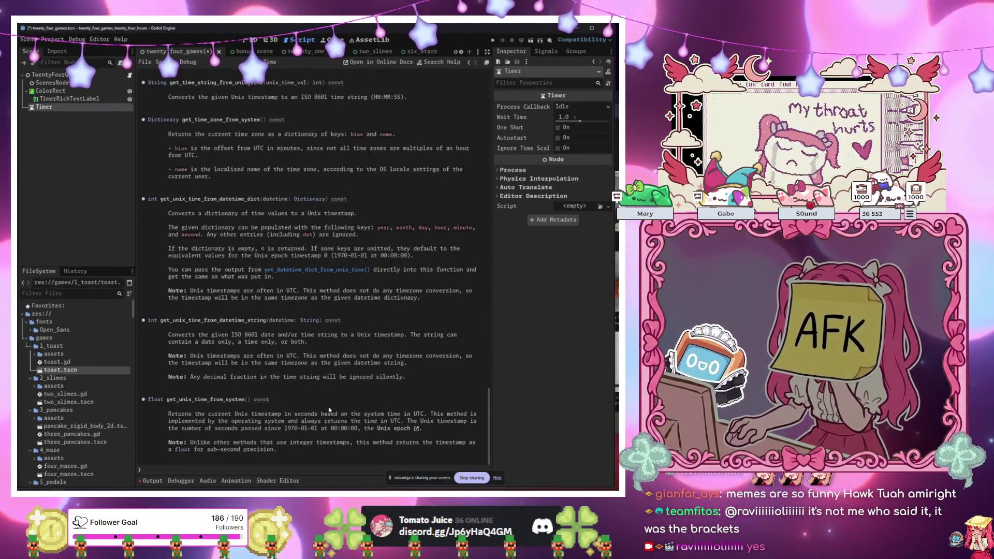
scroll(243, 382, "up", 5)
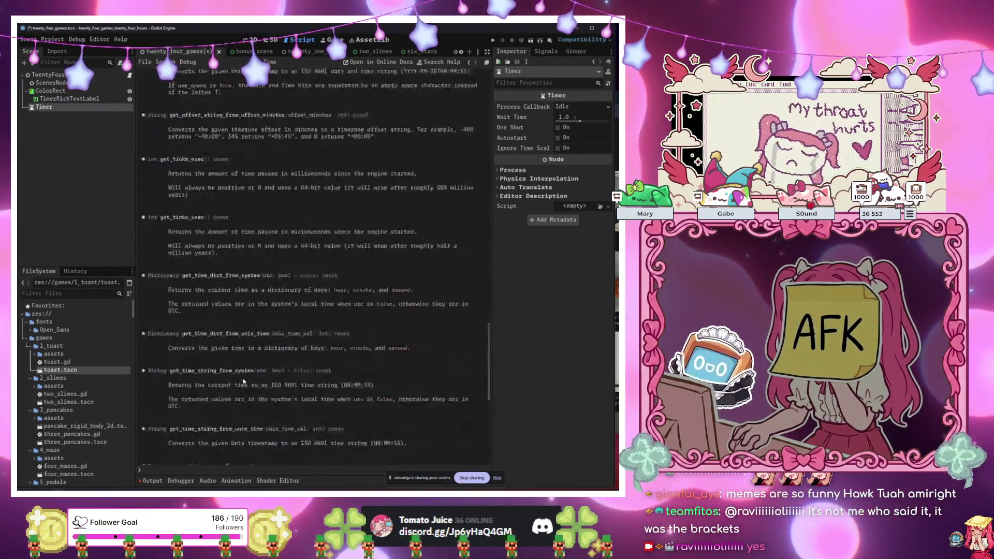
scroll(243, 381, "up", 5)
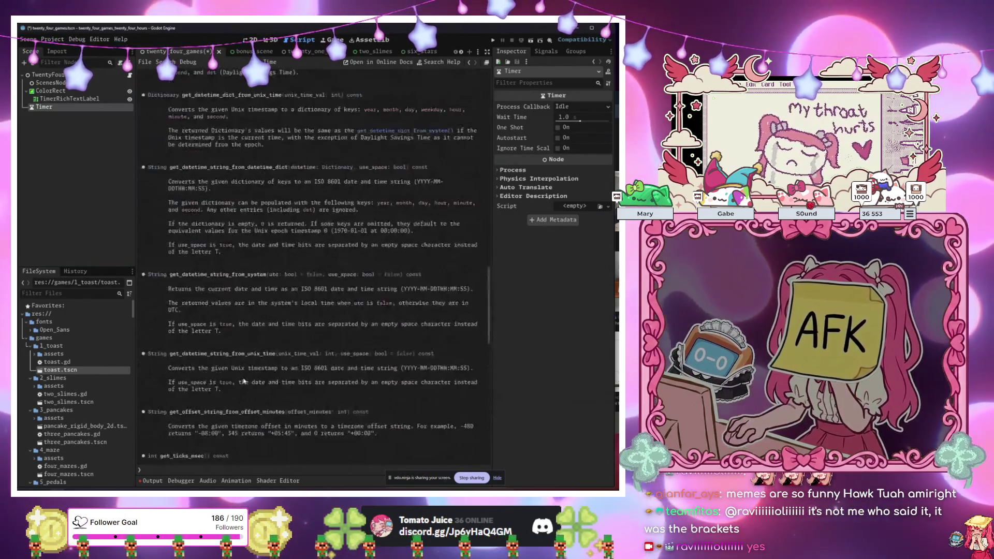
scroll(245, 382, "up", 4)
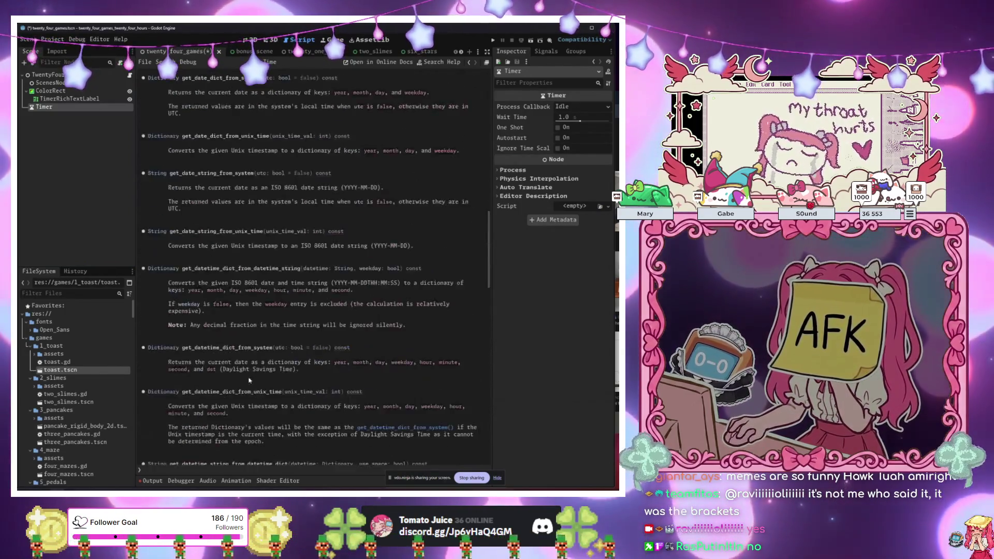
Step: In twenty_four_games.gd, declare 'var time_started: float' above func _ready
left_click(130, 76)
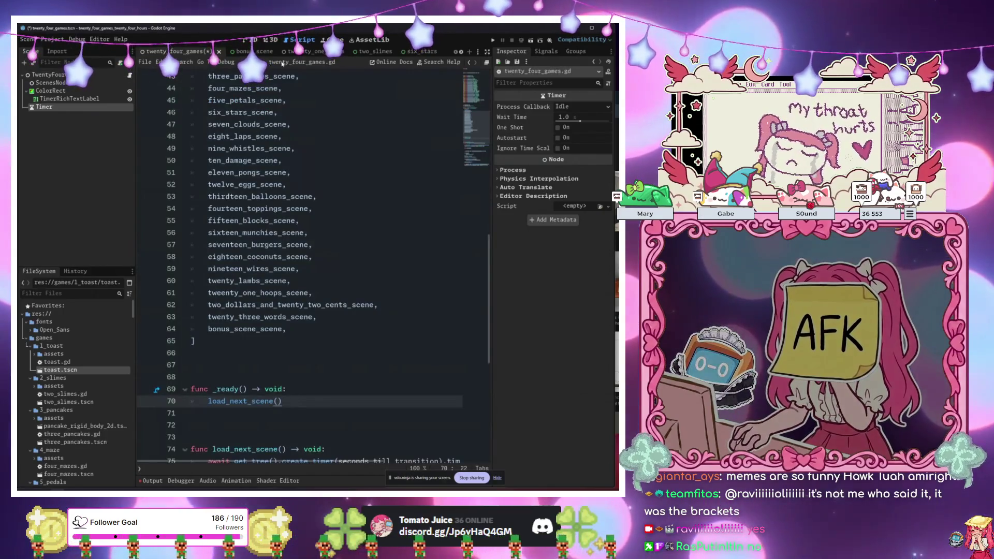
scroll(248, 290, "down", 6)
left_click(294, 172)
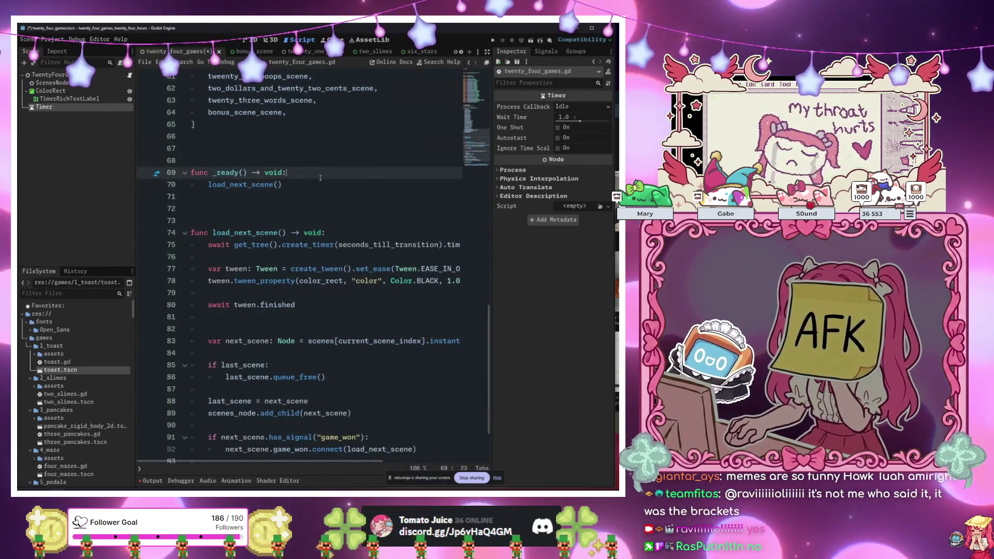
left_click(307, 149)
key("Return")
key("Return")
key("Return")
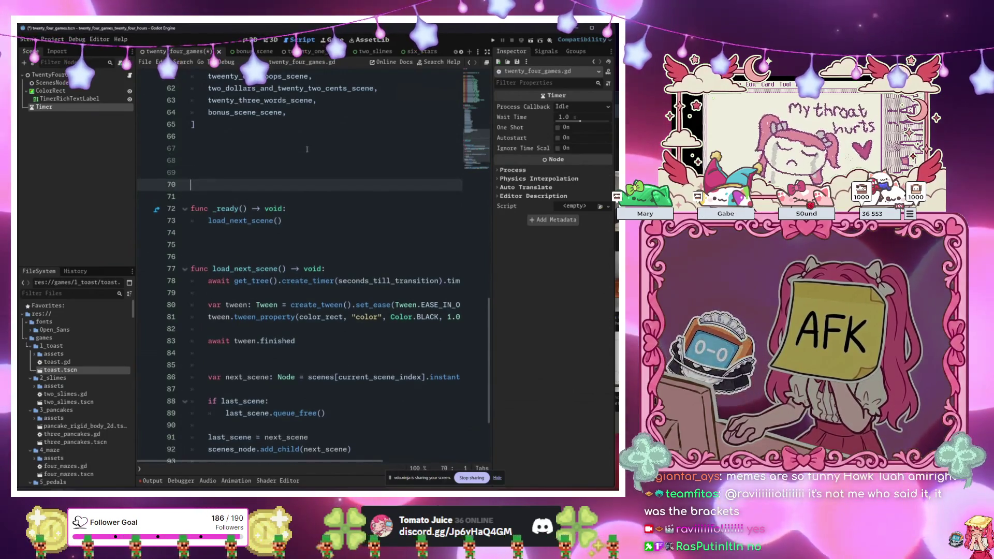
key("Up")
key("Up")
type("var time_started: ")
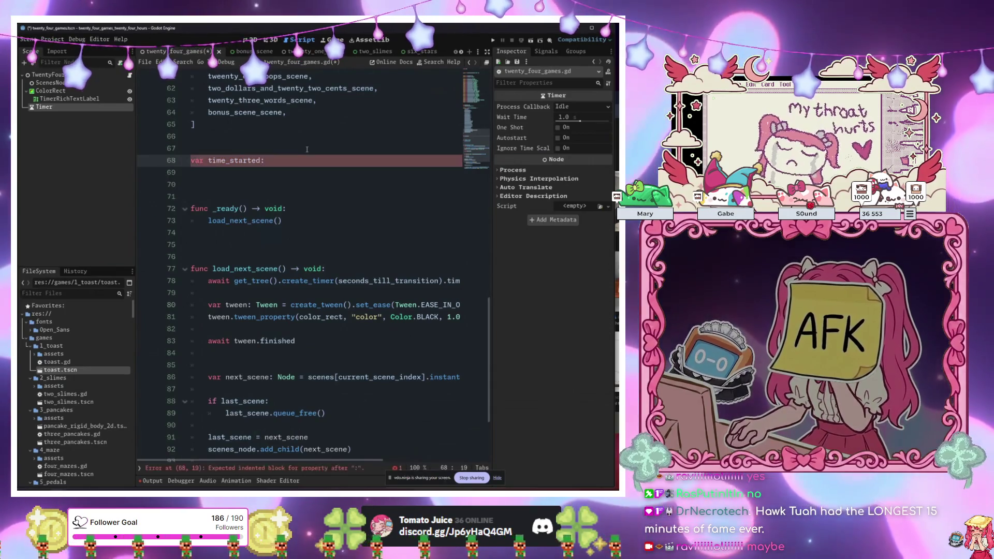
type("float =")
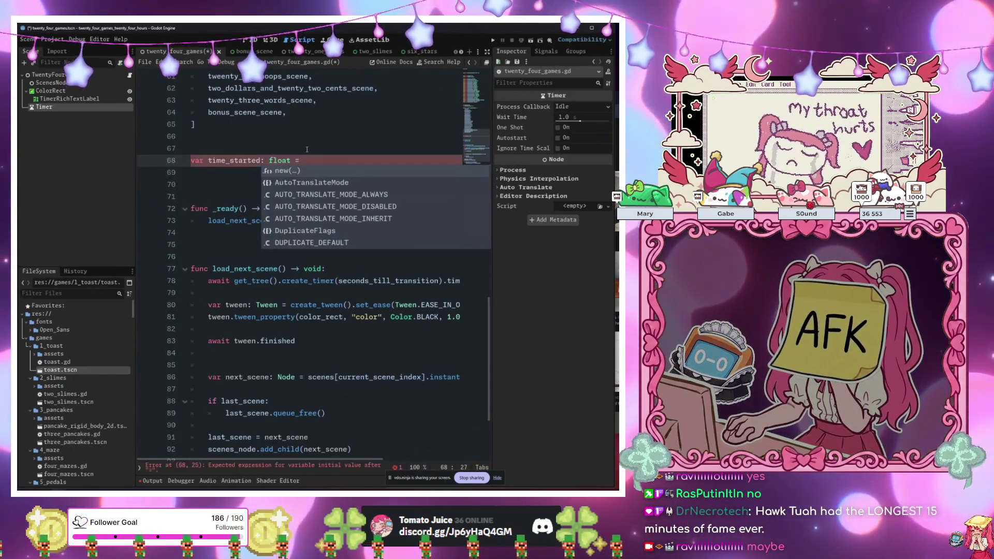
key("BackSpace")
key("BackSpace")
key("BackSpace")
type("int")
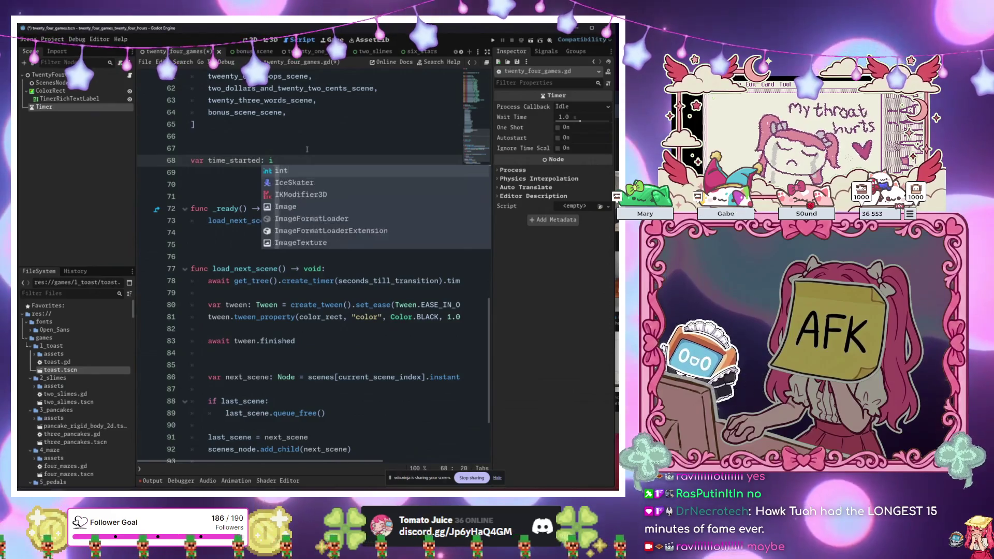
key("BackSpace")
key("BackSpace")
key("BackSpace")
type("float")
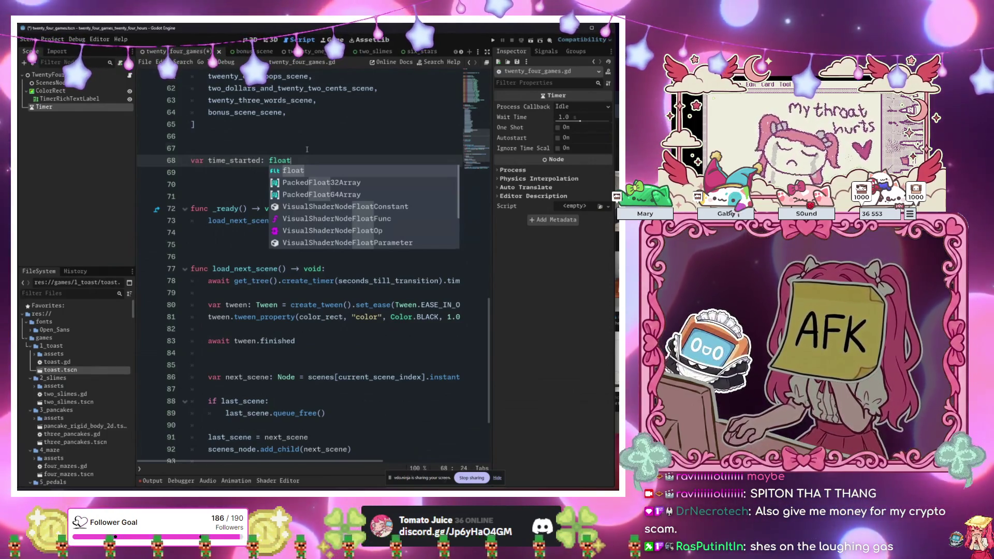
key("Escape")
Step: Remove a stray annotation typed above _ready and move to the blank line below _ready
left_click(311, 209)
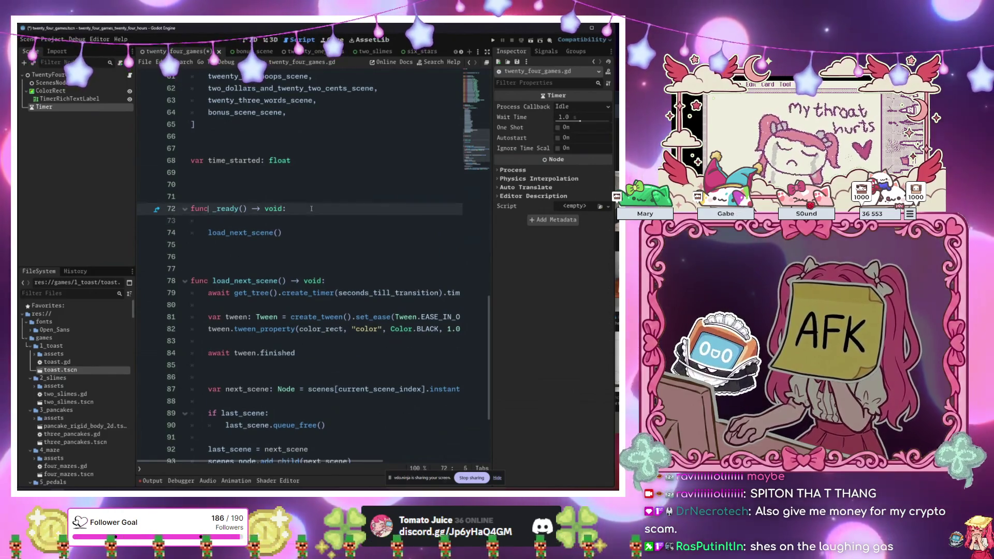
key("Up")
key("Up")
key("Up")
key("Up")
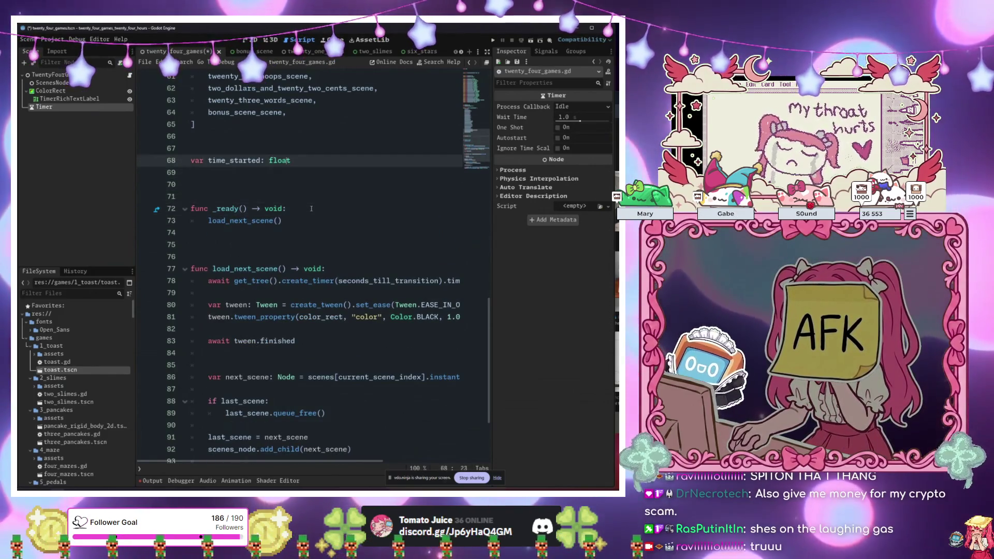
type("@p")
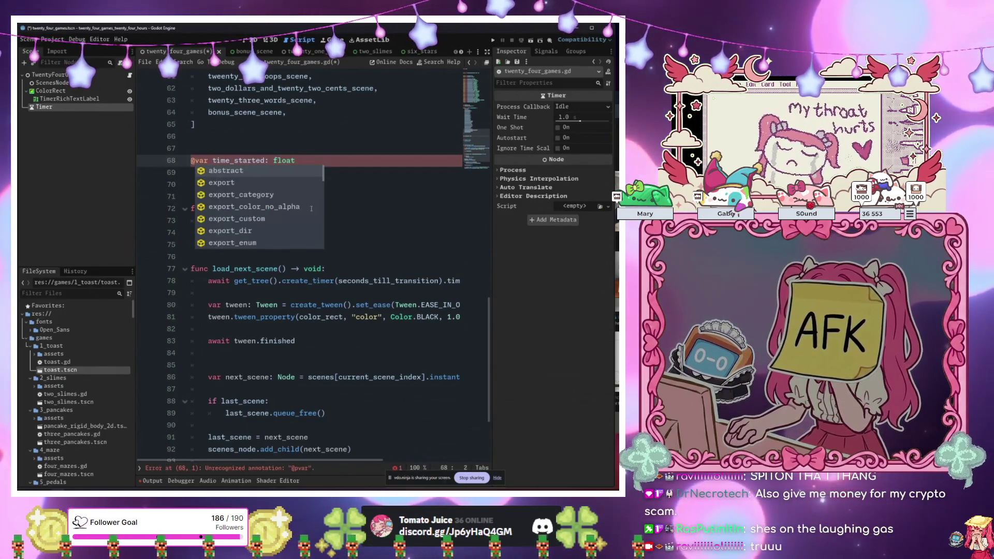
key("BackSpace")
key("Down")
key("Down")
key("Down")
key("Page_Up")
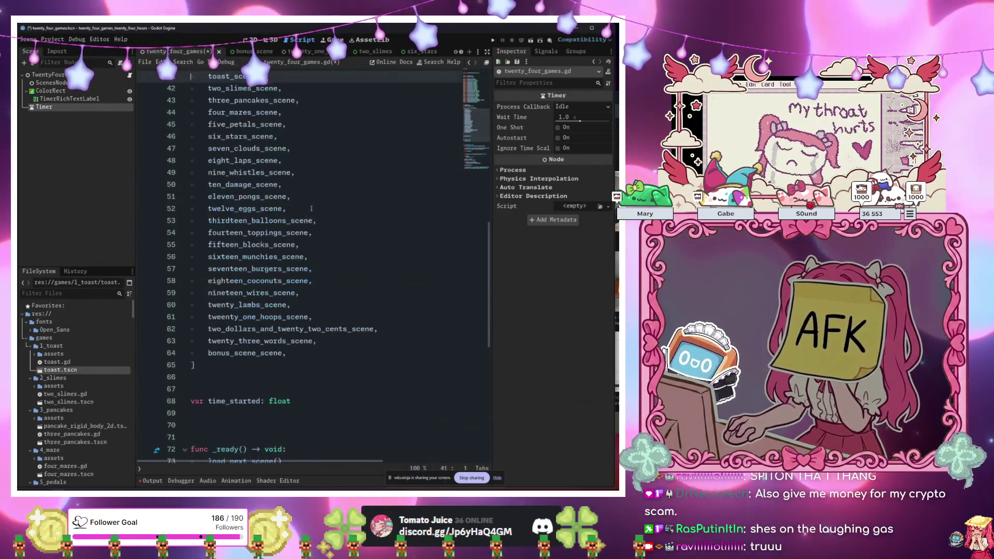
scroll(311, 208, "down", 8)
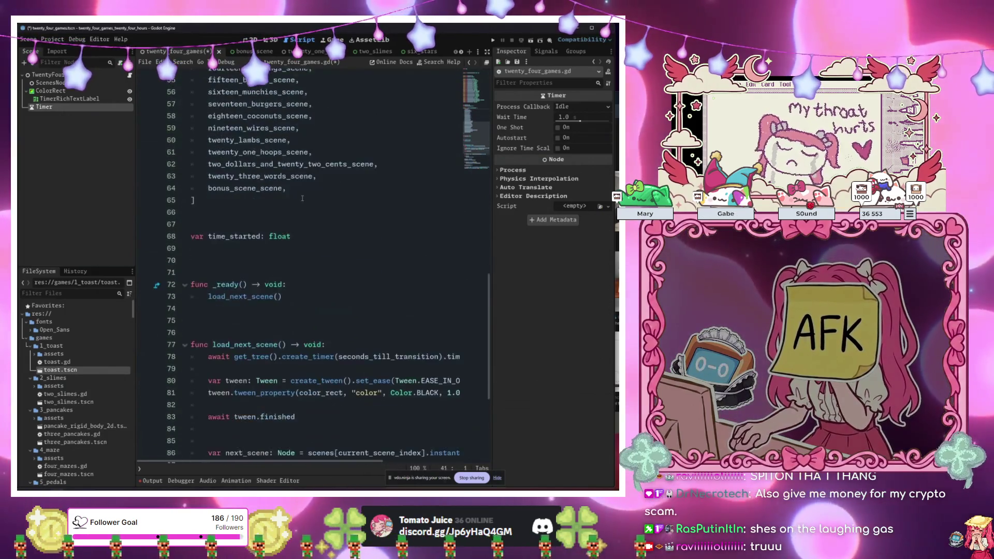
left_click(266, 200)
key("Down")
key("Down")
Step: Add 'func start_stop_watch() -> void:' setting time_started = Time.get_unix_time_from_system()
key("Return")
key("Up")
type("func start_ti")
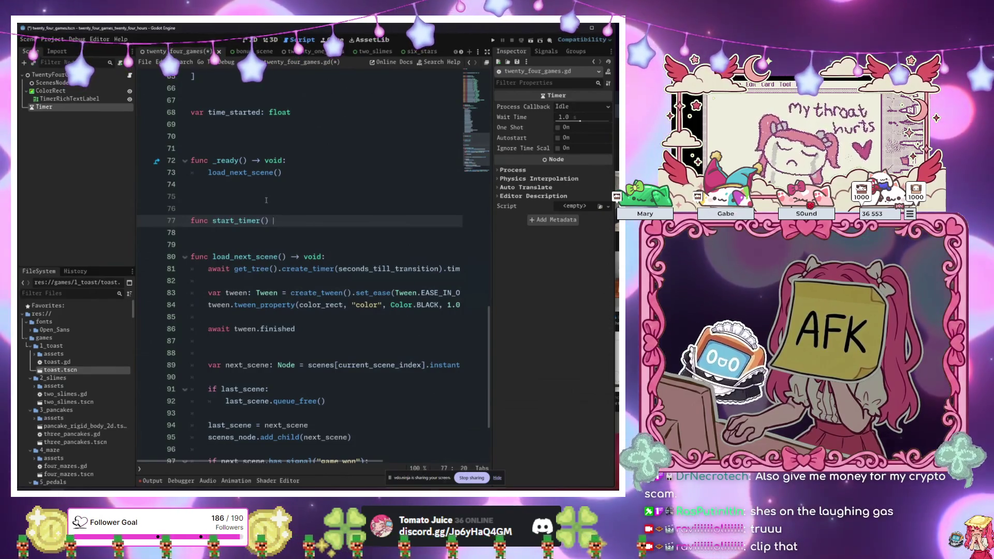
key("BackSpace")
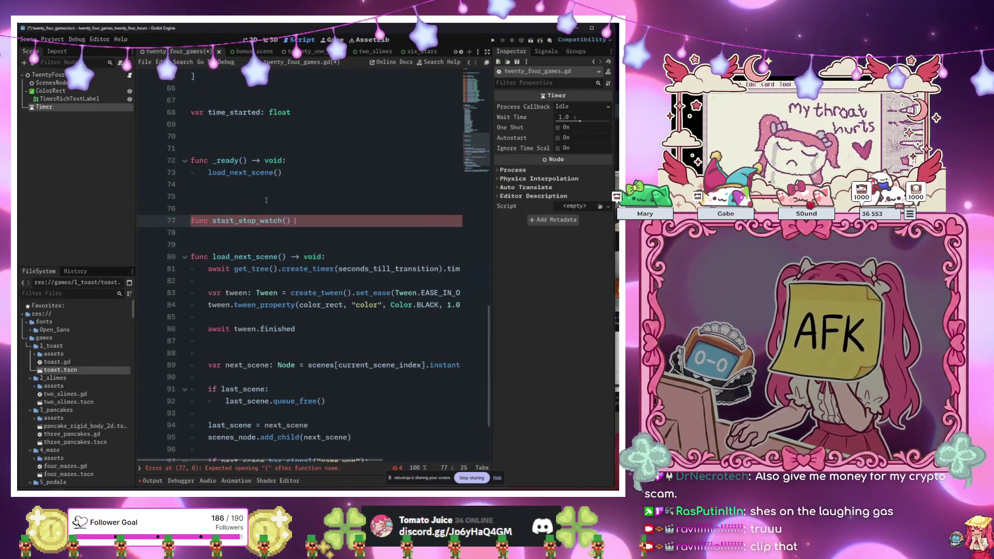
type("-> void:")
key("Return")
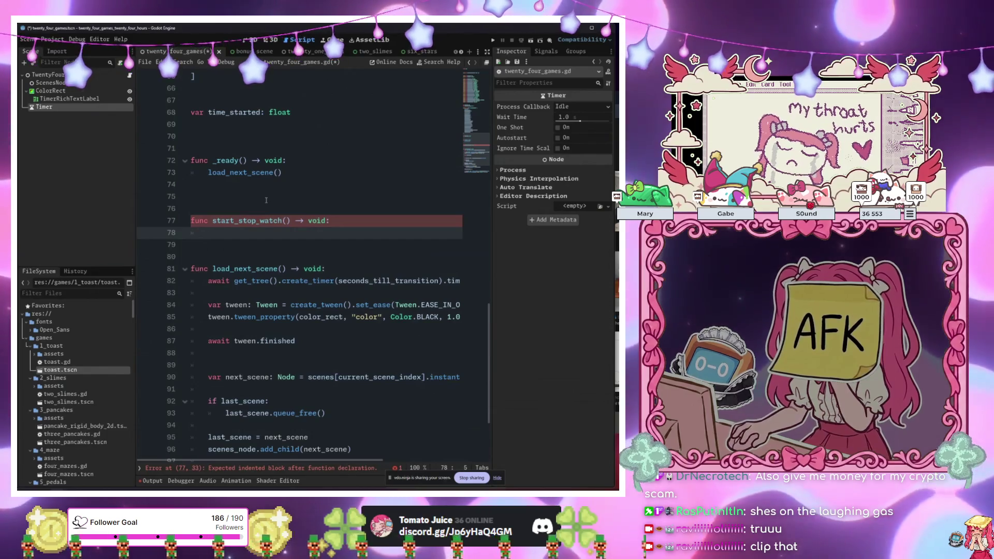
type("time_started ")
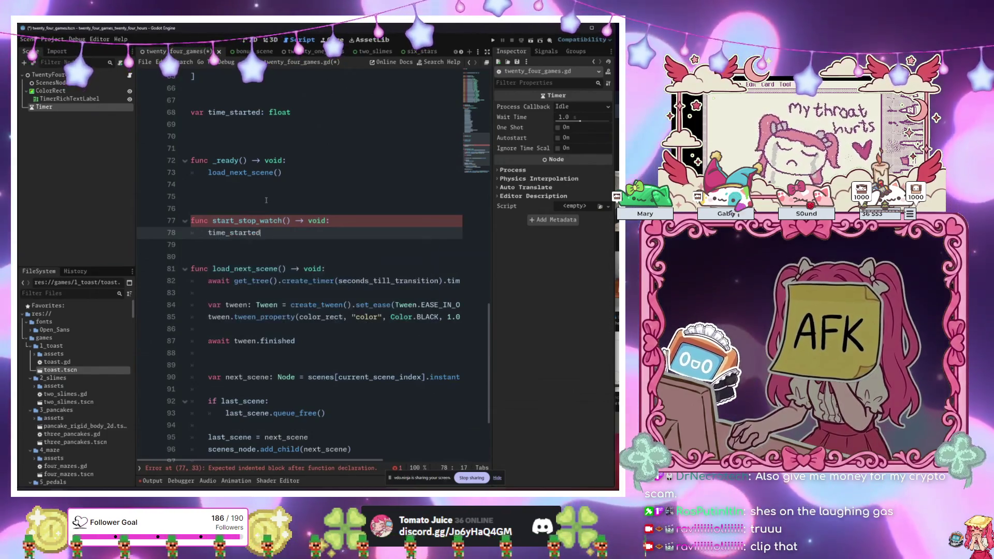
type("= Ti")
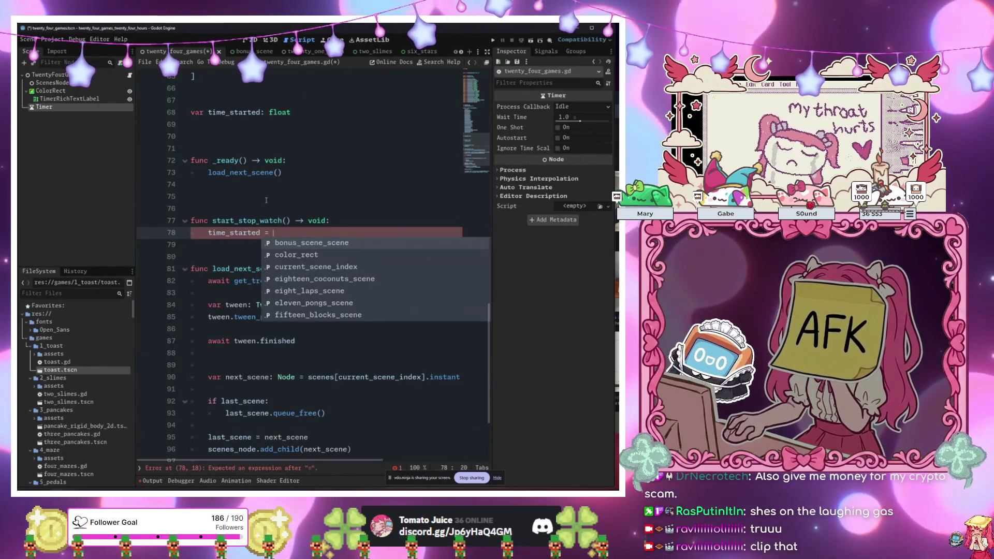
type("me.get_uni")
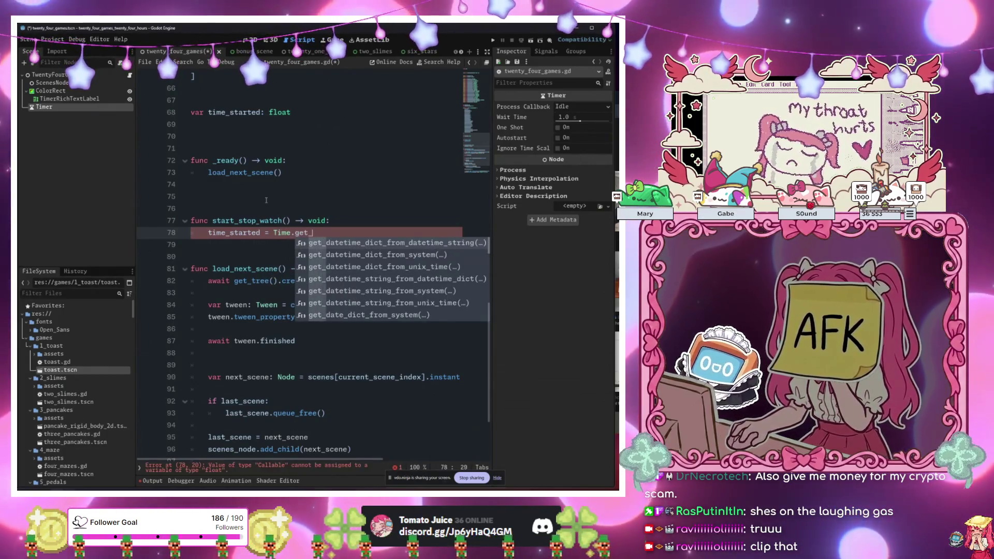
key("Down")
key("Down")
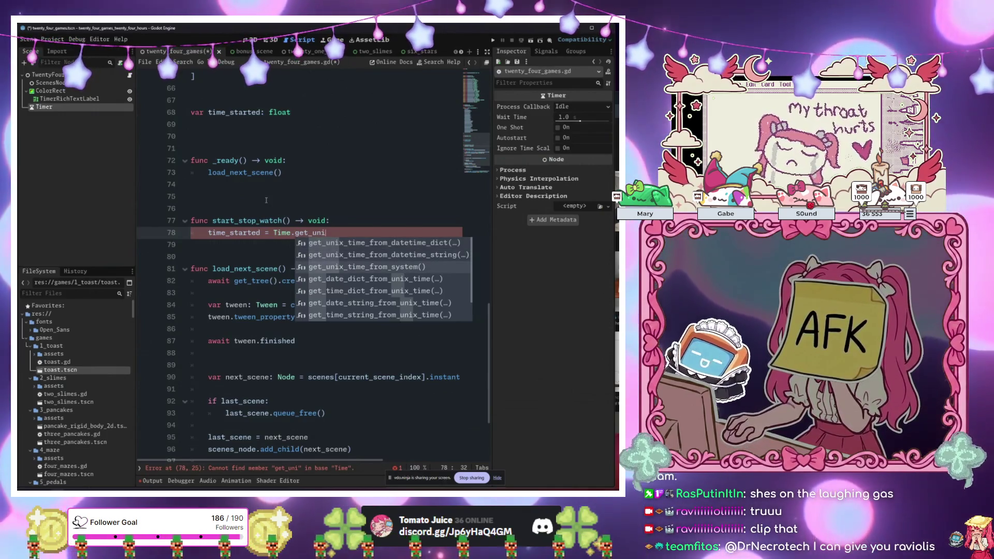
key("Return")
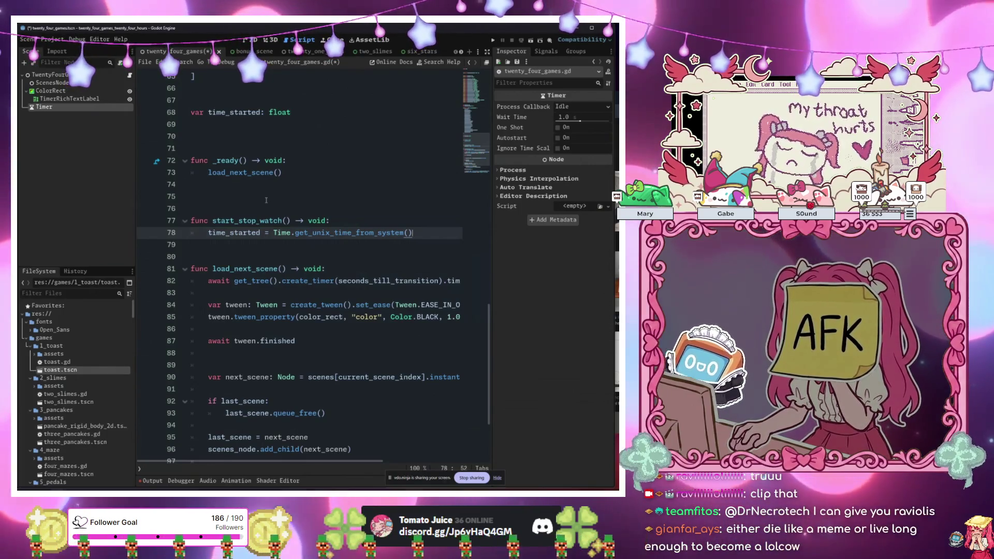
left_click(79, 100)
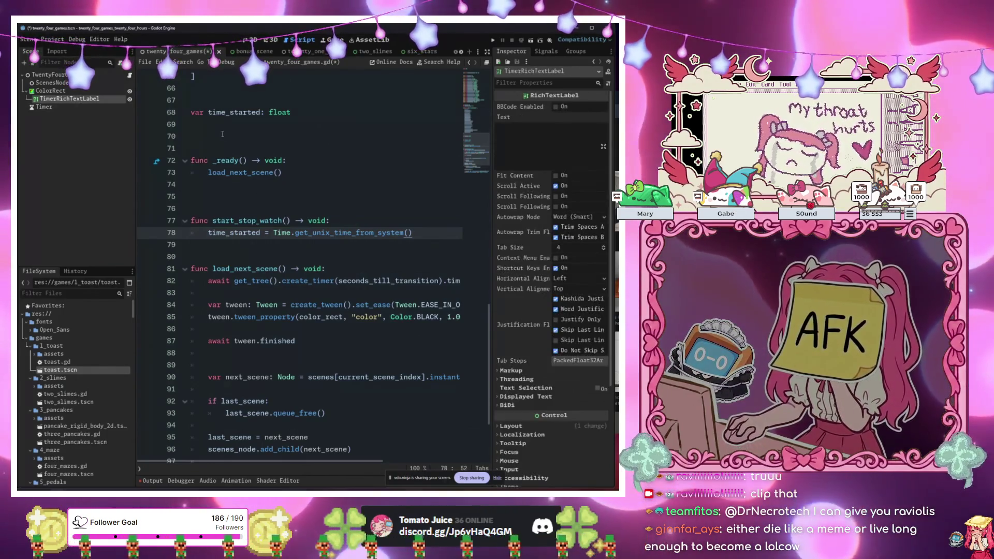
Step: Add a new _process function below the _ready function
scroll(252, 135, "up", 15)
scroll(251, 135, "up", 6)
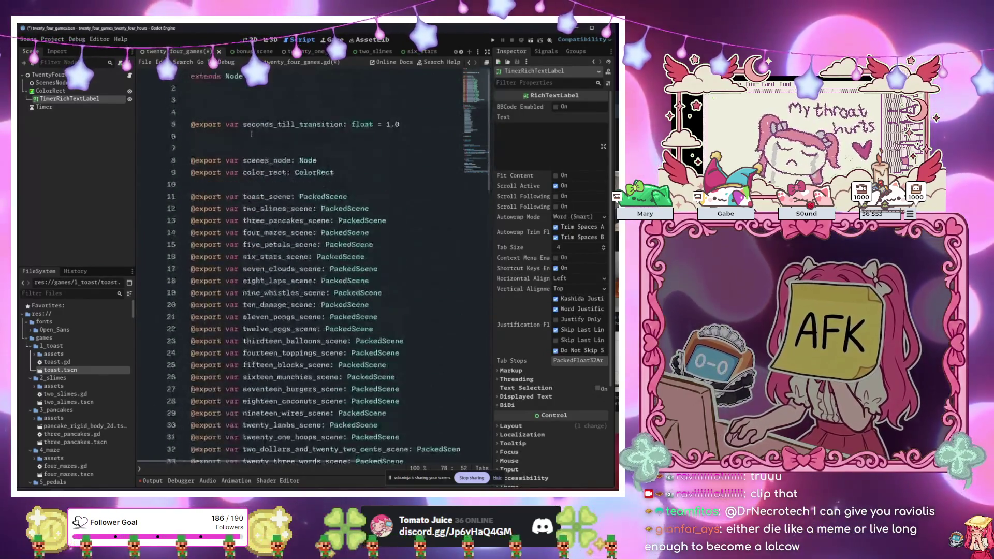
mouse_move(53, 104)
left_mouse_down()
mouse_move(155, 171)
mouse_move(207, 185)
left_mouse_up()
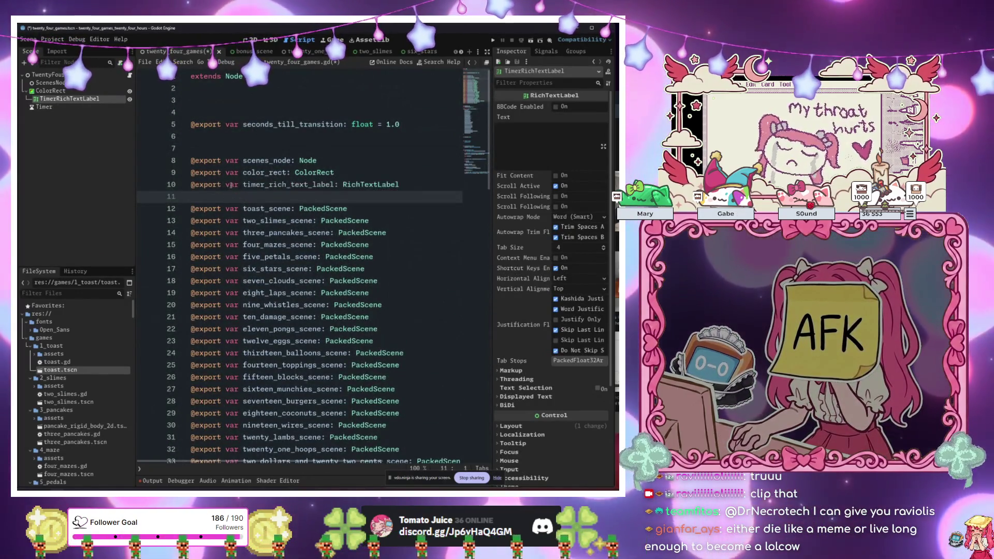
scroll(263, 243, "down", 18)
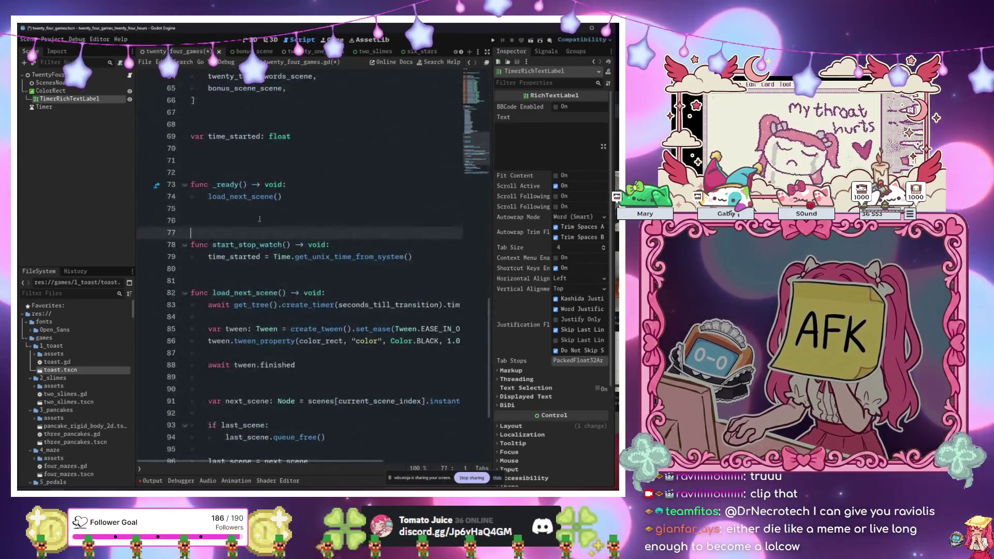
left_click(259, 219)
key("Return")
key("Return")
key("Return")
key("Up")
key("Up")
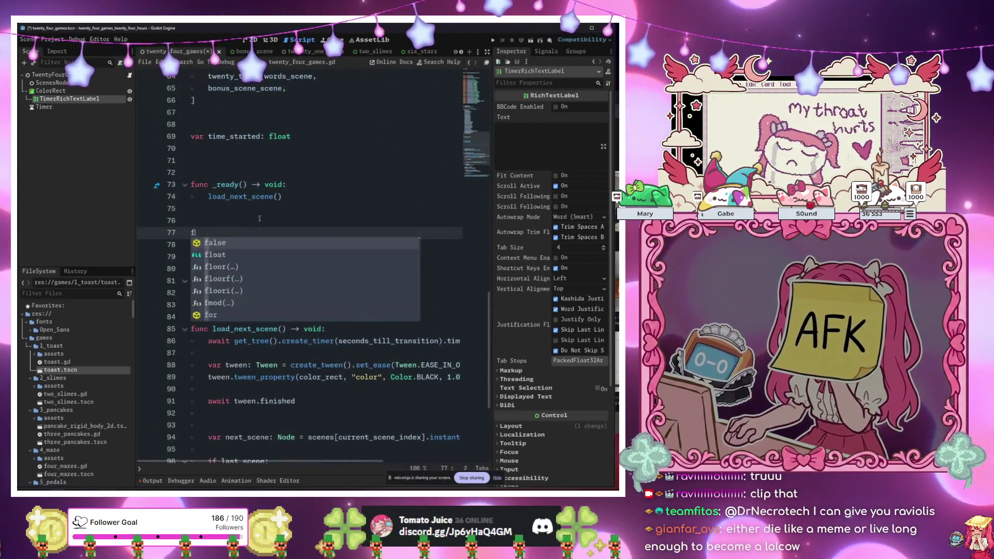
type("func _pt")
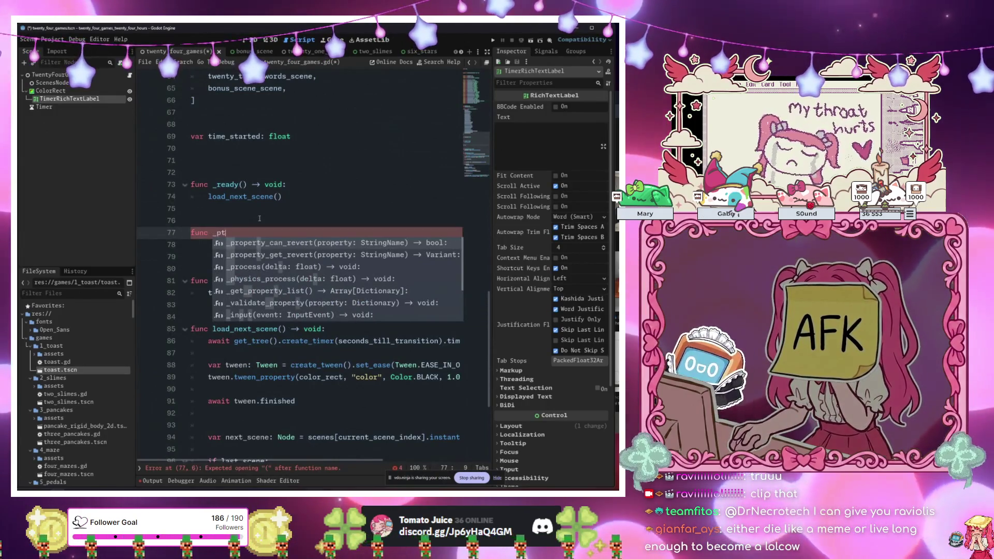
key("Down")
key("Down")
key("Return")
key("Return")
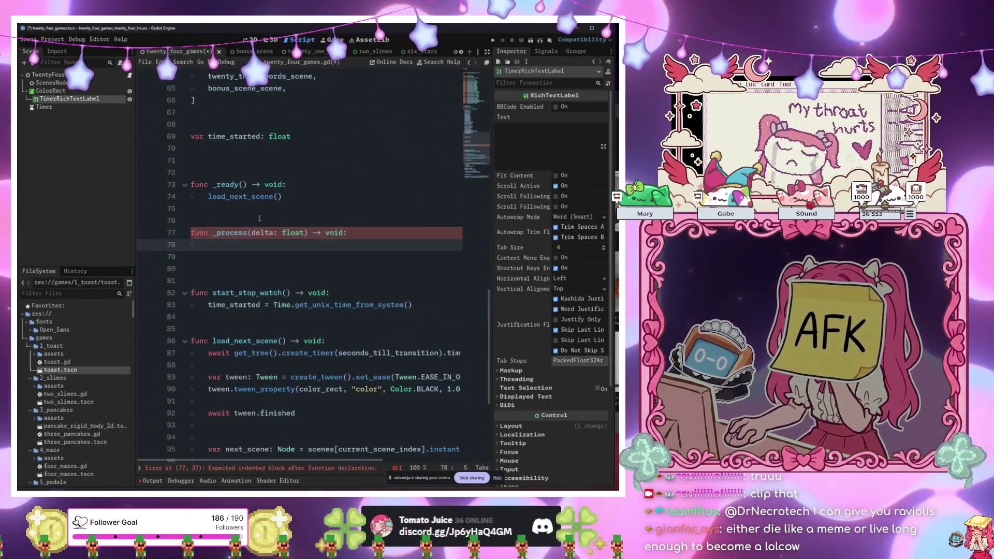
Step: Begin the _process body with timer_rich_text_label.text = str()
type("tim")
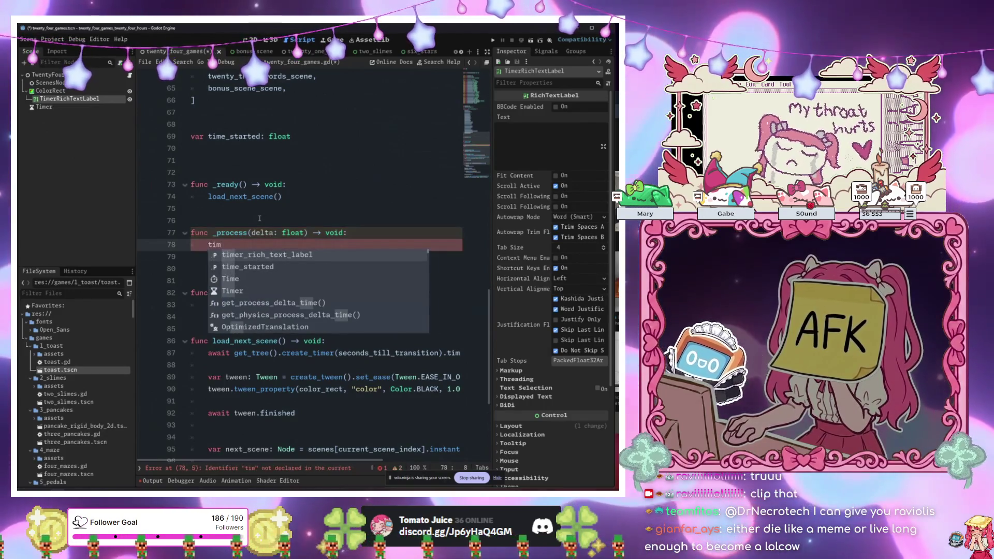
key("Return")
type(".text_label.")
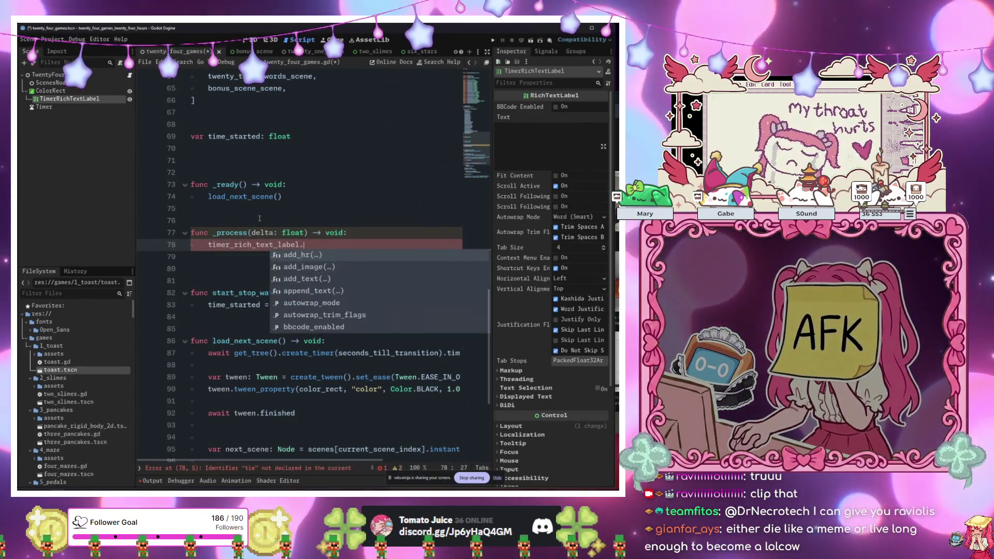
type(" = ")
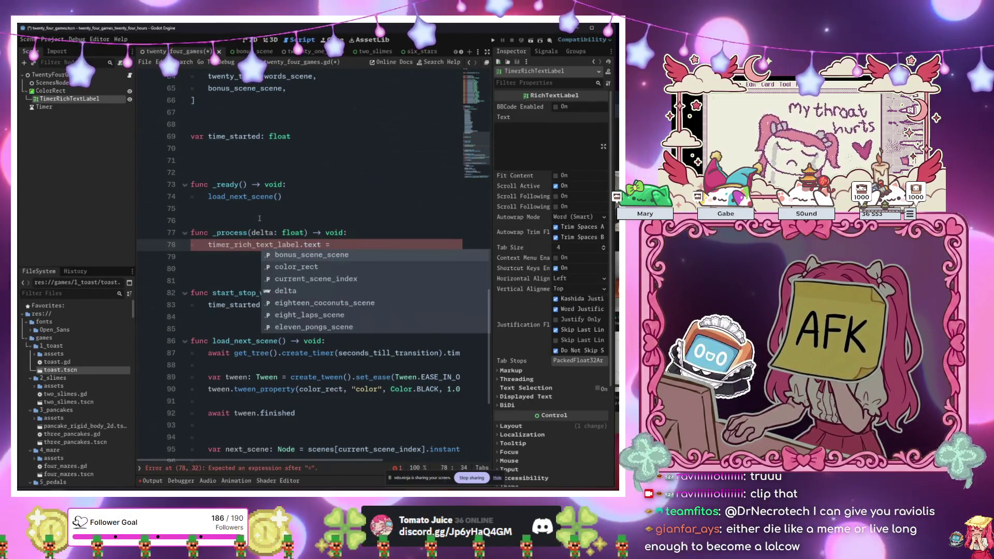
type("str(")
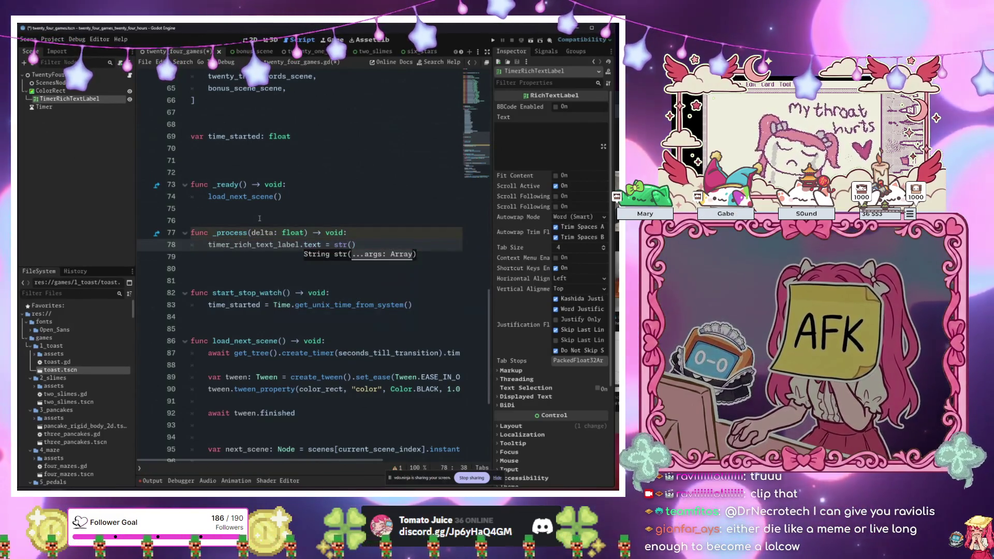
type("ti")
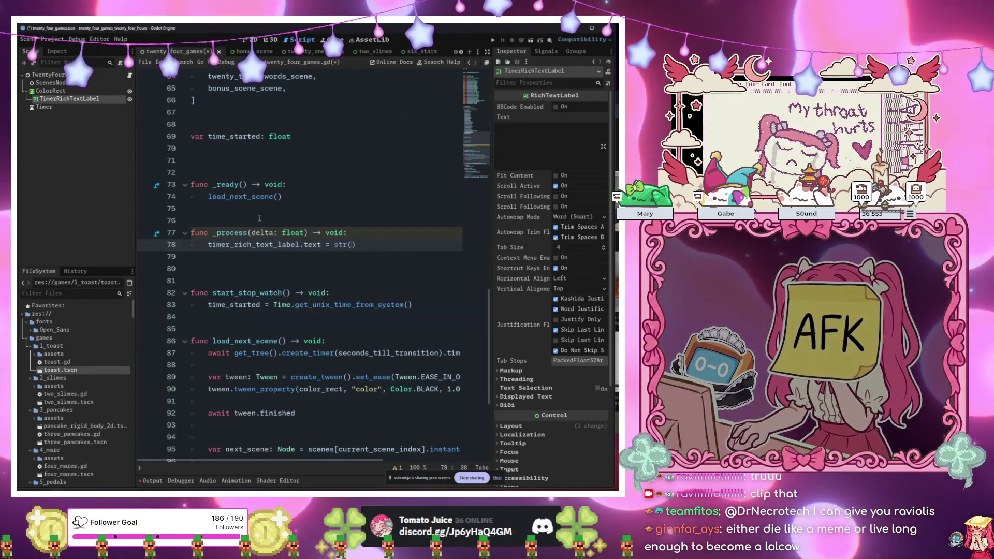
key("BackSpace")
key("BackSpace")
Step: Insert a time_delta float equal to Time.get_unix_time_from_system() minus time_started
key("ctrl+shift+Return")
type("var seconds")
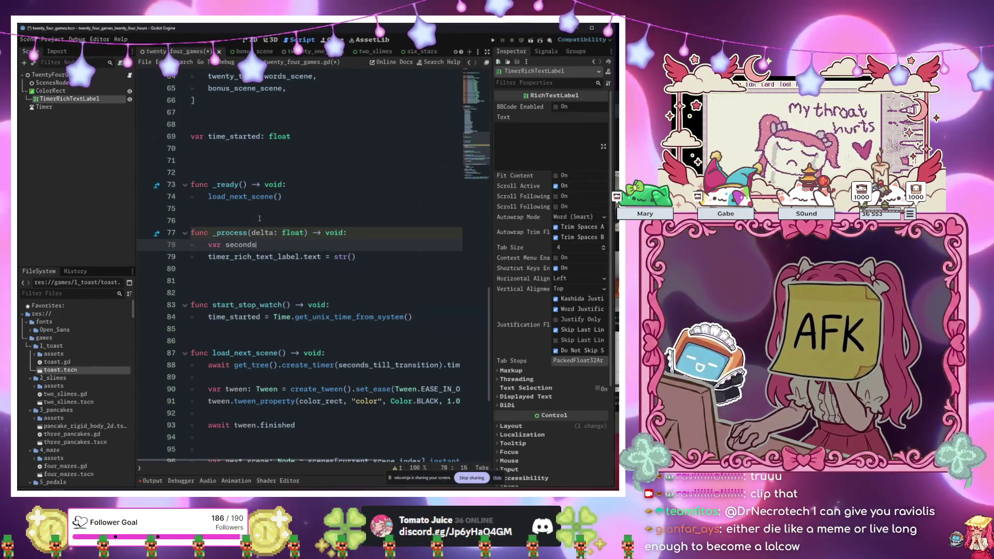
key("BackSpace")
key("BackSpace")
key("BackSpace")
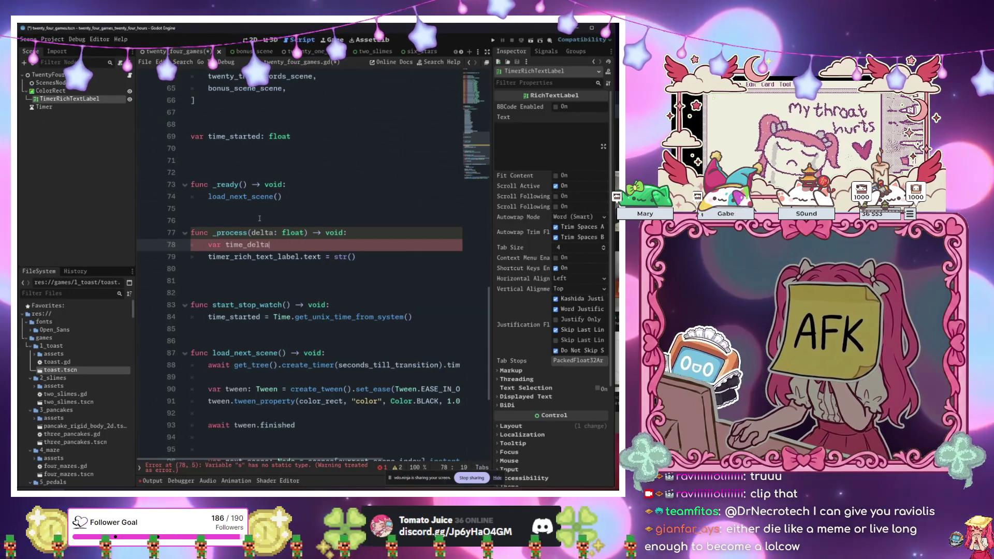
type("delta: ")
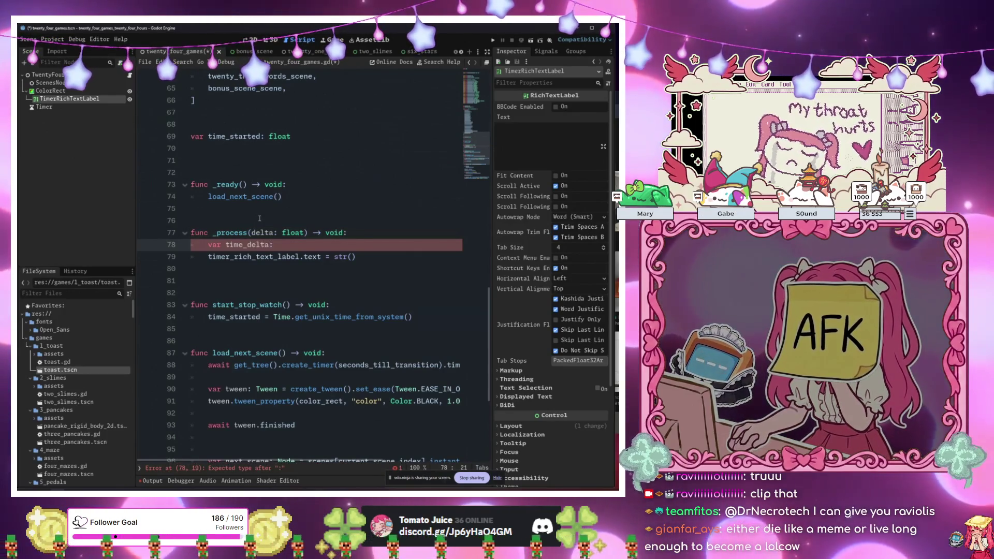
type("float = Time")
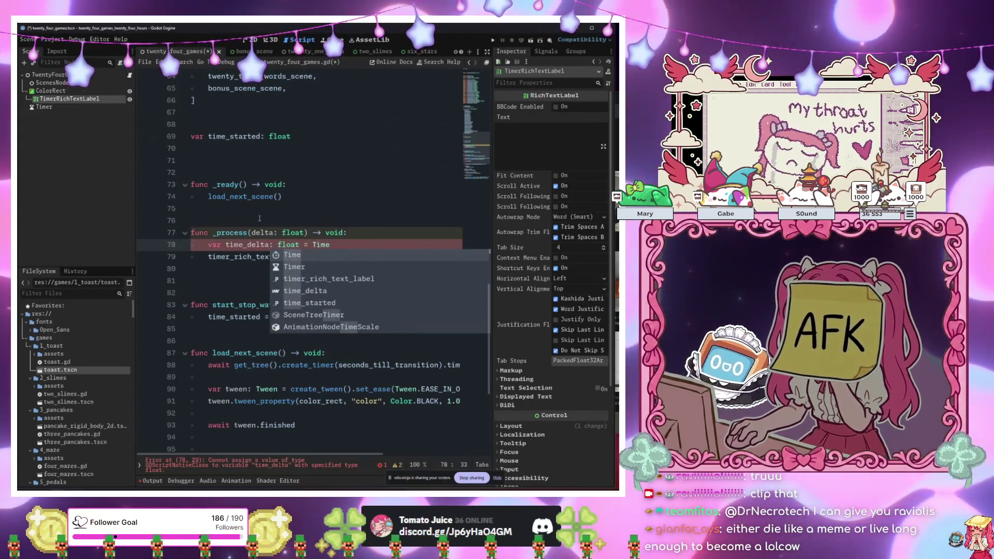
type(".get")
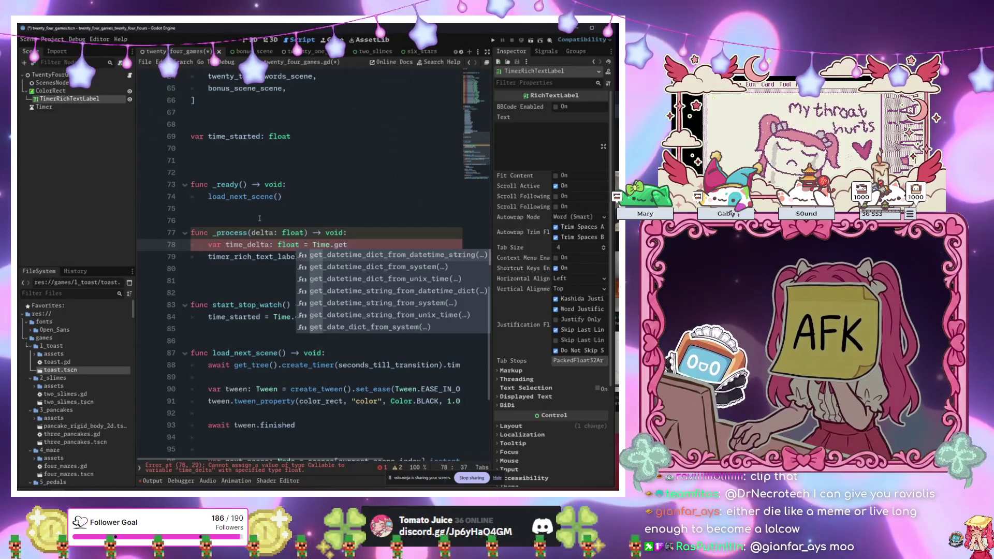
type("_u")
key("Down")
key("Down")
key("Return")
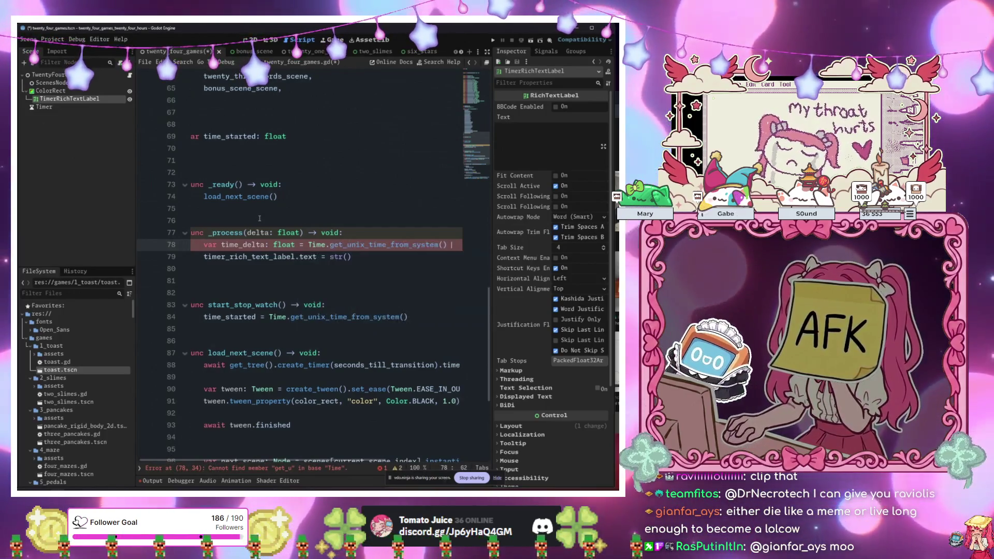
type("- ")
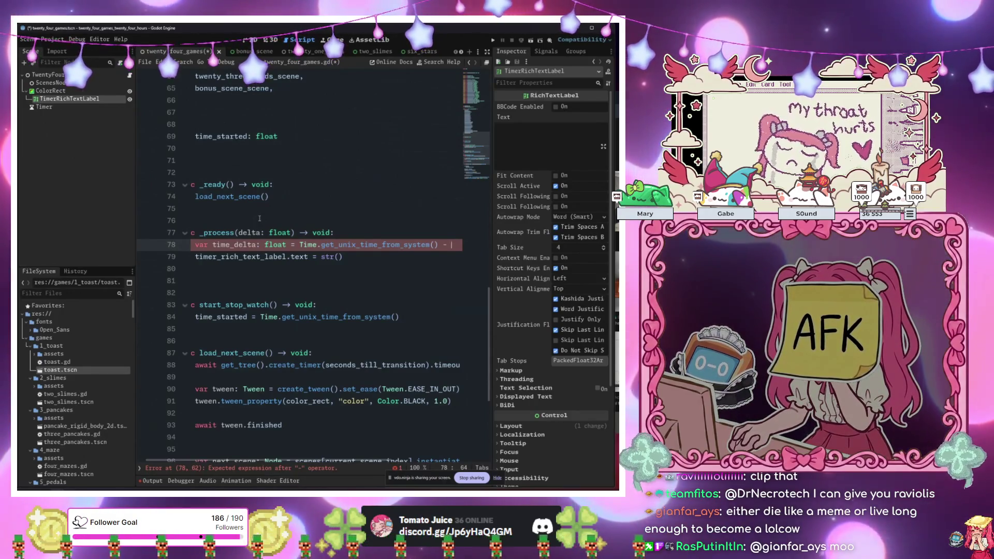
type("t")
key("Down")
key("Down")
key("Return")
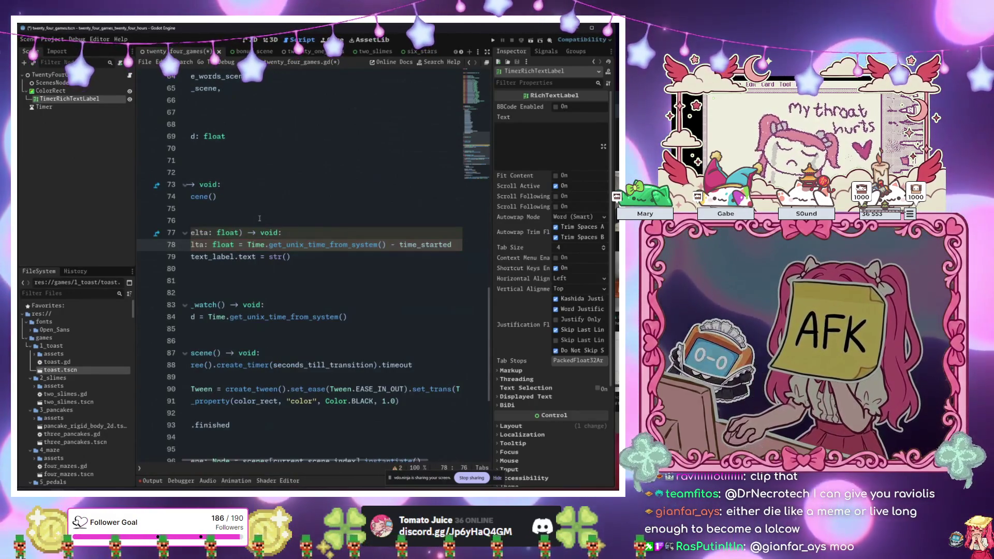
Step: Pass time_delta into str() so the label shows elapsed seconds
key("Down")
key("Left")
key("Left")
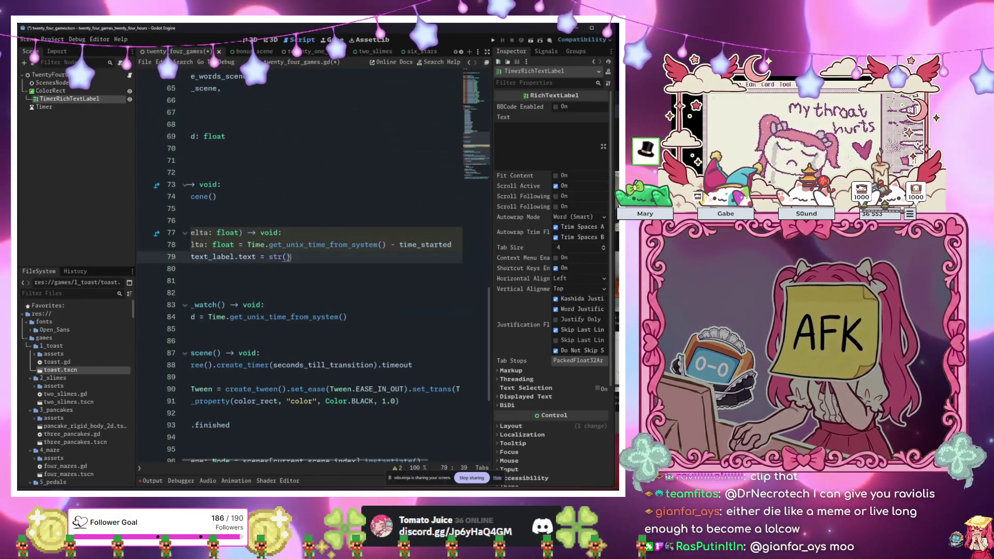
type("time_delta")
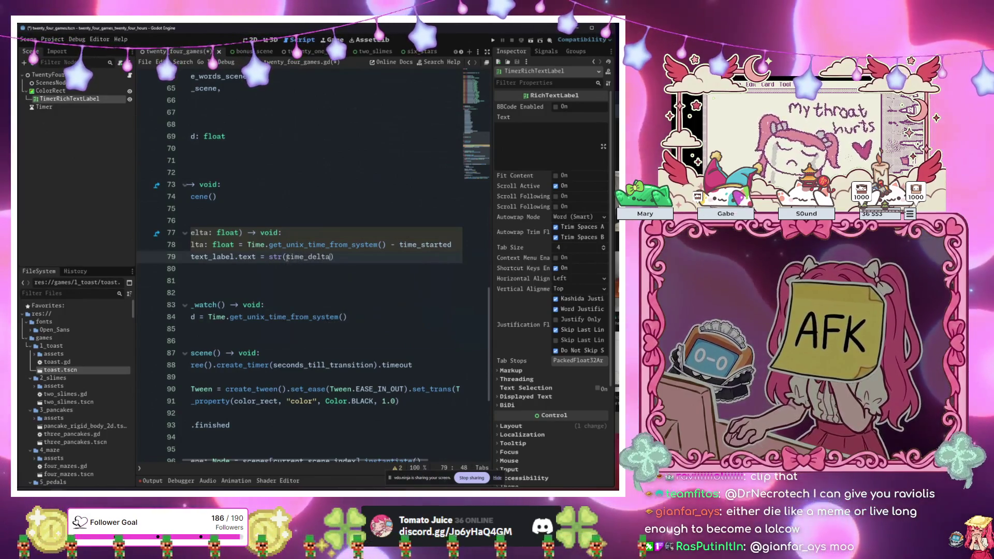
left_click_drag(287, 257, 176, 257)
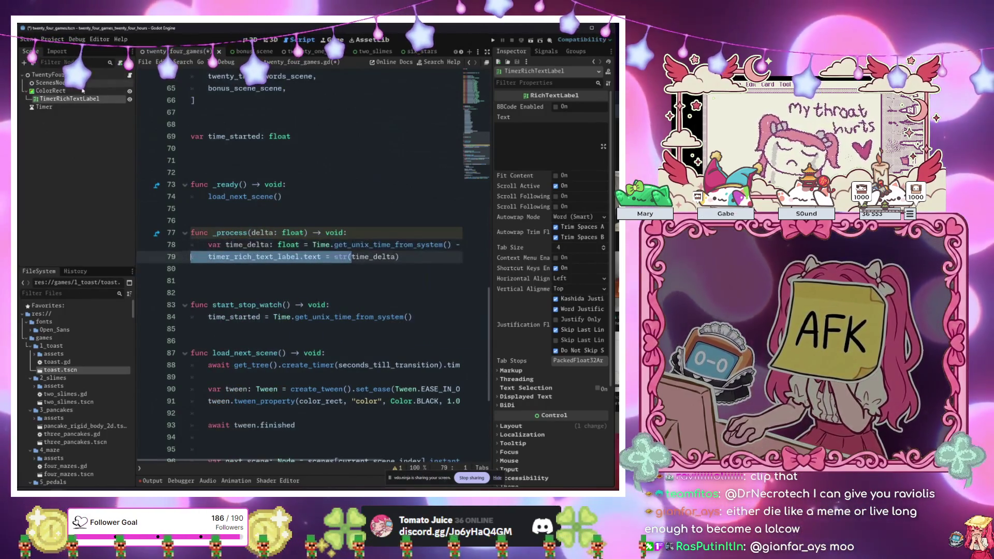
left_click(252, 39)
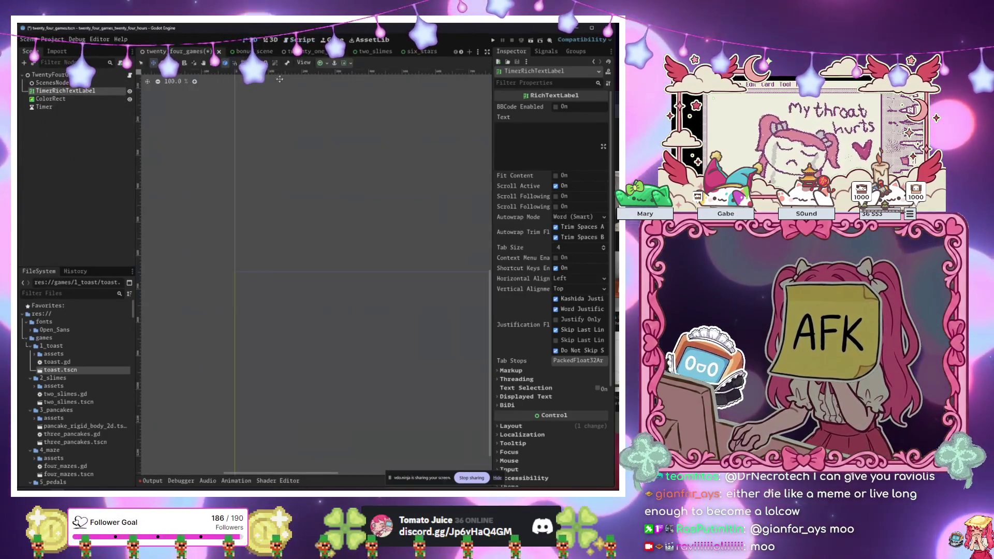
Step: Enable BBCode on the timer label, set its text to 'asdfasdfasdf', and widen it
left_click(555, 106)
left_click(555, 136)
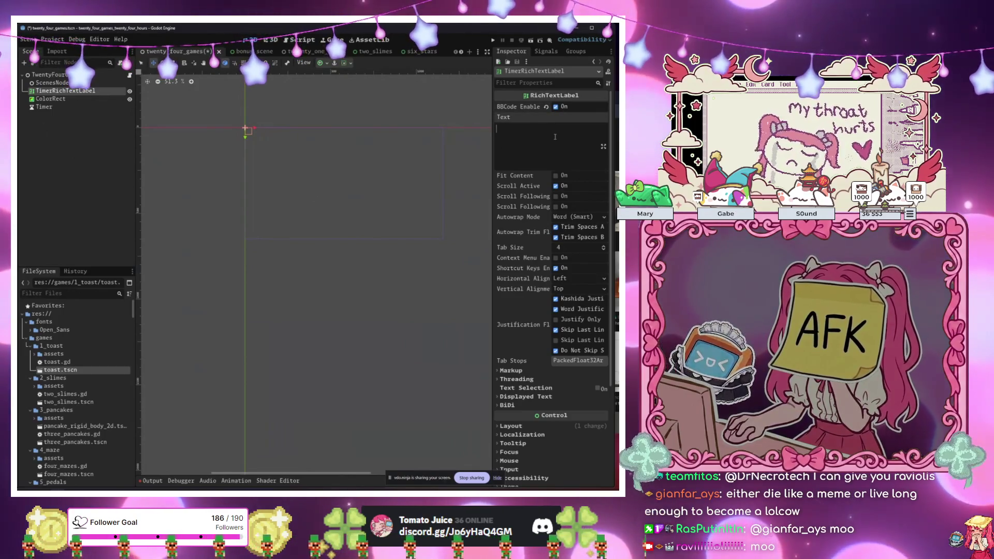
type("asdfasdfasdf")
scroll(256, 142, "up", 5)
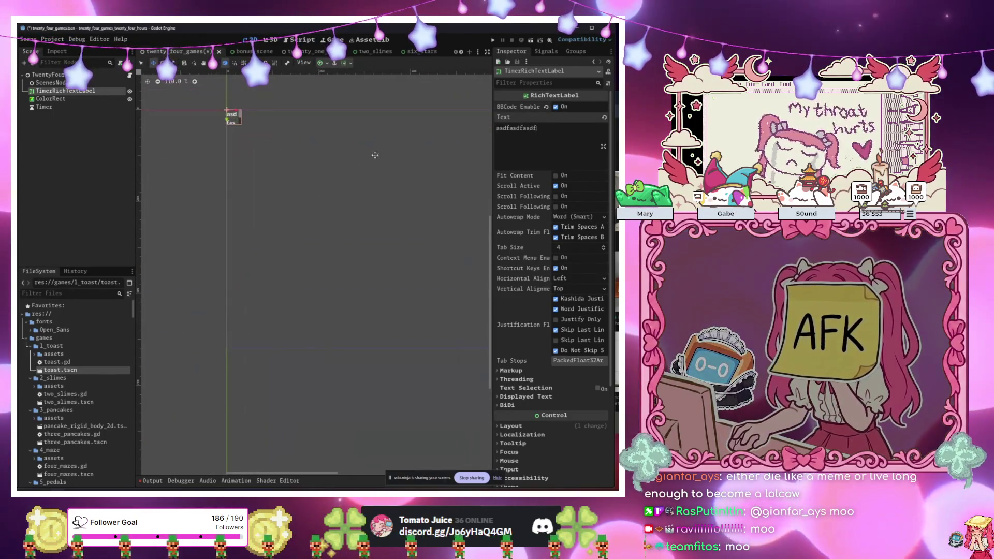
key("q")
scroll(237, 124, "down", 1)
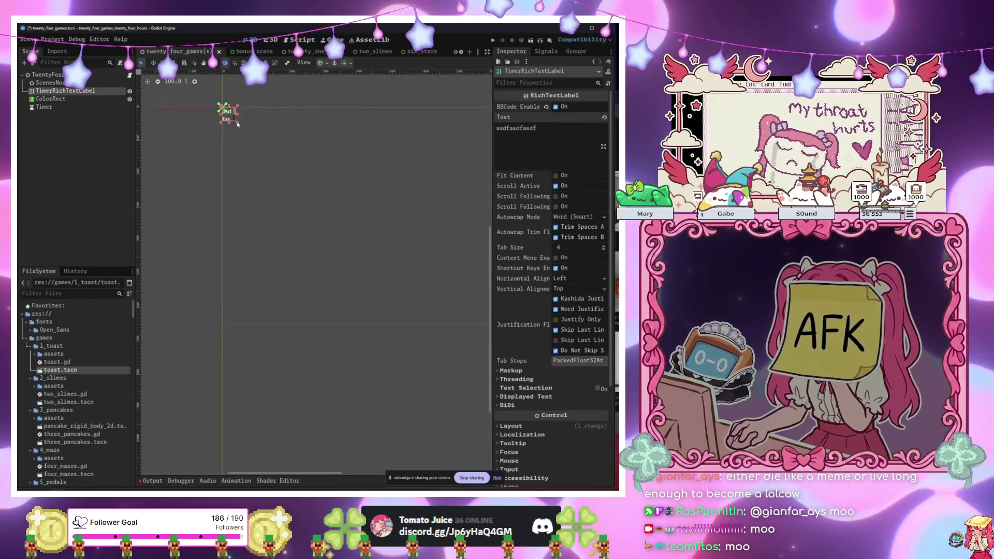
left_click_drag(238, 124, 315, 128)
Step: Center the label text both horizontally and vertically
left_click(579, 278)
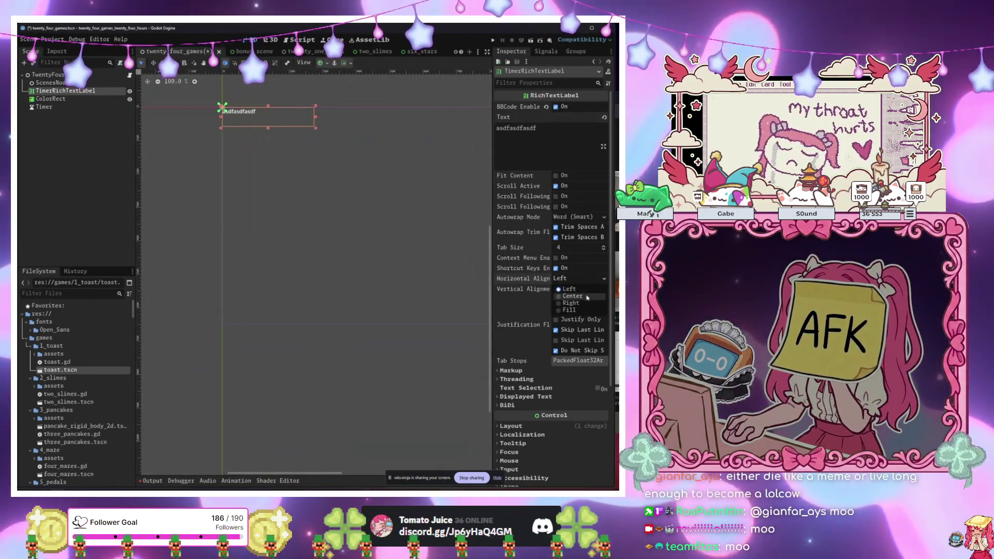
left_click(572, 296)
left_click(579, 288)
left_click(572, 306)
Step: Select the TwentyFourGames root node and check its Inspector properties
scroll(540, 406, "down", 3)
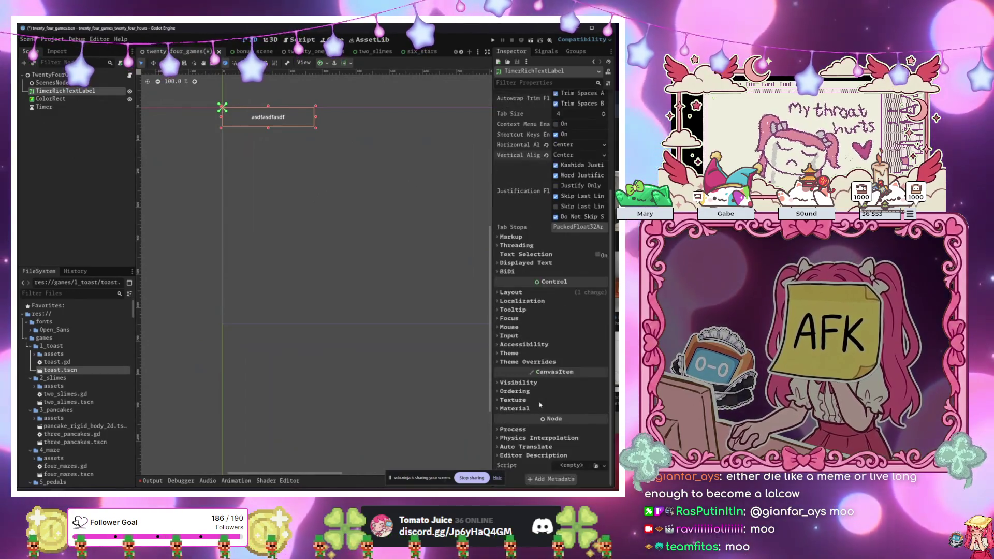
left_click(325, 164)
scroll(543, 285, "down", 5)
left_click(580, 318)
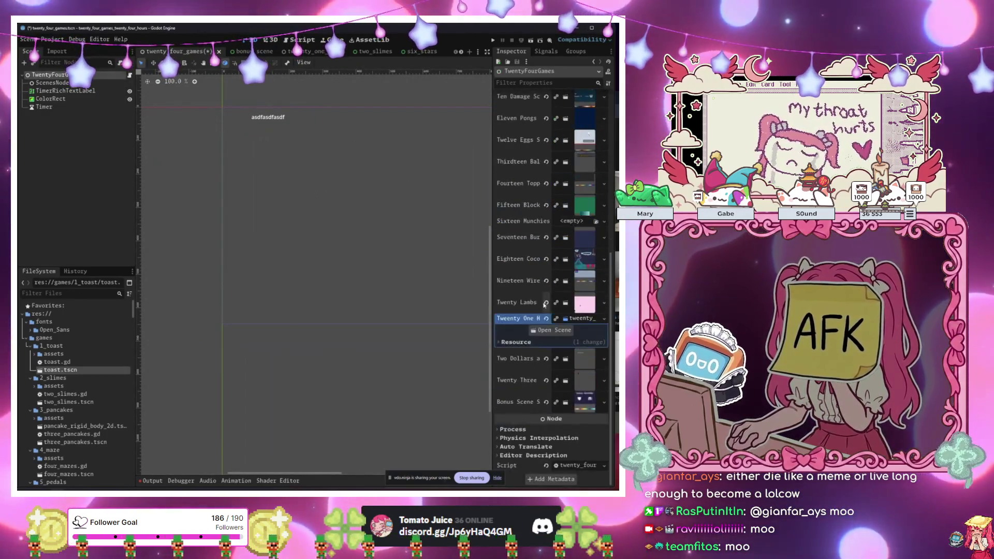
scroll(531, 410, "up", 3)
scroll(530, 411, "down", 3)
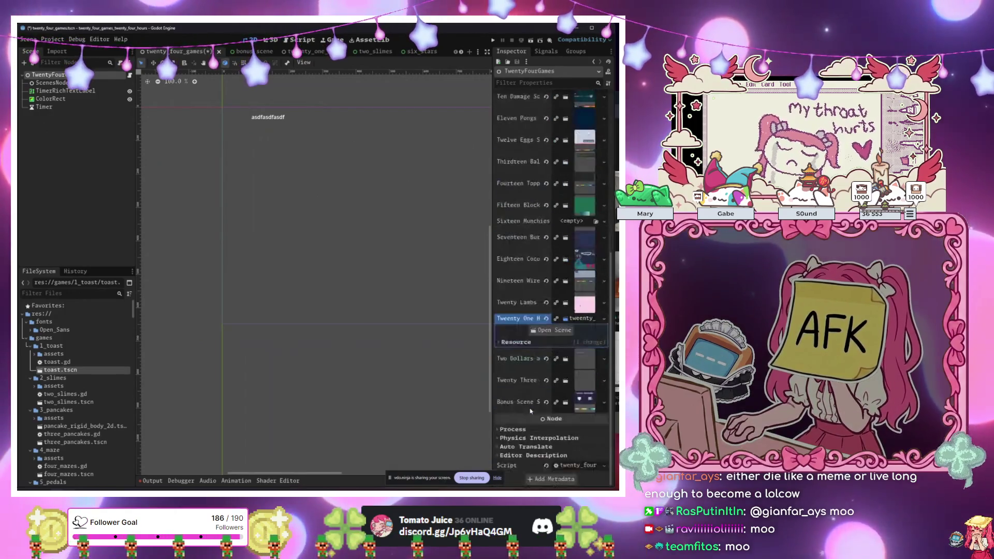
Step: Give TimerRichTextLabel an 80 px font size override and enlarge its box
left_click(72, 91)
left_click(534, 362)
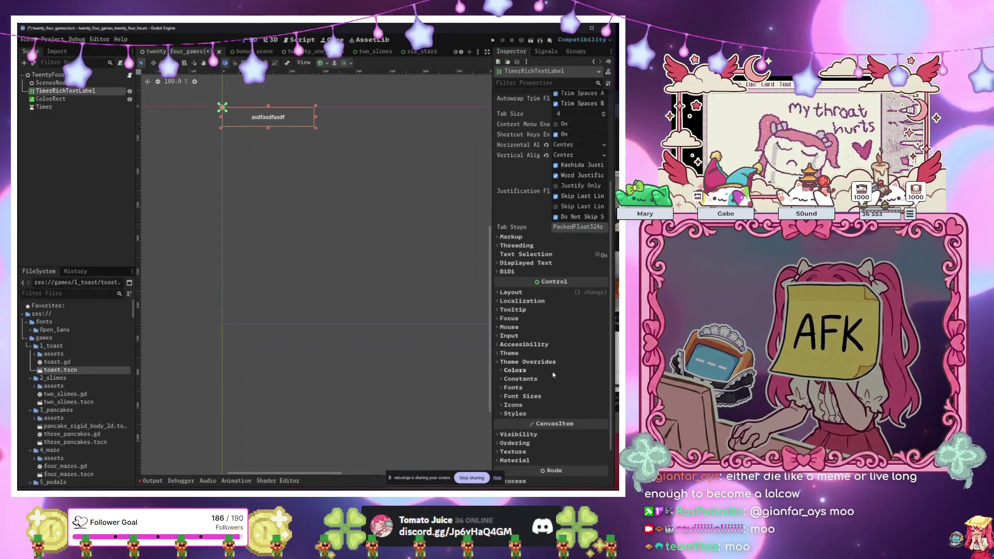
left_click(538, 396)
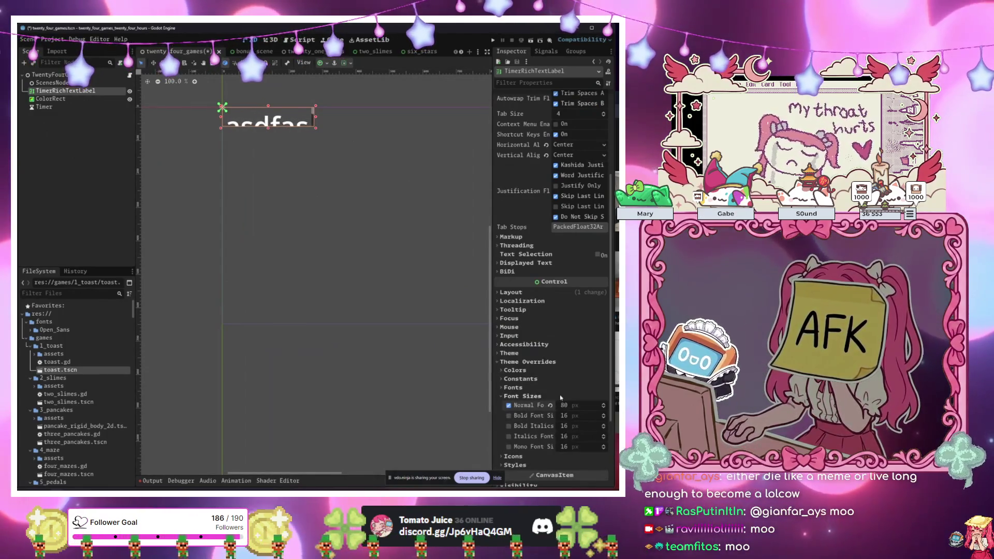
left_click_drag(317, 128, 447, 163)
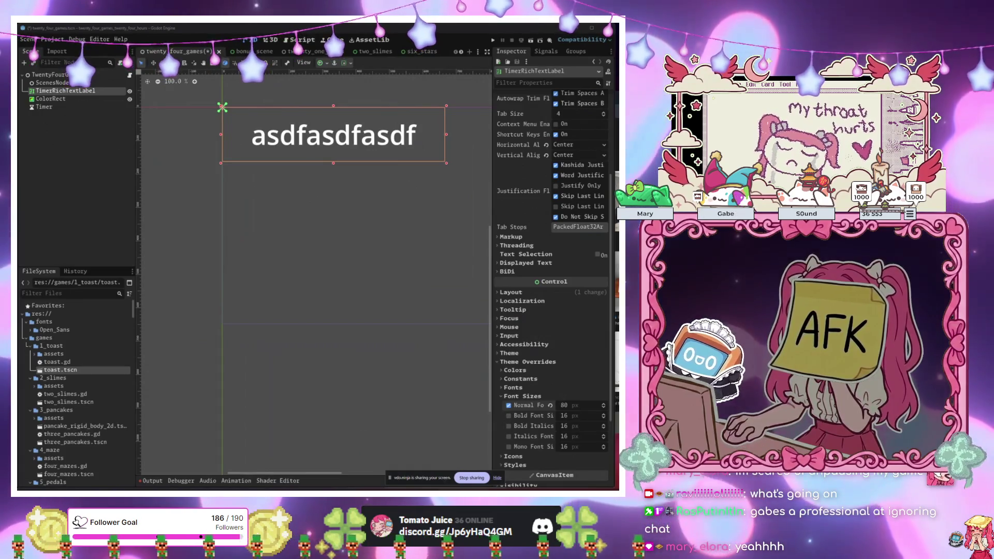
scroll(255, 157, "down", 2)
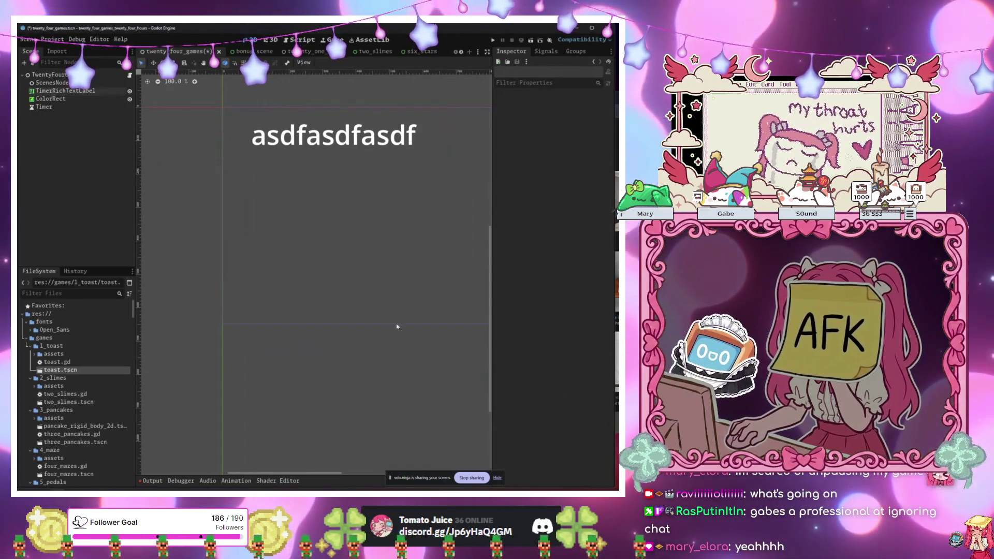
Step: Select the ScenesNode and open the twenty_four_games.gd script
left_click(356, 148)
left_click(124, 83)
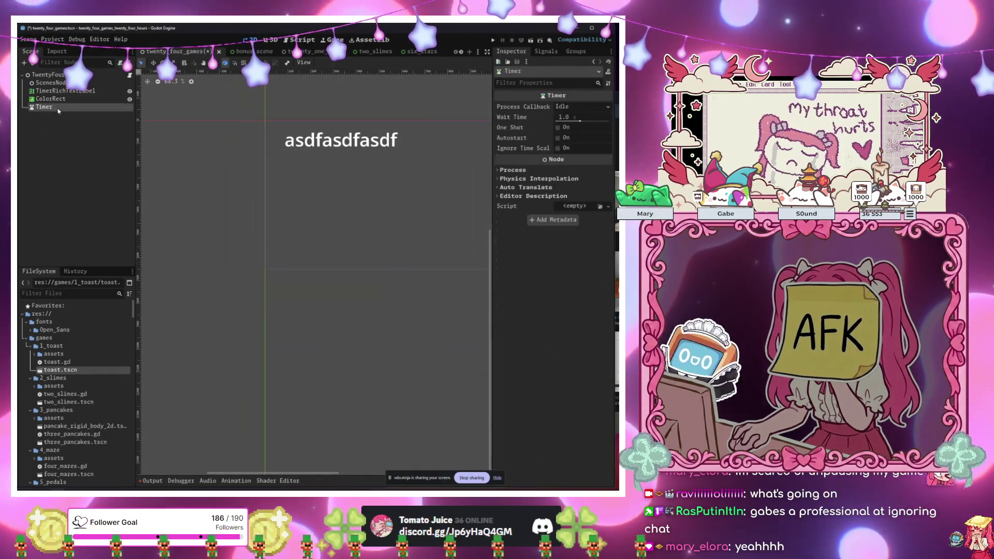
left_click(130, 75)
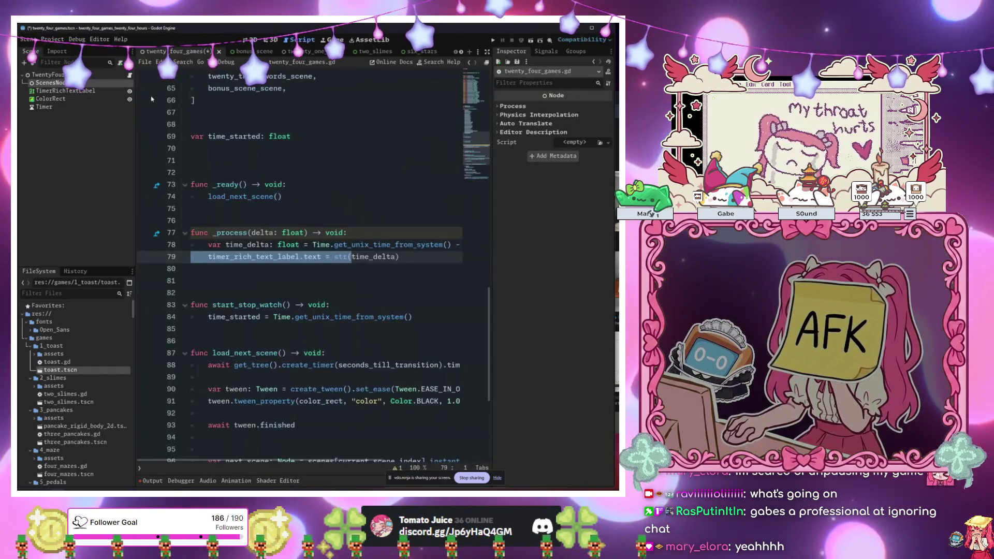
left_click(96, 76)
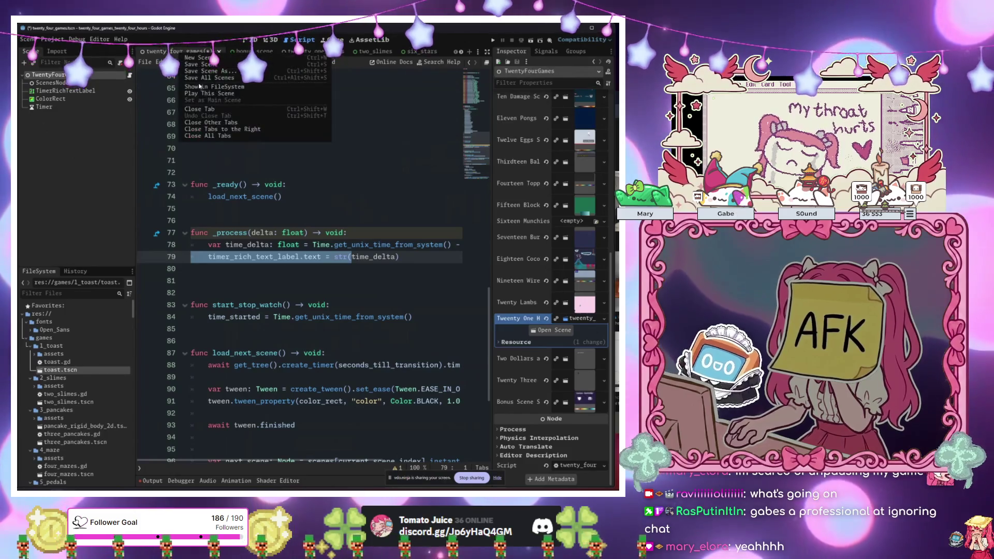
Step: Test-run the game to check the timer, then stop it and review the time calculation
key("F5")
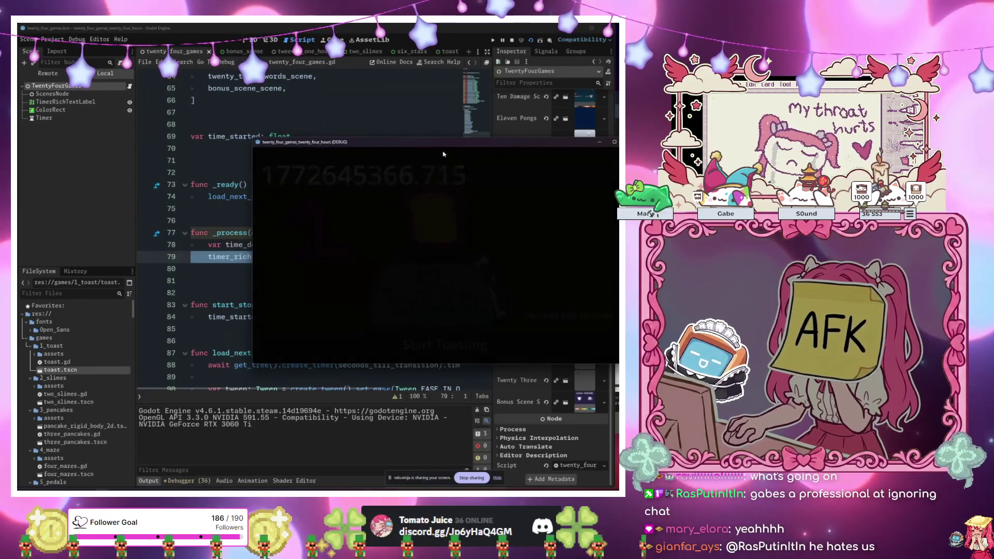
key("F8")
left_click(341, 161)
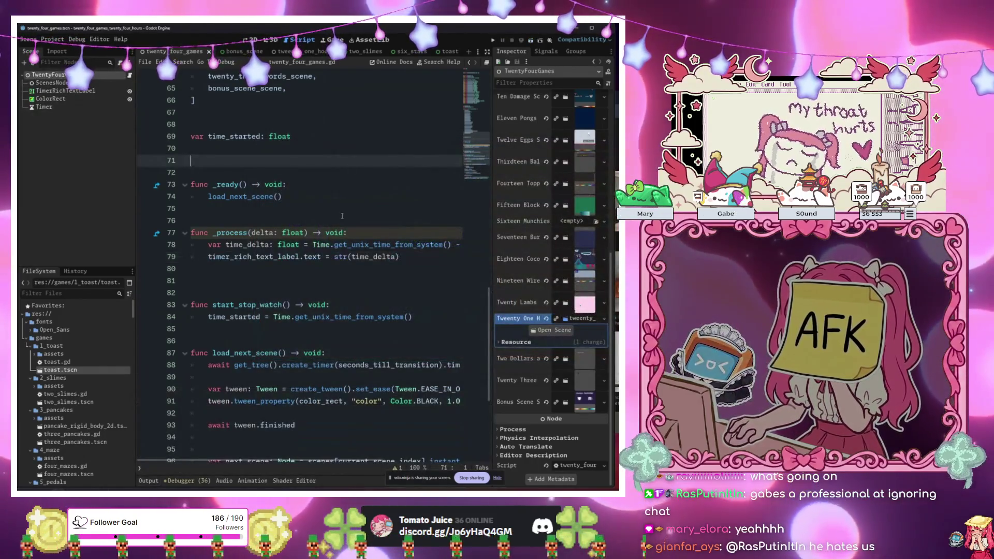
double_click(372, 246)
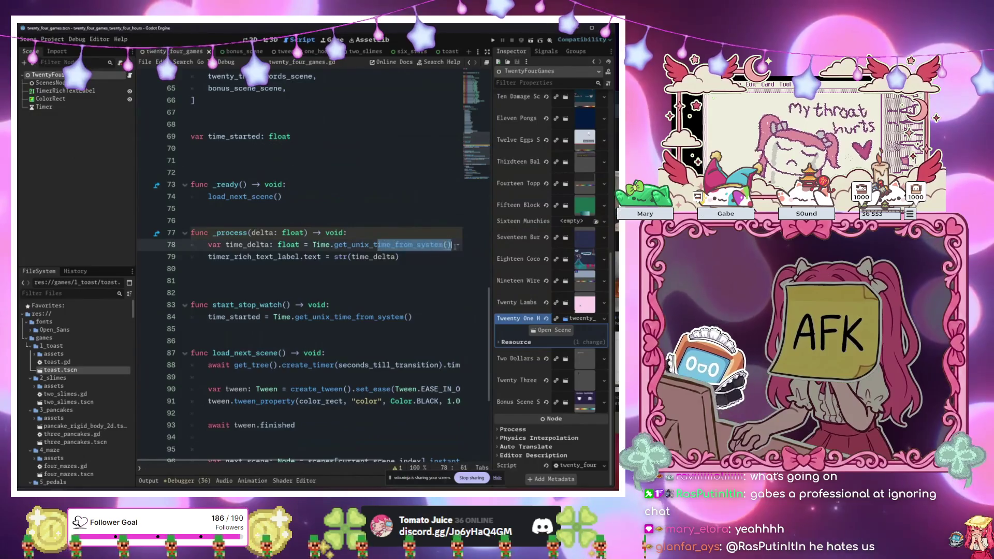
left_click(400, 263)
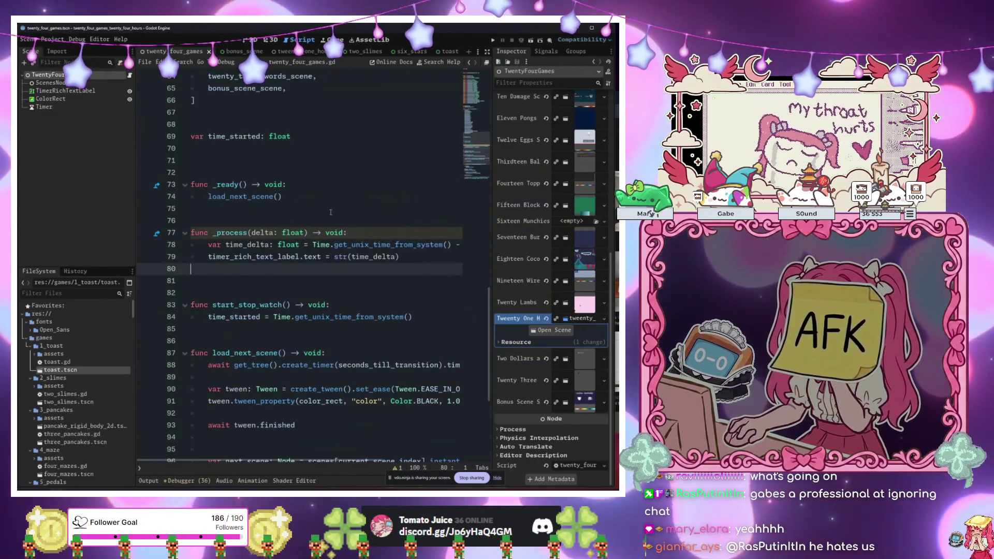
scroll(333, 216, "up", 1)
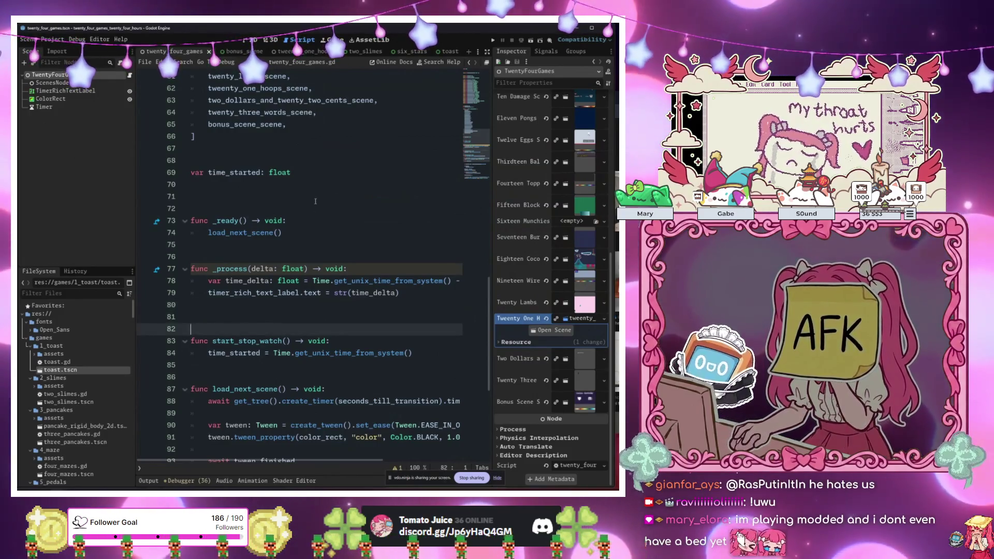
Step: Add start_stop_watch() as the first line of _ready()
left_click(304, 221)
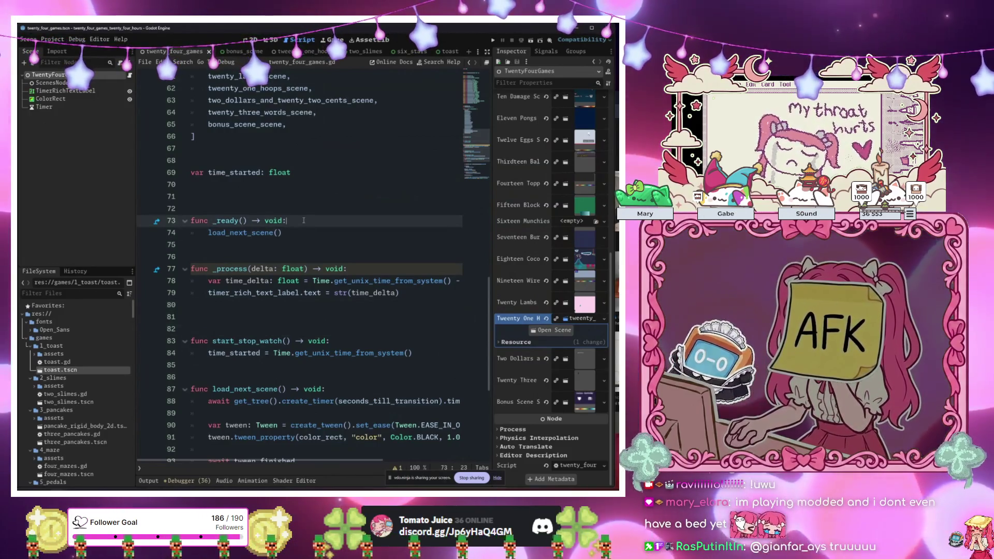
key("Return")
type("start")
key("Return")
left_click(343, 197)
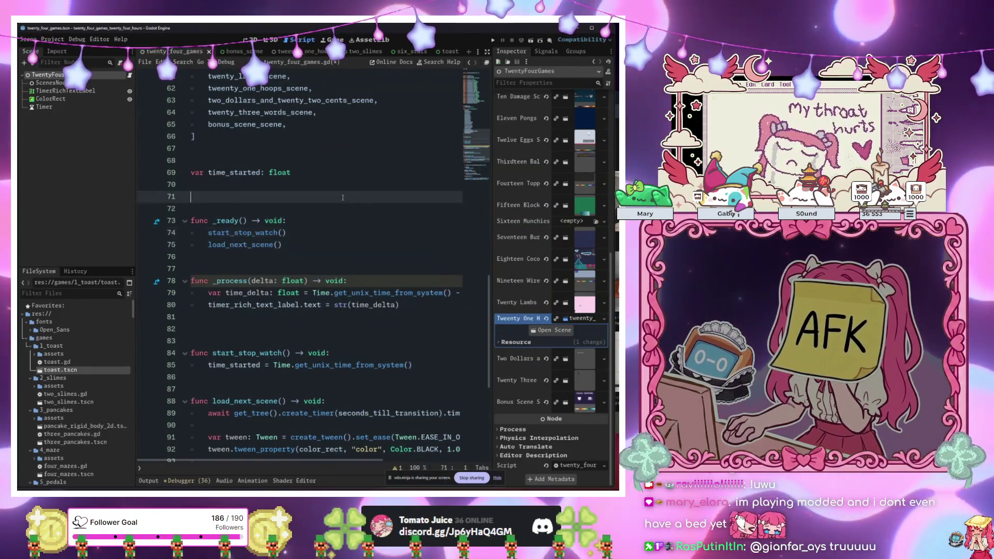
Step: Append .pad_decimals(2) to the str(time_delta) label text on line 80
key("F5")
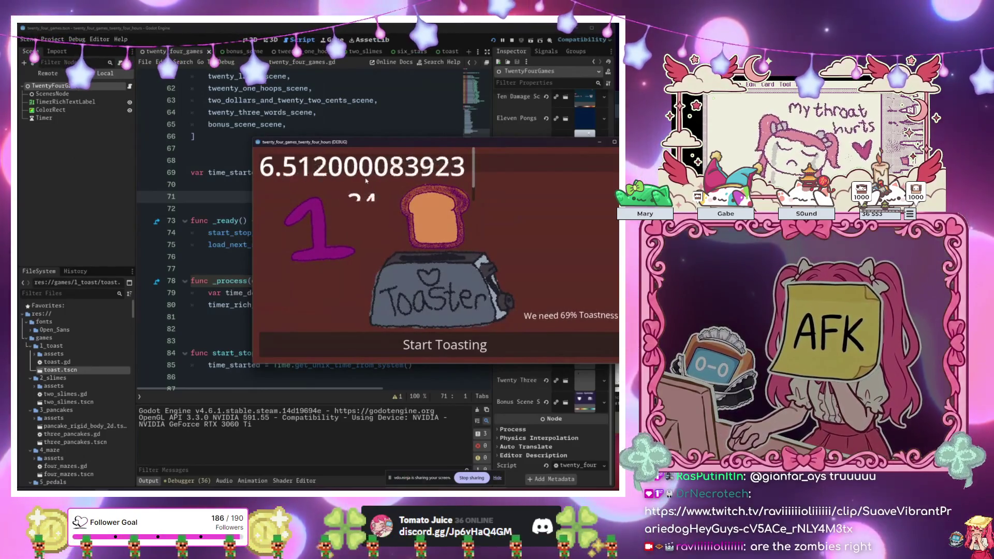
left_click(408, 315)
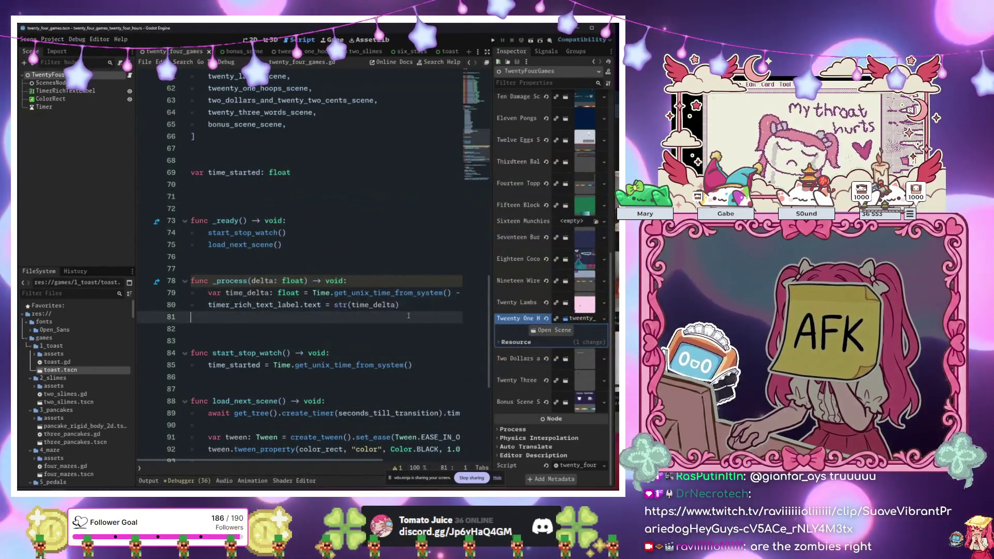
left_click(398, 305)
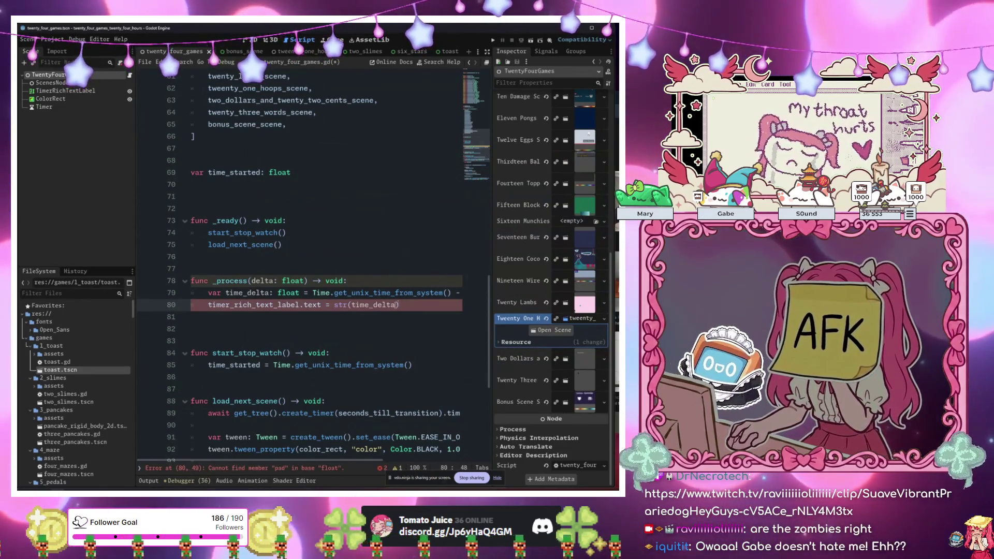
type(").pa")
key("Return")
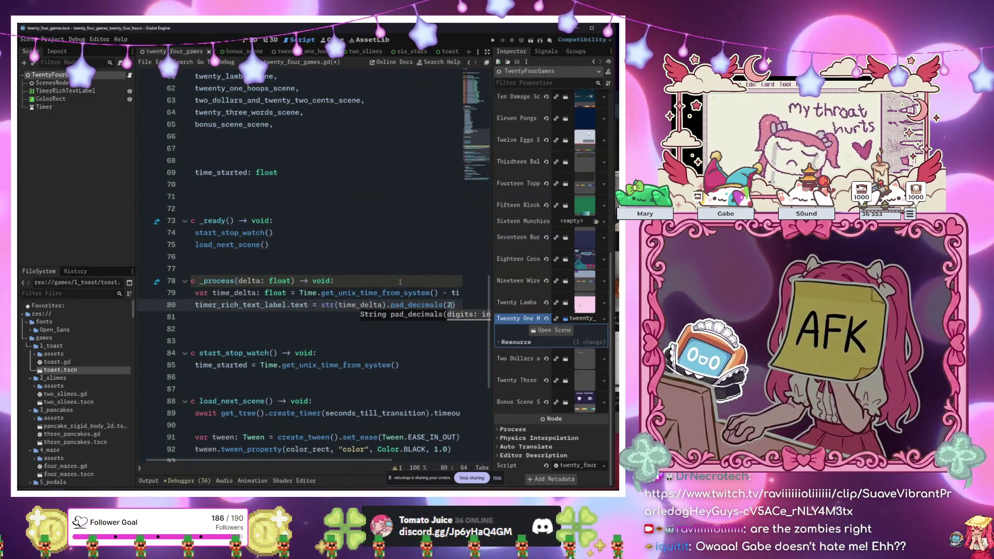
left_click(408, 266)
Step: Run the game to confirm the timer counts up with two decimals, e.g. 9.81
key("F5")
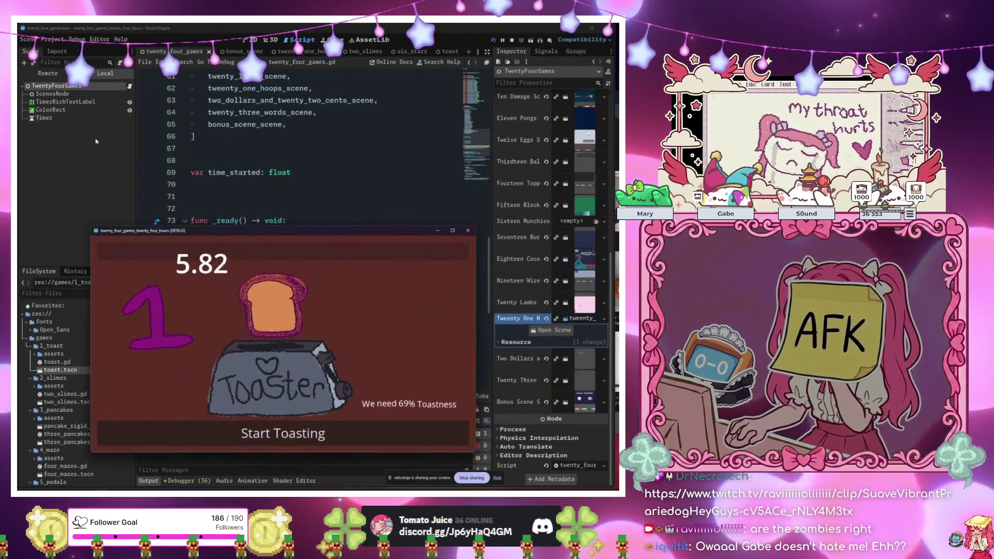
mouse_move(182, 231)
left_mouse_down()
mouse_move(381, 294)
mouse_move(450, 266)
left_mouse_up()
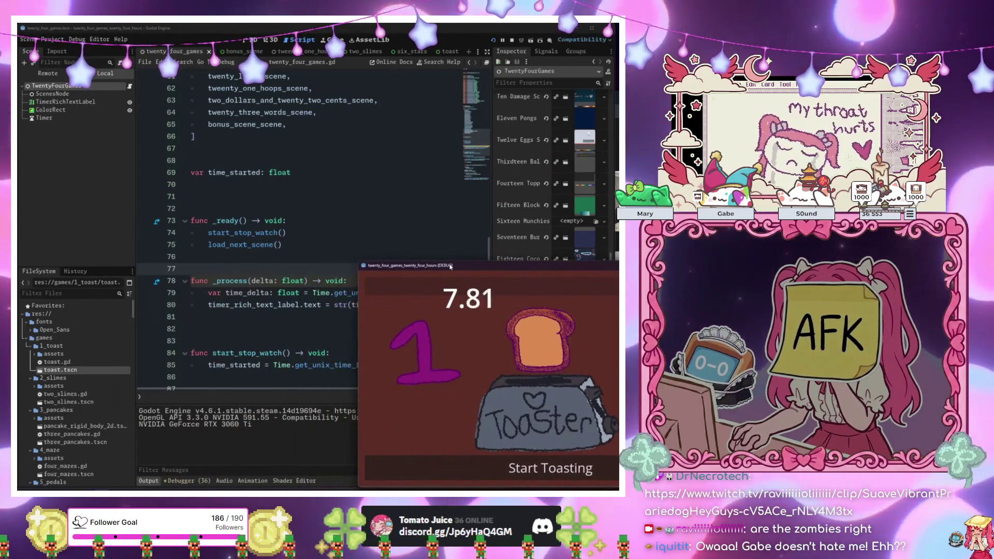
scroll(247, 273, "down", 5)
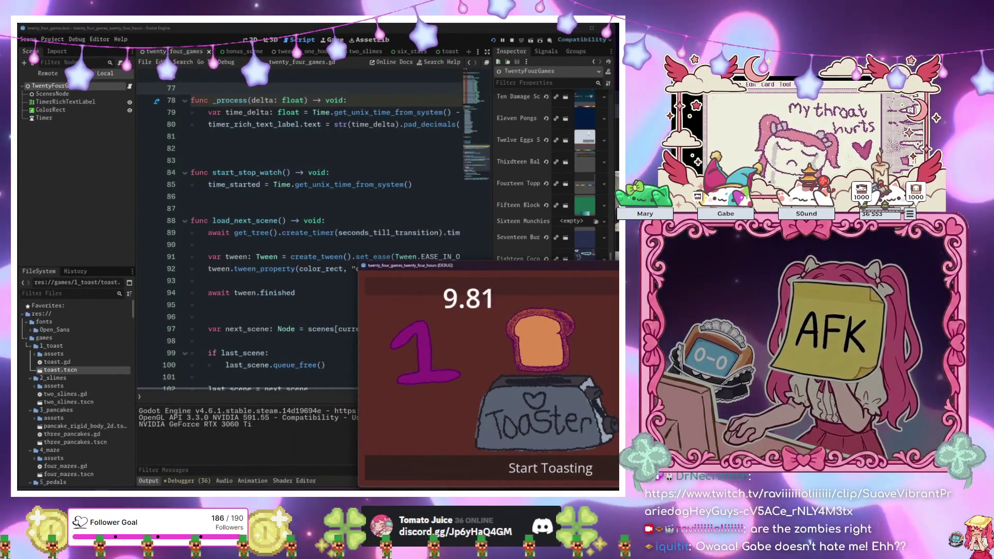
Step: Stop the game and add an empty func win() -> void: with pass
key("F8")
left_click(281, 150)
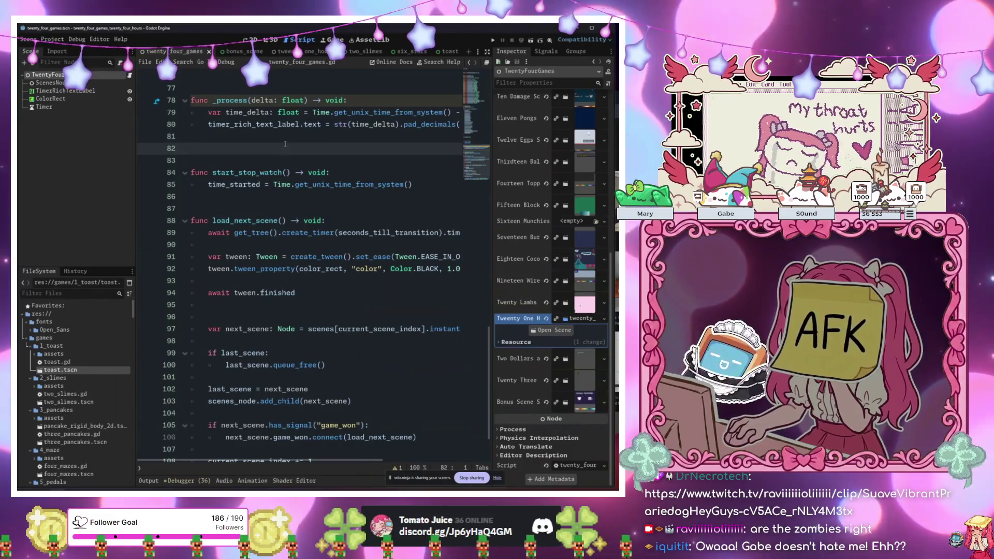
key("BackSpace")
key("Down")
key("Down")
key("Down")
key("Return")
key("Return")
key("Return")
key("Up")
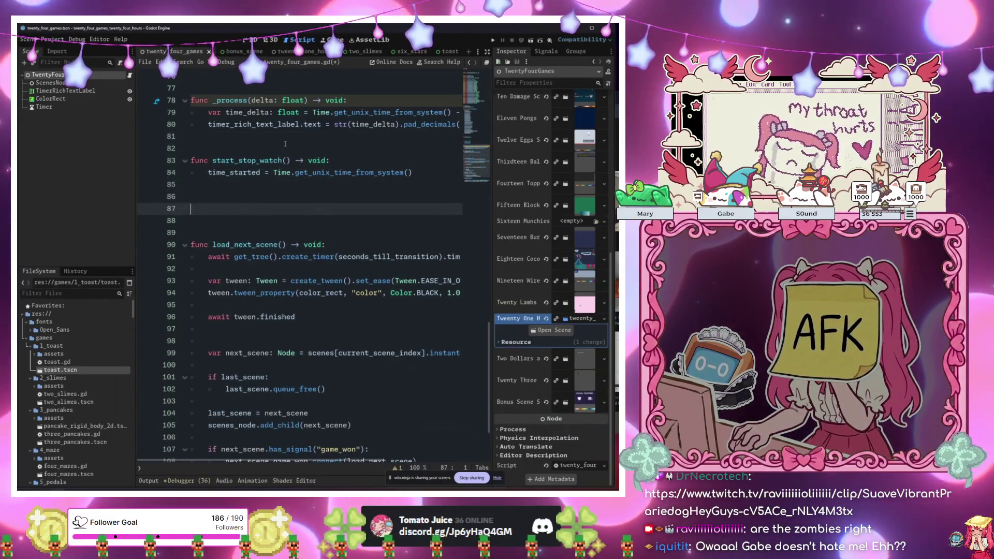
type("func win_challenge")
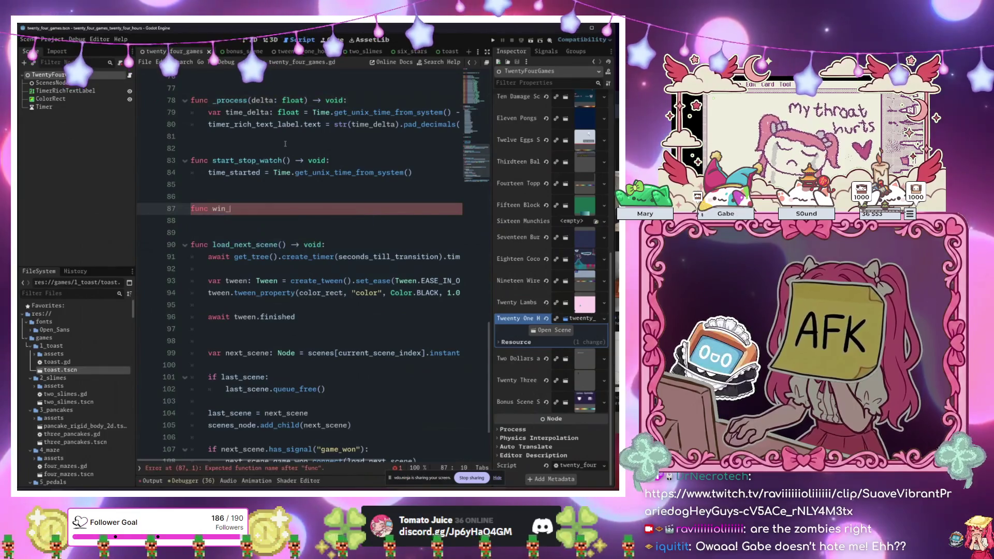
type("(")
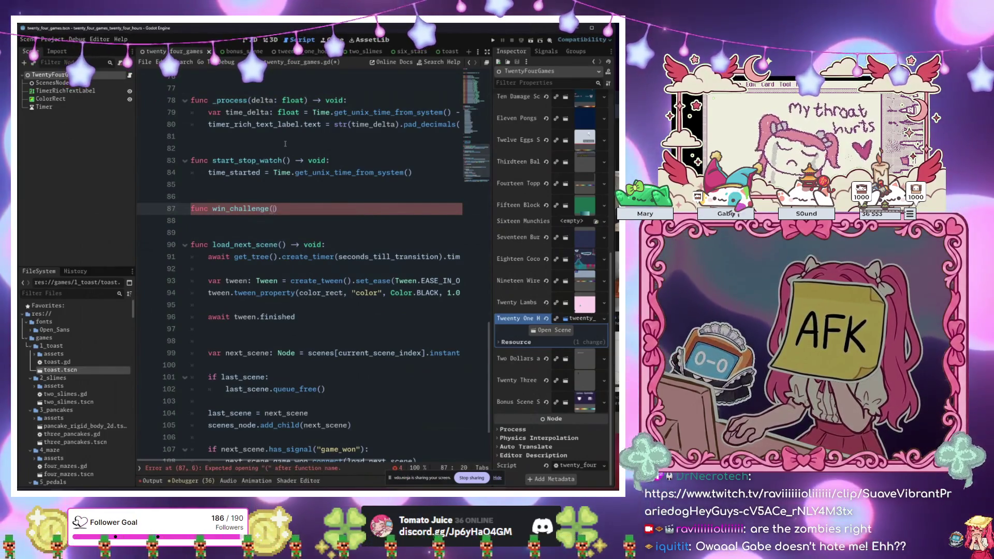
key("BackSpace")
key("BackSpace")
key("BackSpace")
type("() -> ")
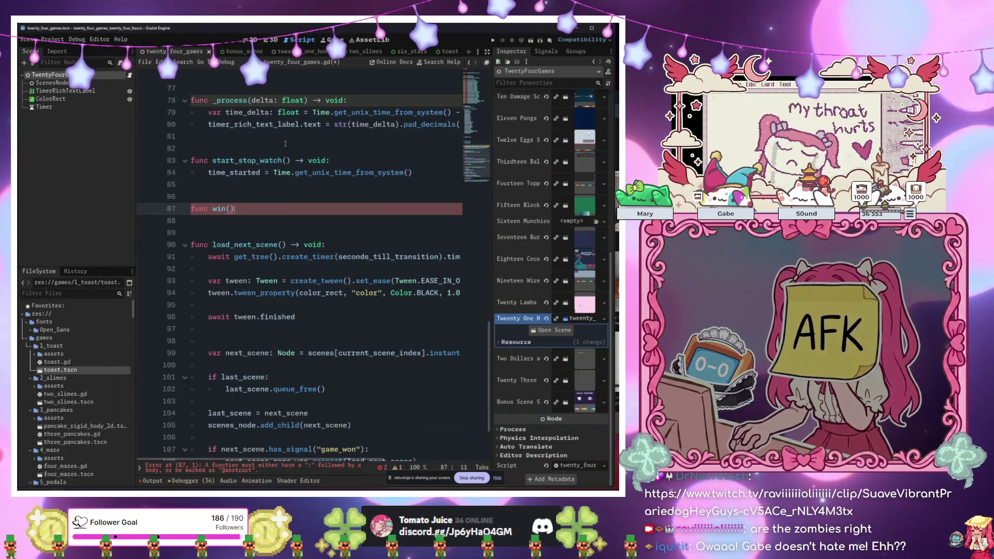
type("void:")
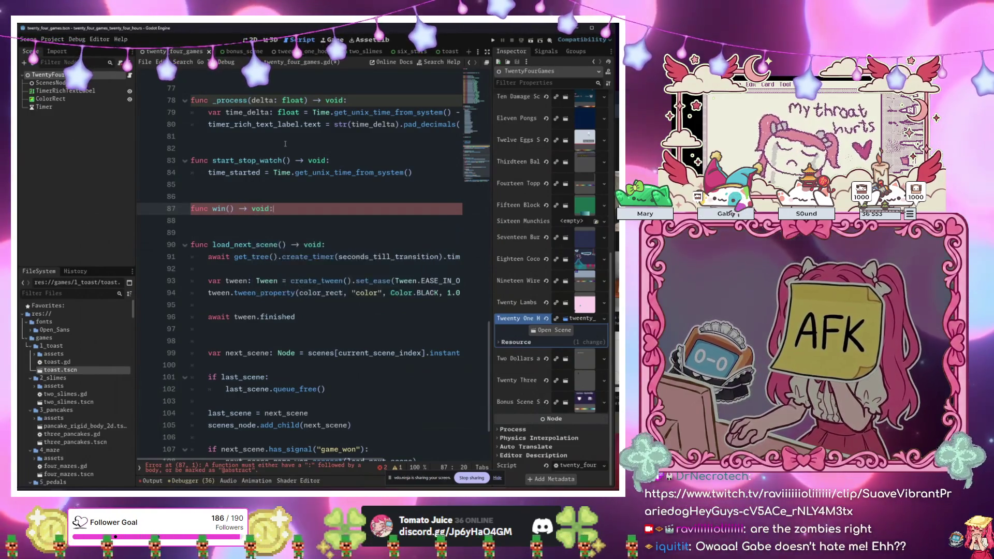
key("Return")
type("pass")
Step: Add an else: branch calling win() after the game_won connect line
scroll(284, 157, "down", 1)
scroll(283, 157, "down", 3)
left_click(306, 294)
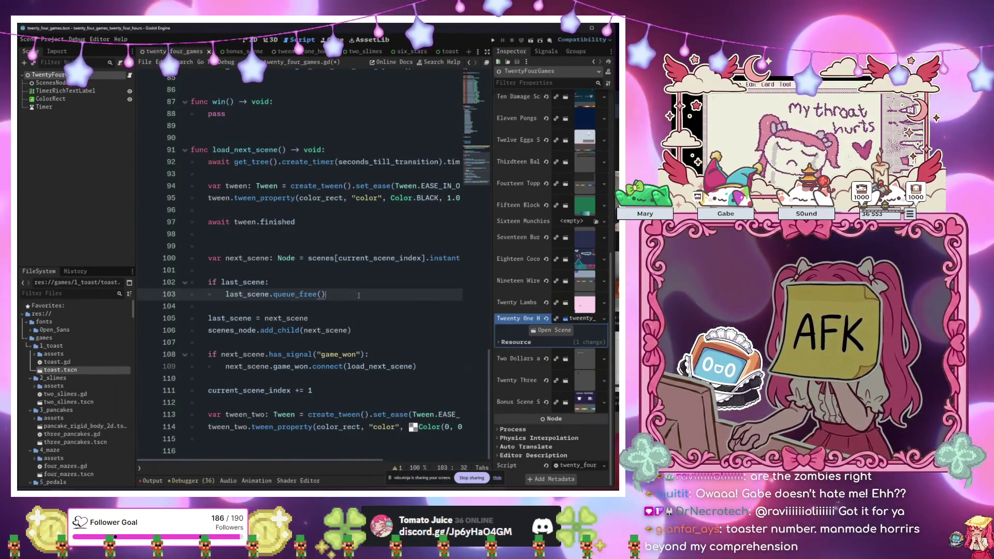
key("Down")
key("Down")
key("Down")
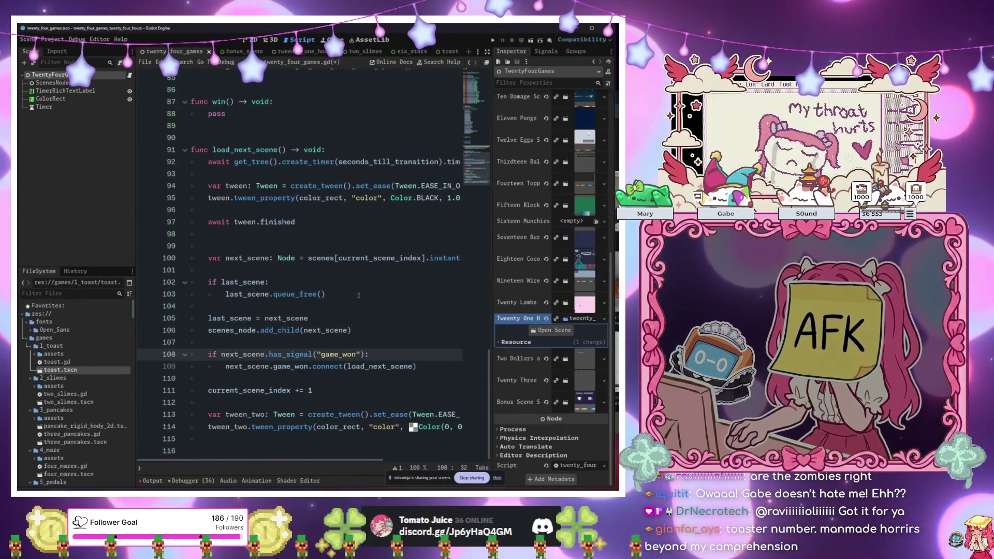
key("Down")
key("Down")
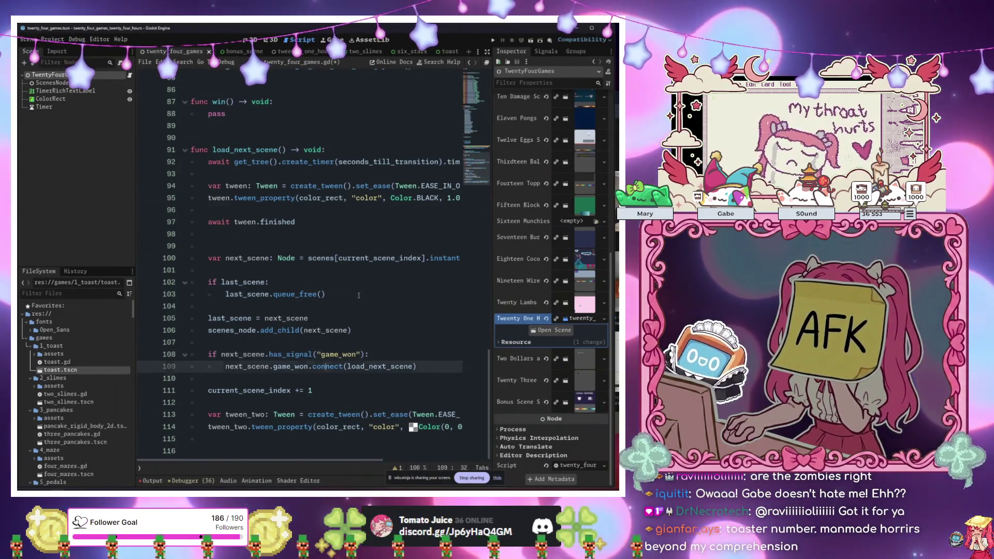
key("Return")
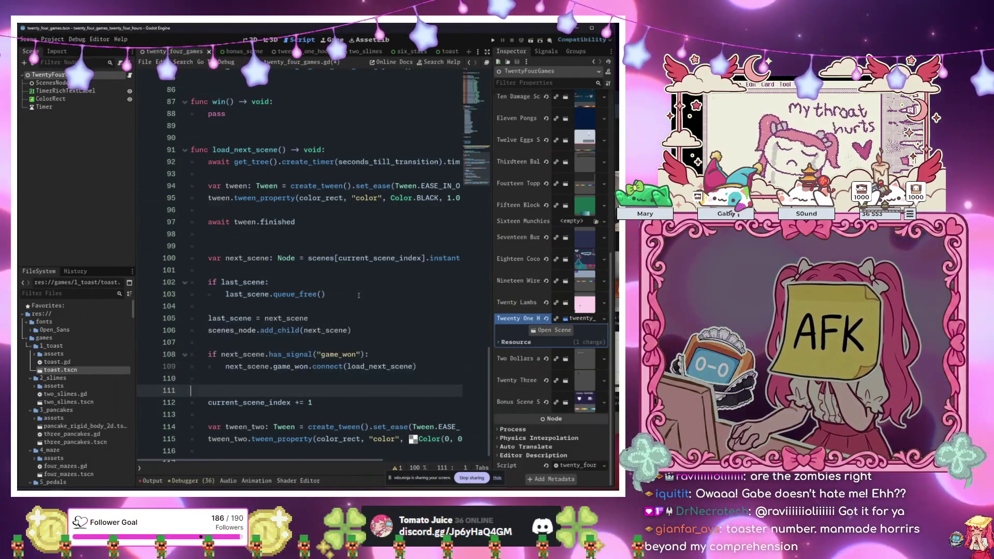
key("BackSpace")
type("else:")
key("Return")
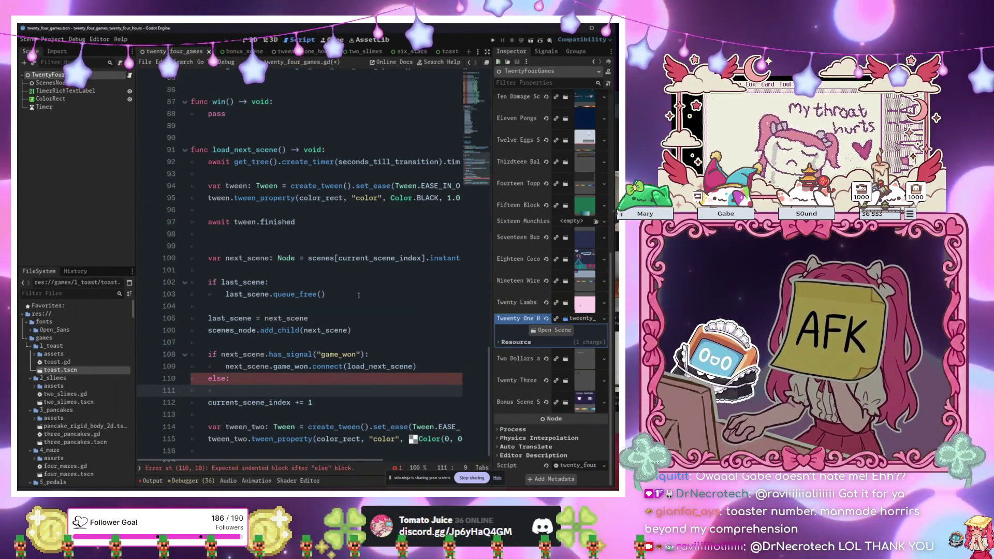
type("win()")
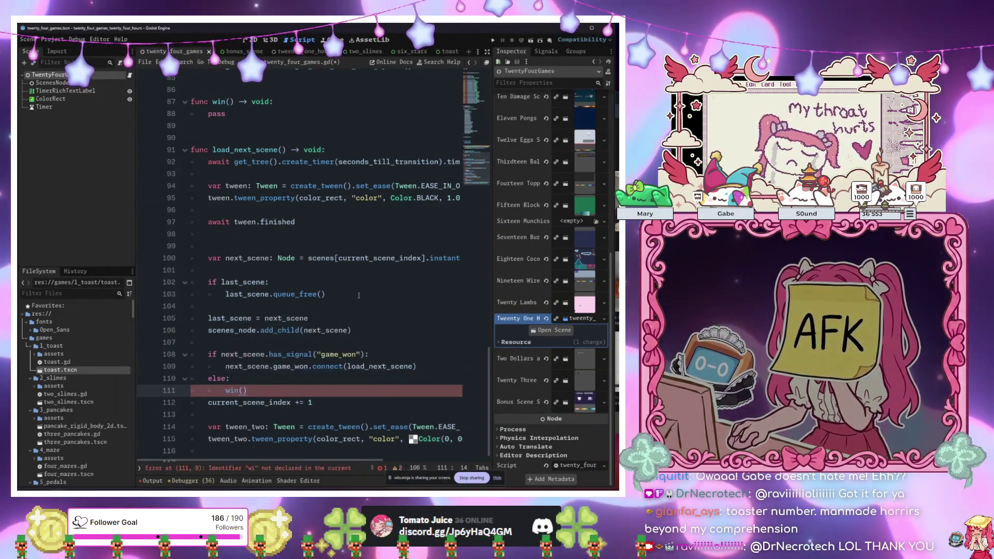
key("Down")
key("Home")
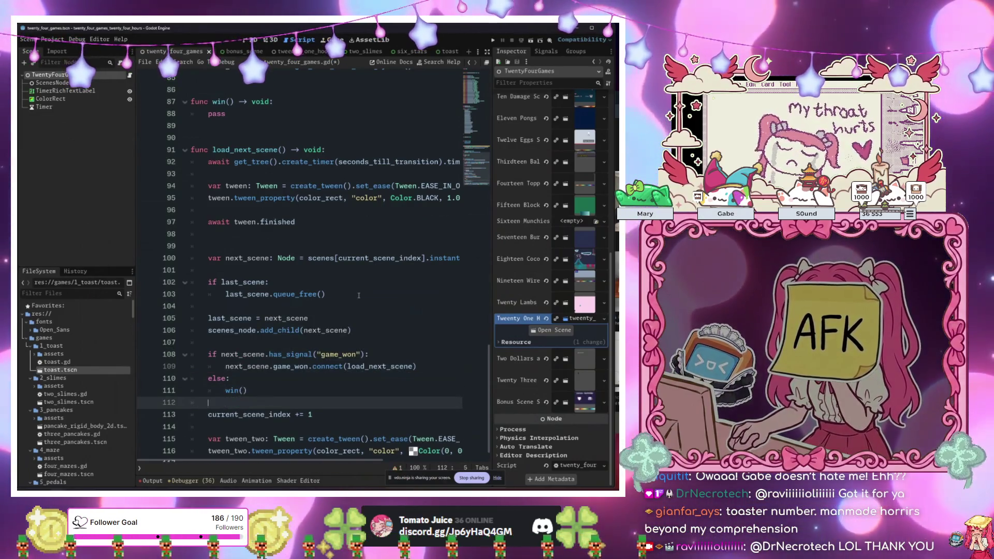
scroll(353, 294, "up", 5)
scroll(352, 295, "up", 2)
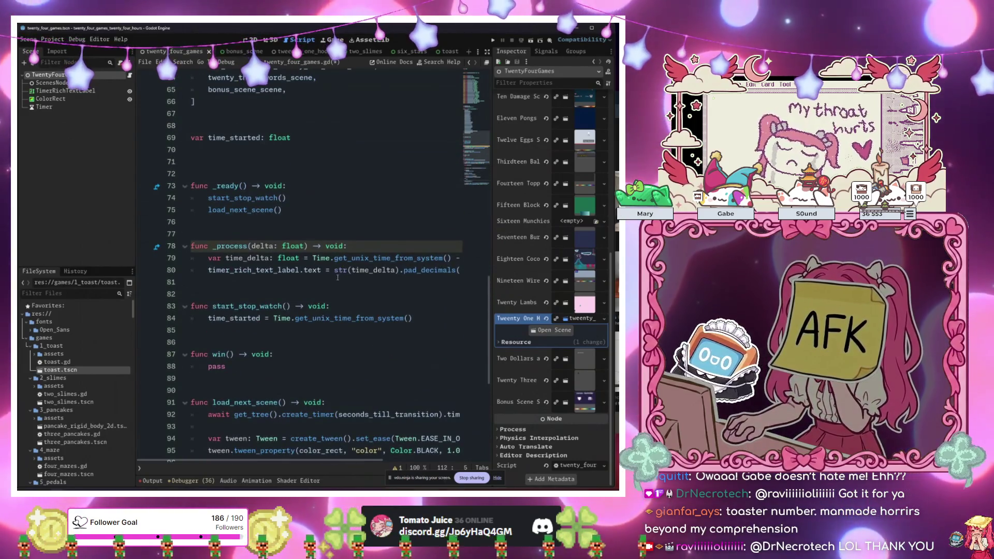
Step: Declare var time_after_winning: float below time_started
scroll(317, 272, "up", 1)
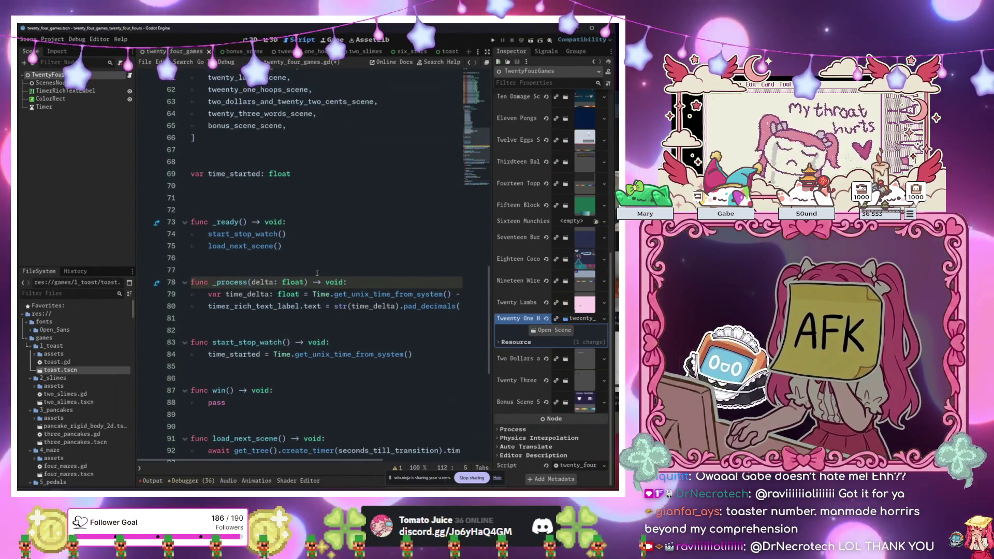
left_click(316, 270)
left_click(286, 188)
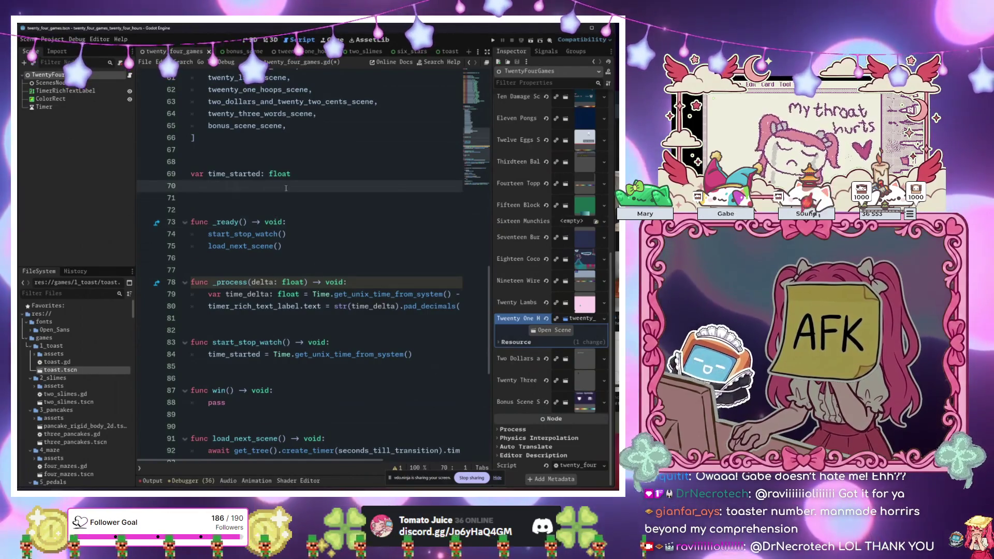
type("var time_")
scroll(286, 188, "up", 1)
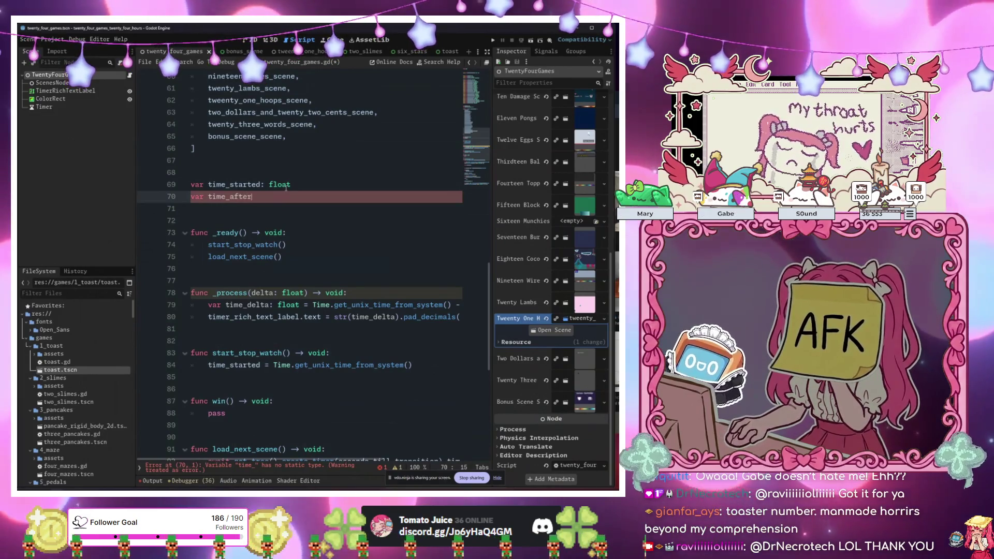
type("float")
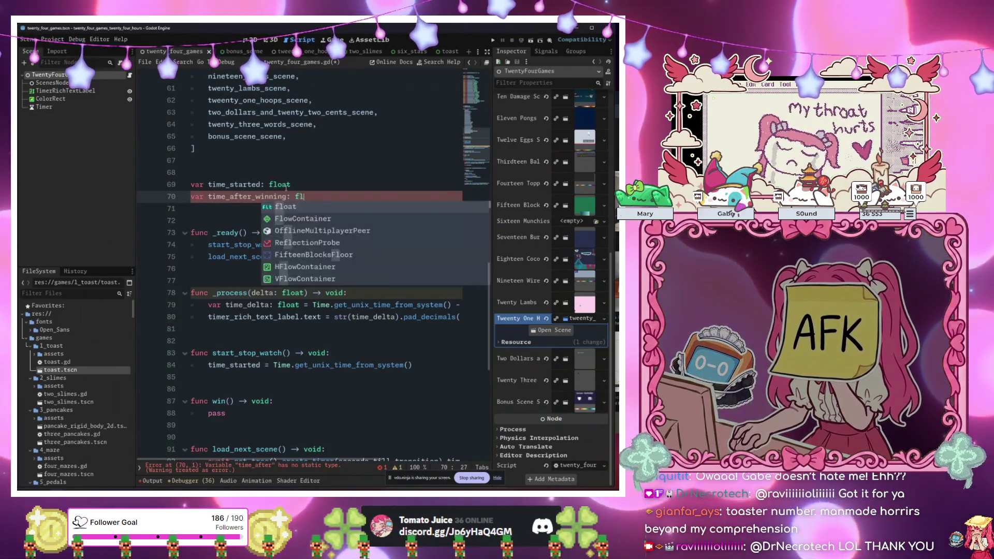
scroll(284, 188, "down", 9)
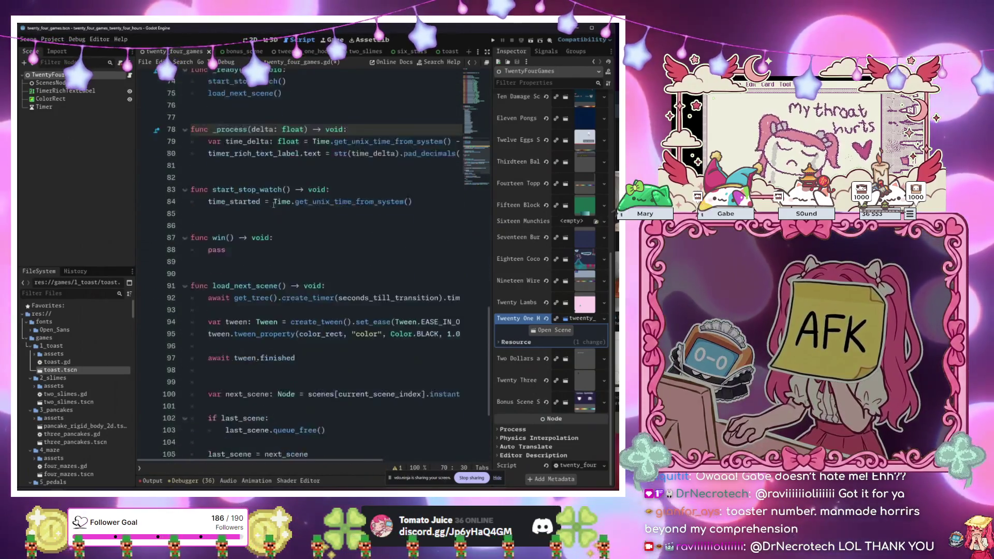
Step: Replace pass in win() with time_after_winning = Time.get_unix_time_from_system() - time_started
left_click(298, 364)
scroll(234, 247, "up", 2)
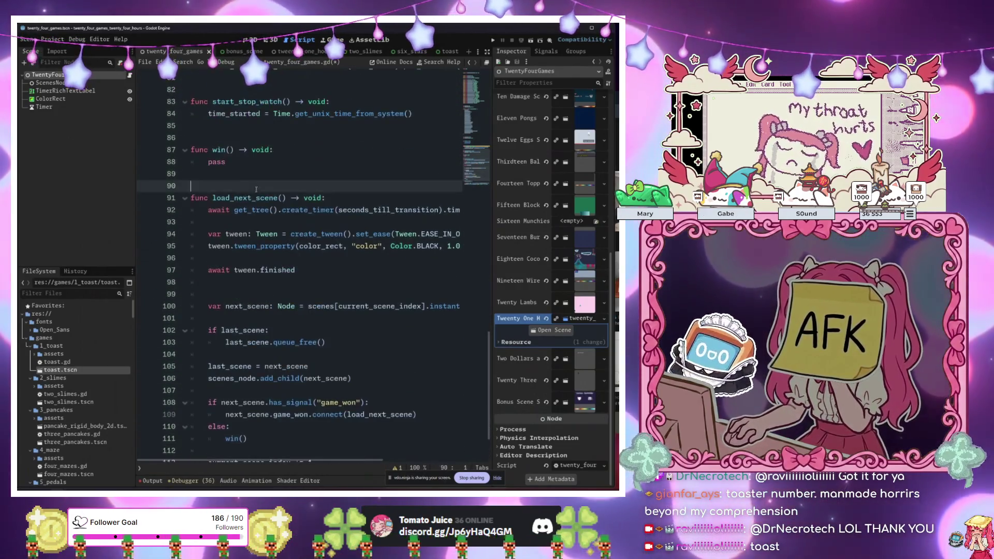
left_click(263, 166)
key("BackSpace")
type("time")
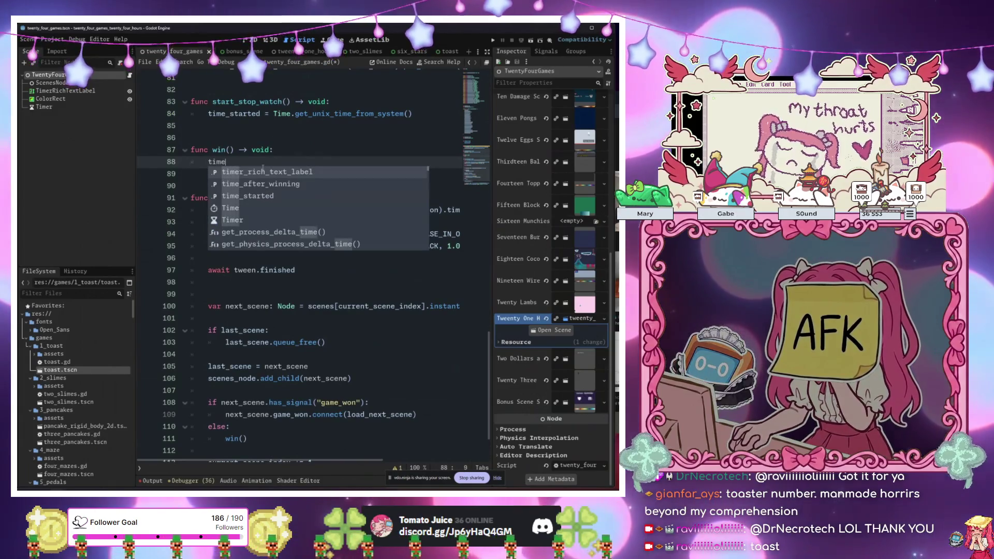
key("Return")
type("= ")
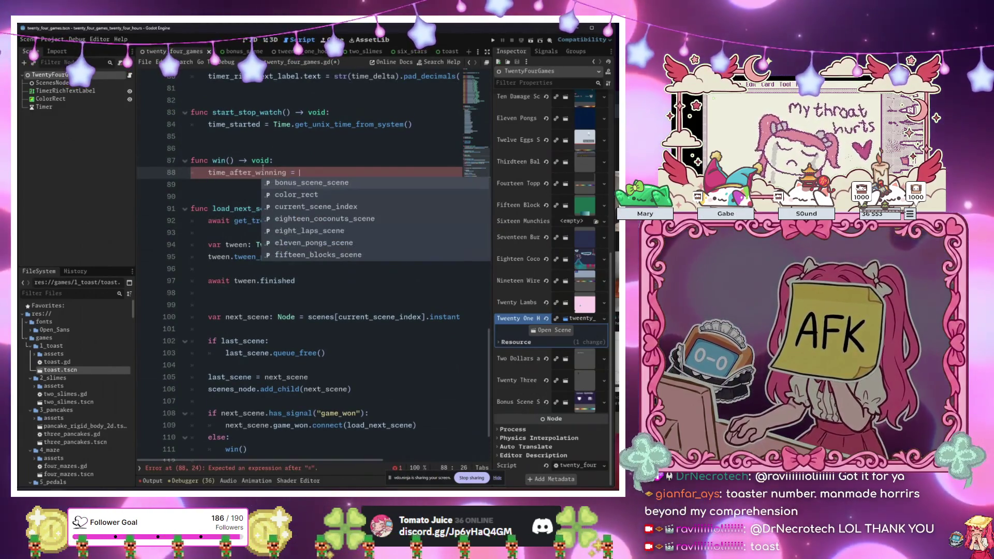
type("Time.get")
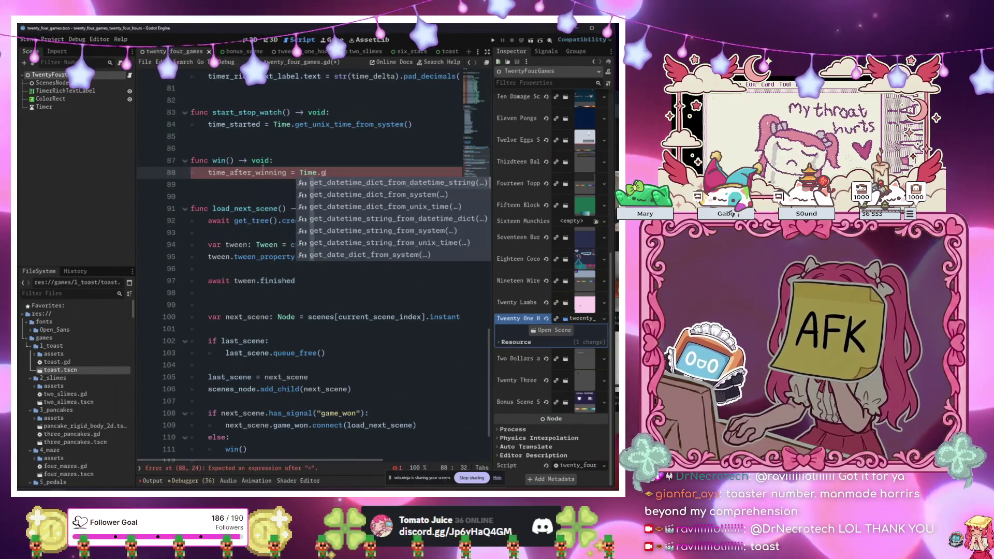
type("_uni")
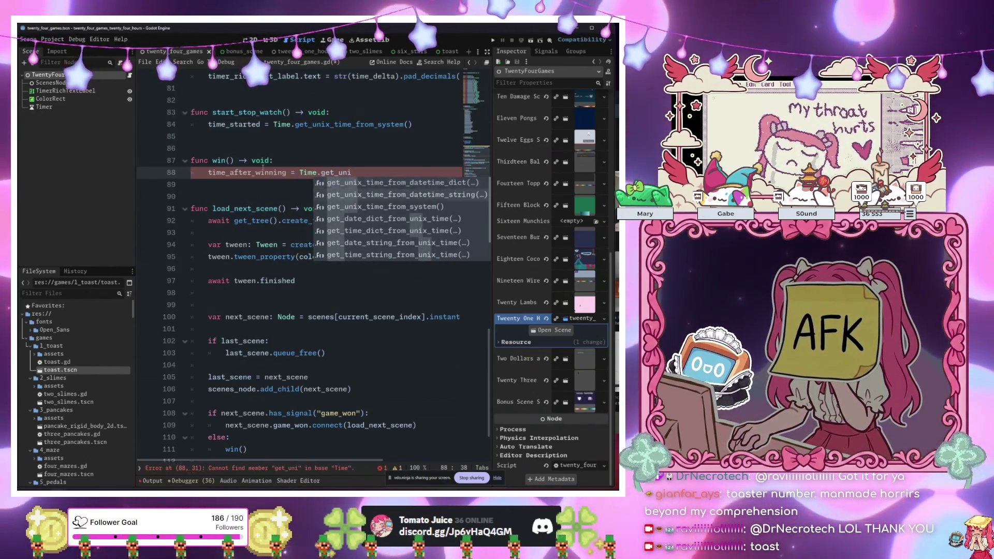
key("Return")
type("- 1")
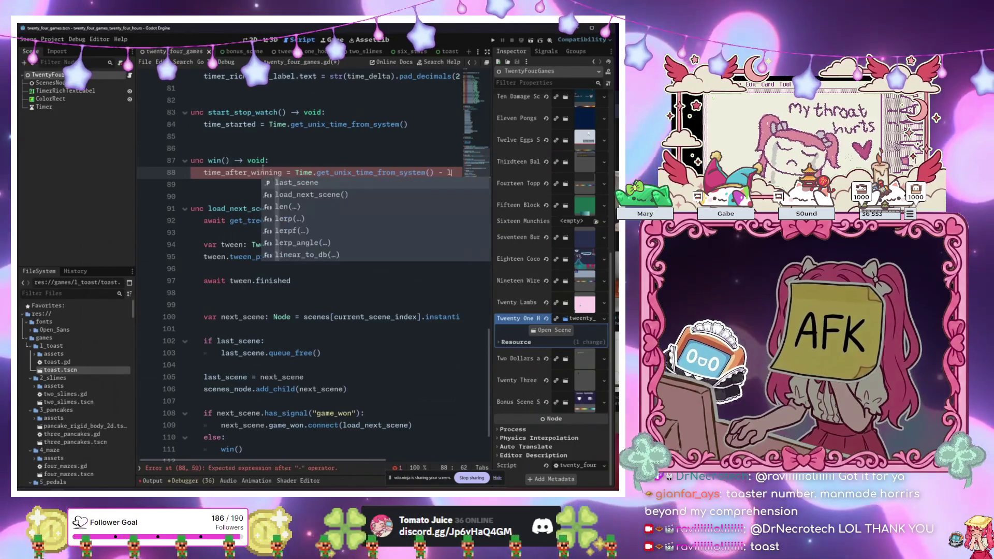
key("BackSpace")
scroll(263, 168, "up", 5)
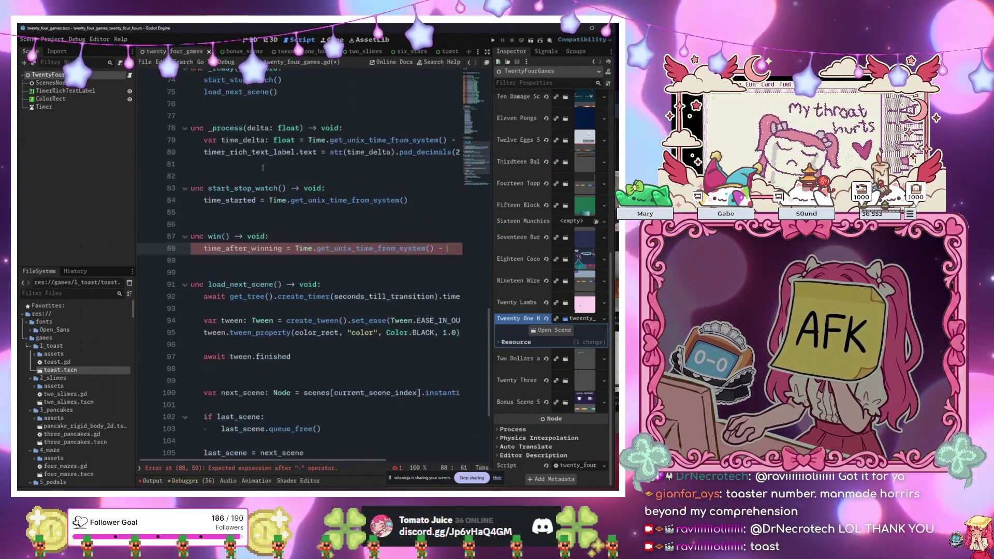
type("tinme")
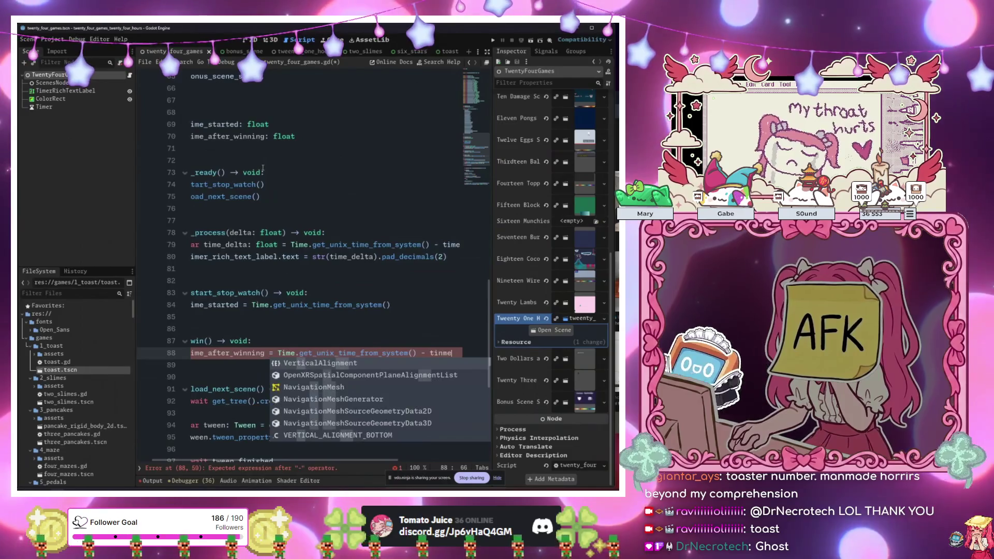
type("m")
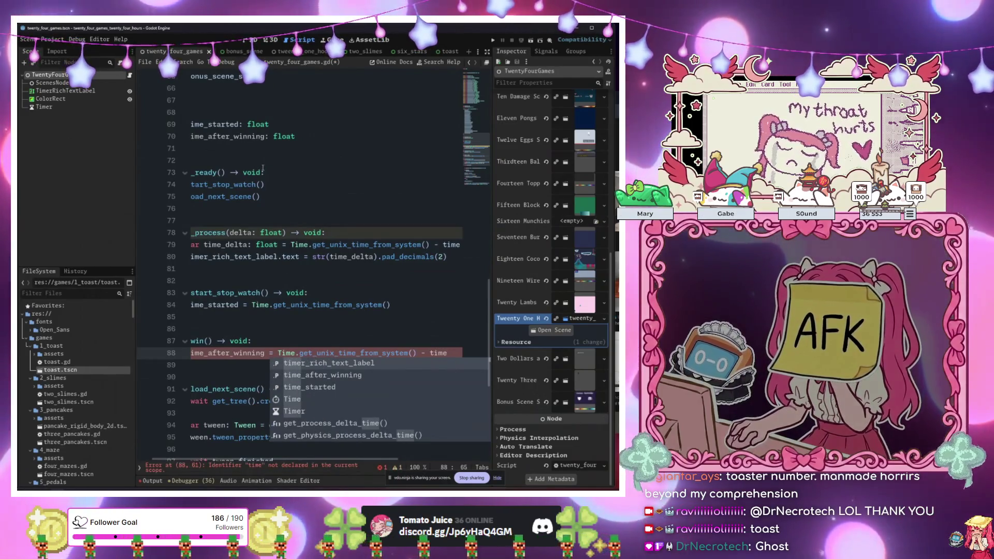
key("Down")
key("Down")
key("Return")
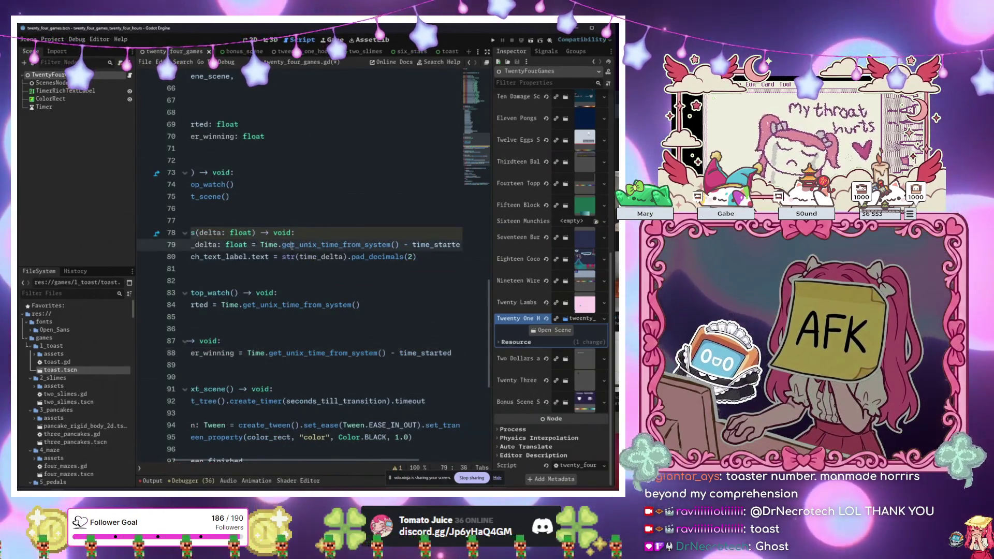
Step: Tidy the indentation and blank lines below win()'s body
left_click(294, 360)
key("Tab")
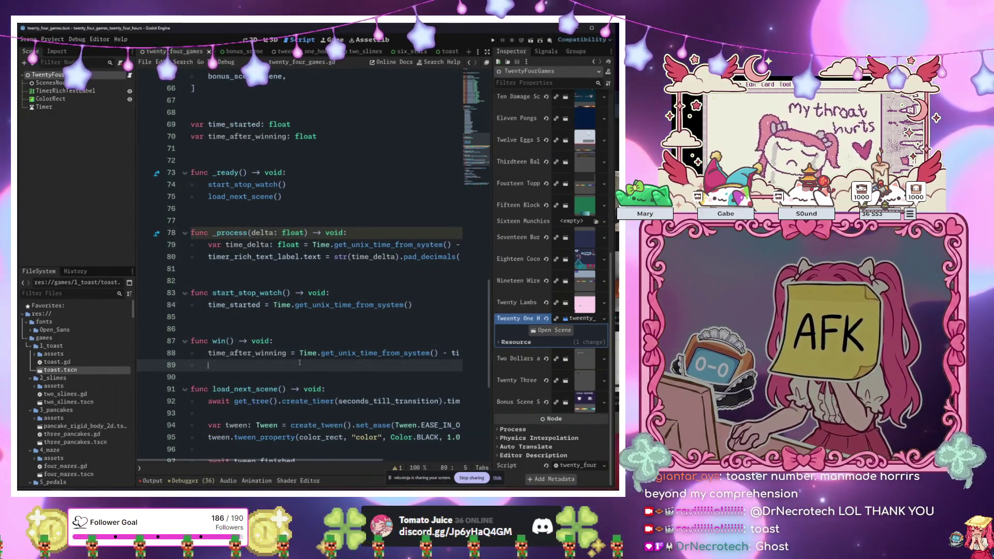
key("Return")
key("Return")
key("Up")
key("Up")
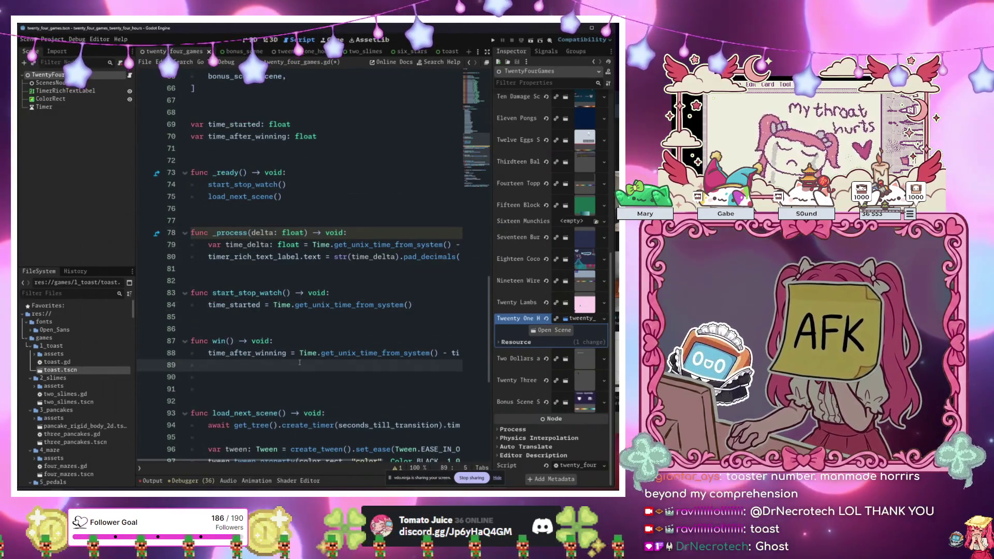
Step: Select TimerRichTextLabel and remove the str() call around time_delta on line 80
left_click(78, 90)
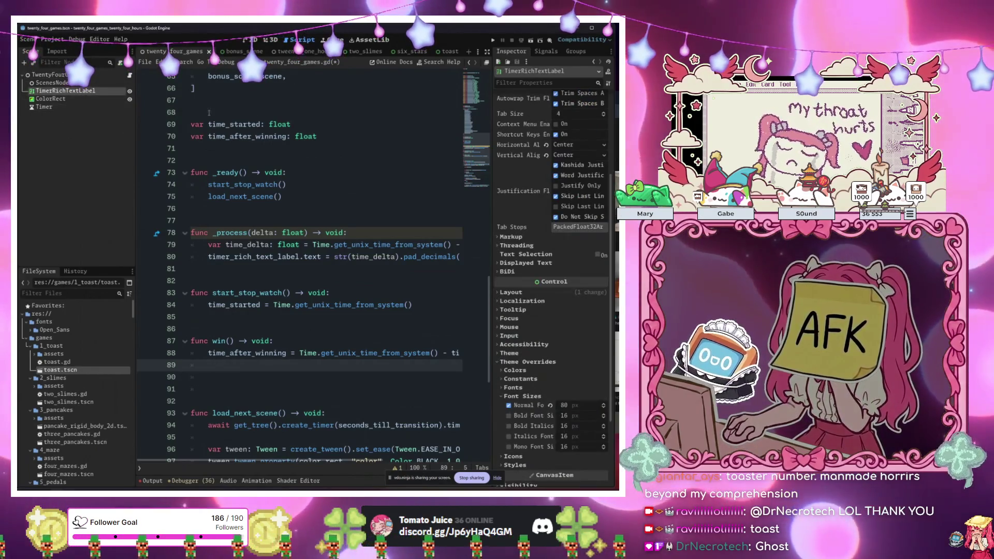
scroll(259, 207, "up", 5)
scroll(310, 233, "down", 5)
left_click(340, 257)
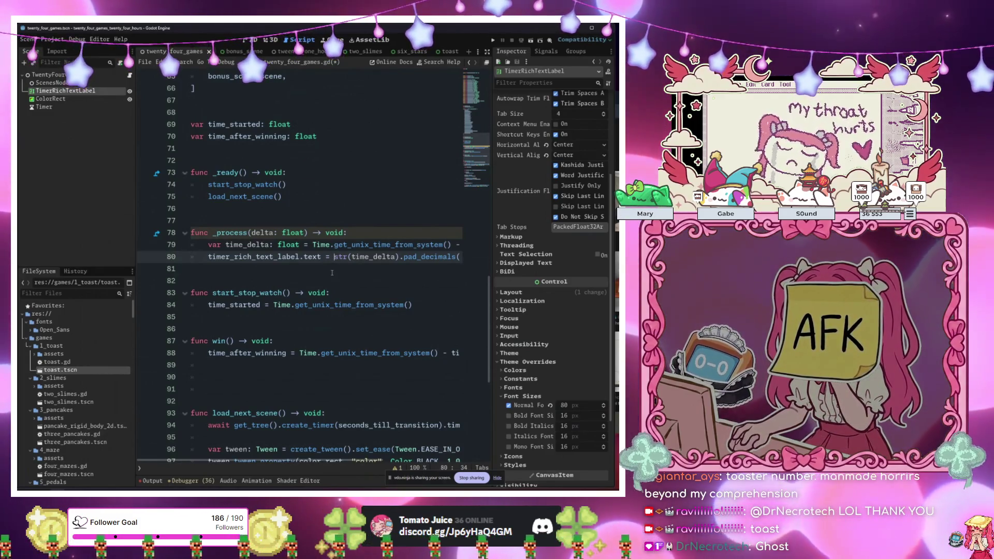
left_click(350, 257)
scroll(343, 248, "up", 2)
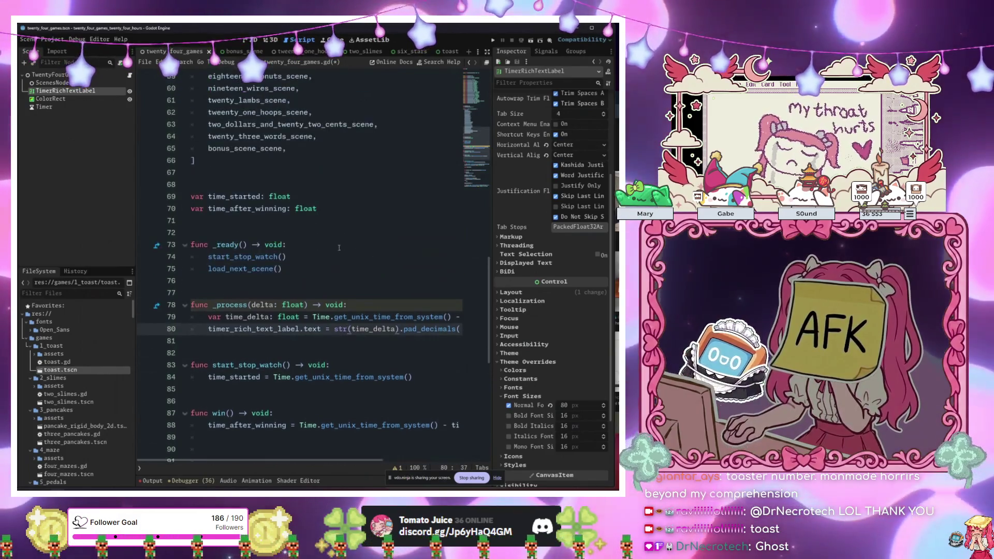
scroll(372, 289, "right", 1)
left_click(407, 329)
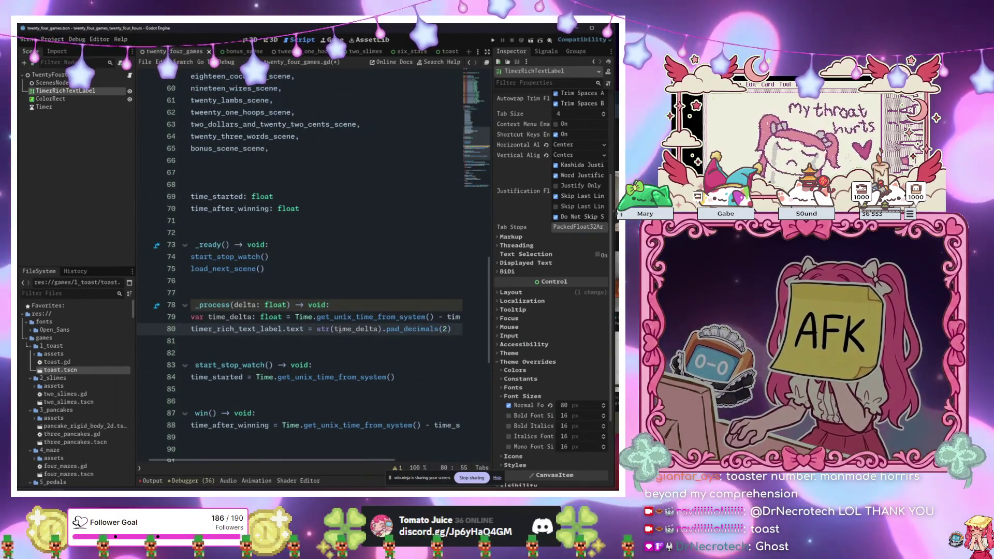
key("BackSpace")
key("BackSpace")
key("BackSpace")
key("Return")
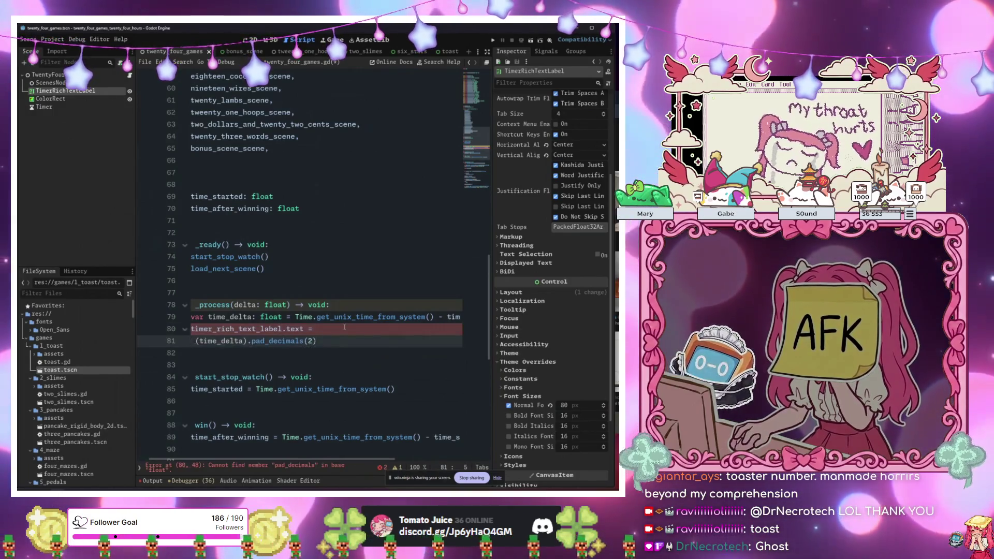
key("BackSpace")
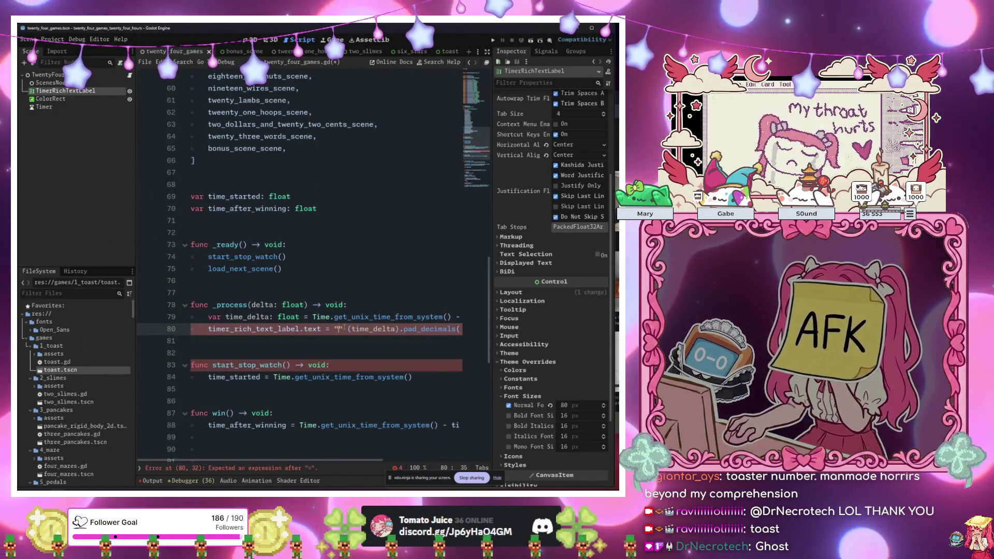
Step: Type the "[wave]{0}" string before the elapsed-time expression on line 80
type("\"[")
type("wave]%s\"")
scroll(311, 259, "down", 2)
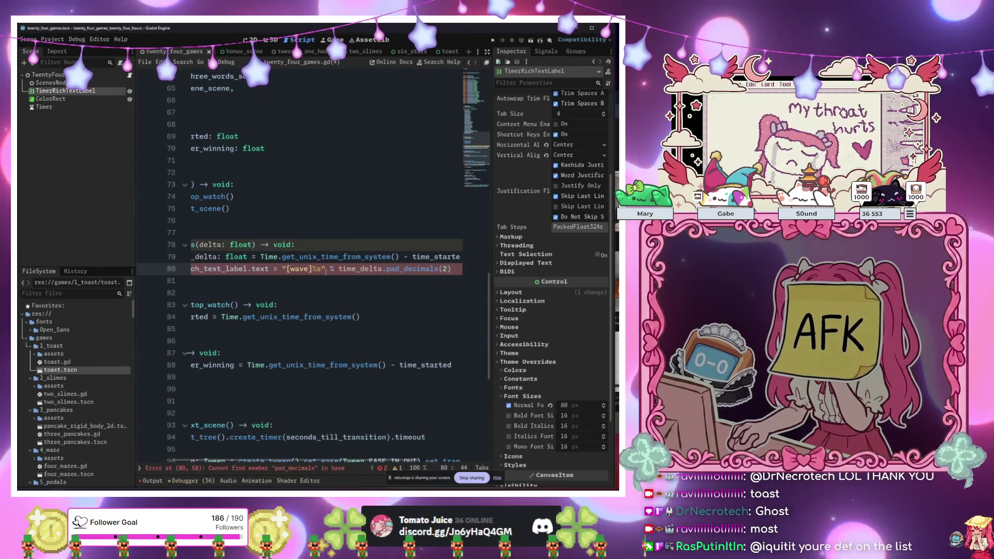
key("BackSpace")
key("BackSpace")
key("BackSpace")
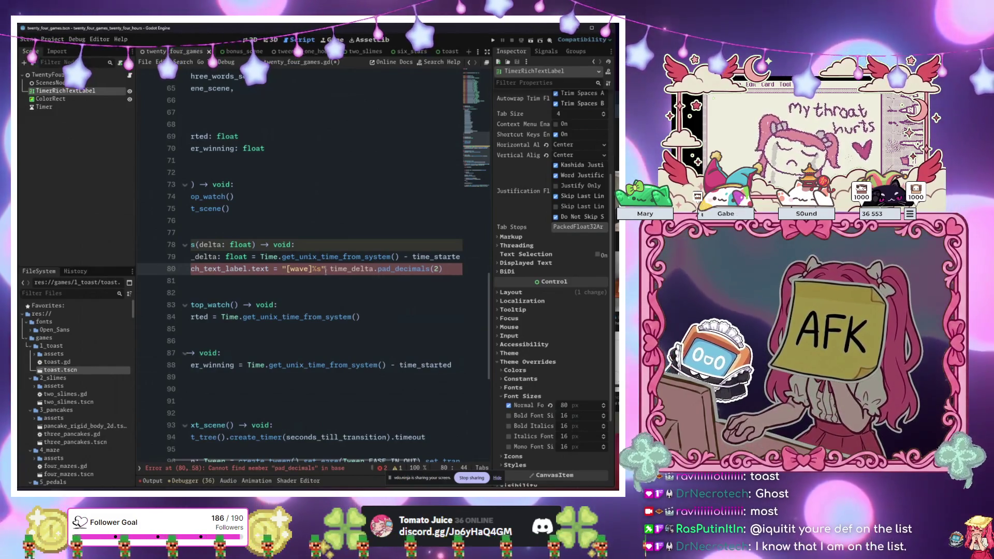
type("{0}")
key("Delete")
key("Delete")
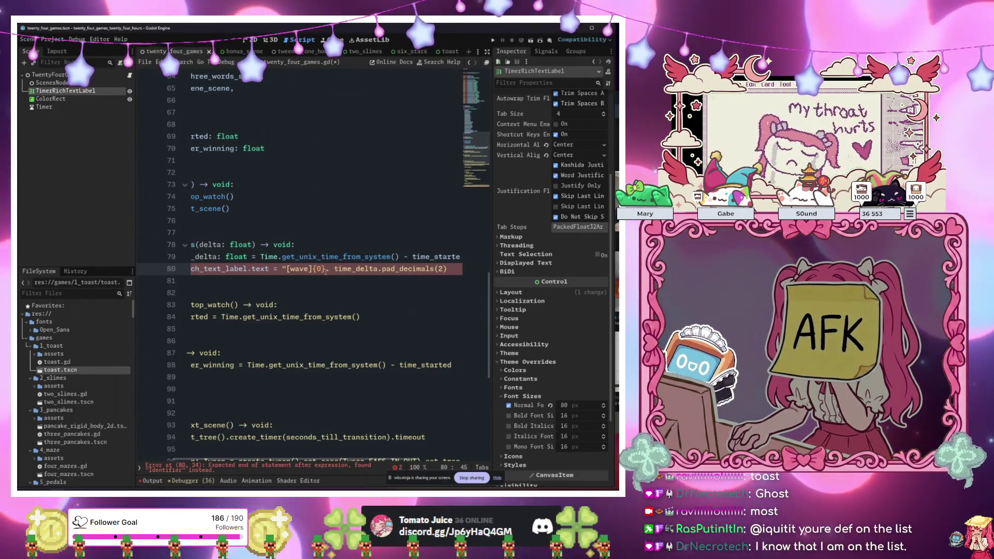
Step: Add .format() from autocomplete with [time_delta.pad_decimals(2)] as its argument, then switch to The List
type("\".")
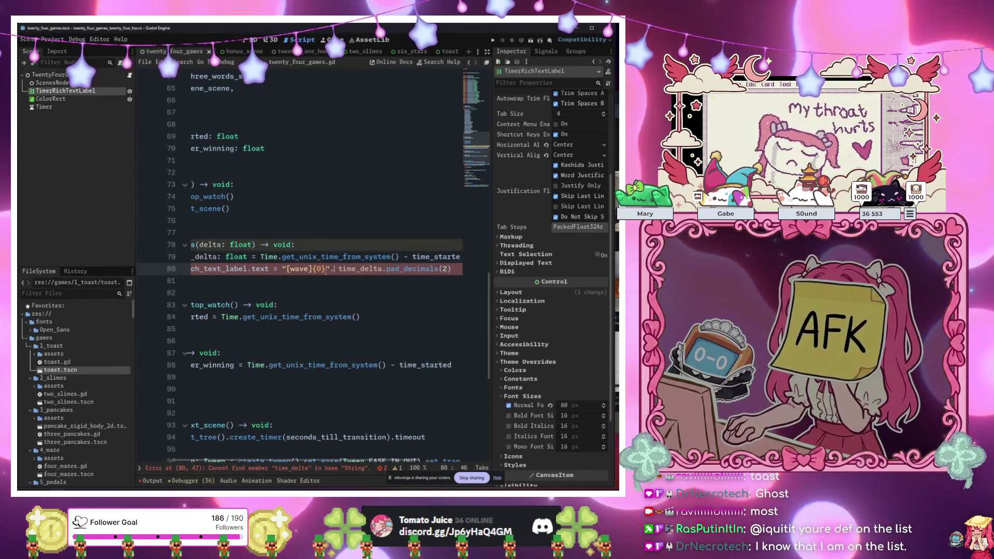
key("Down")
key("Down")
key("Down")
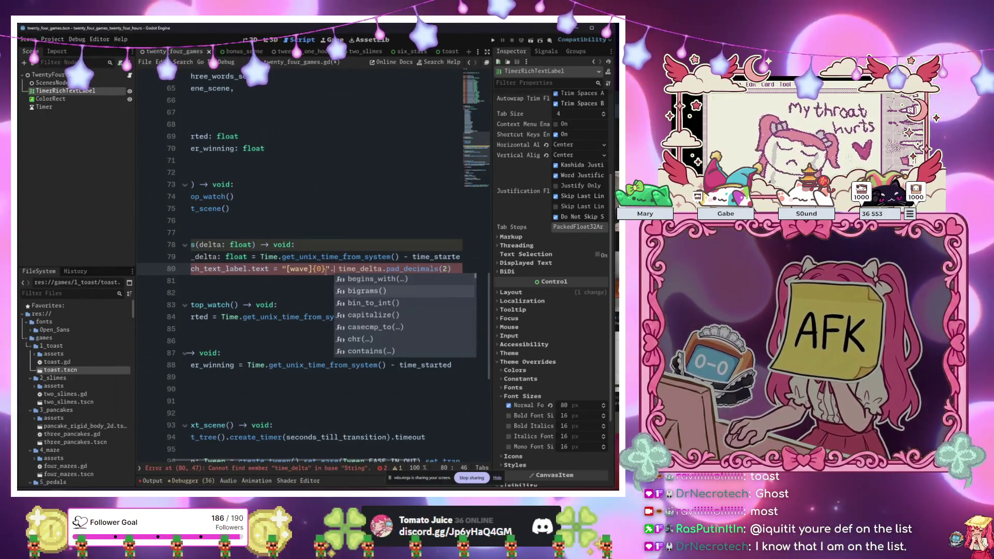
key("Down")
key("Down")
key("Down")
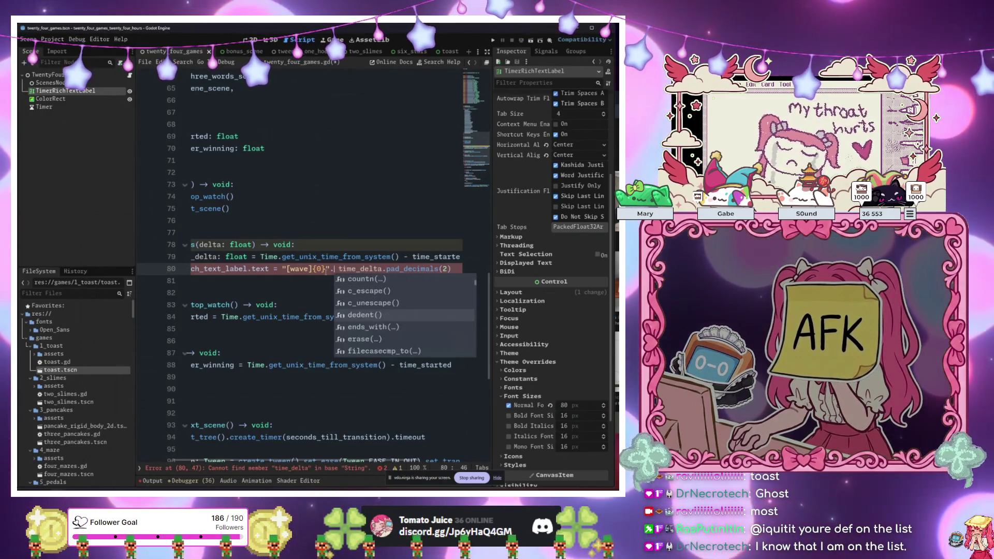
key("Down")
key("Down")
key("Down")
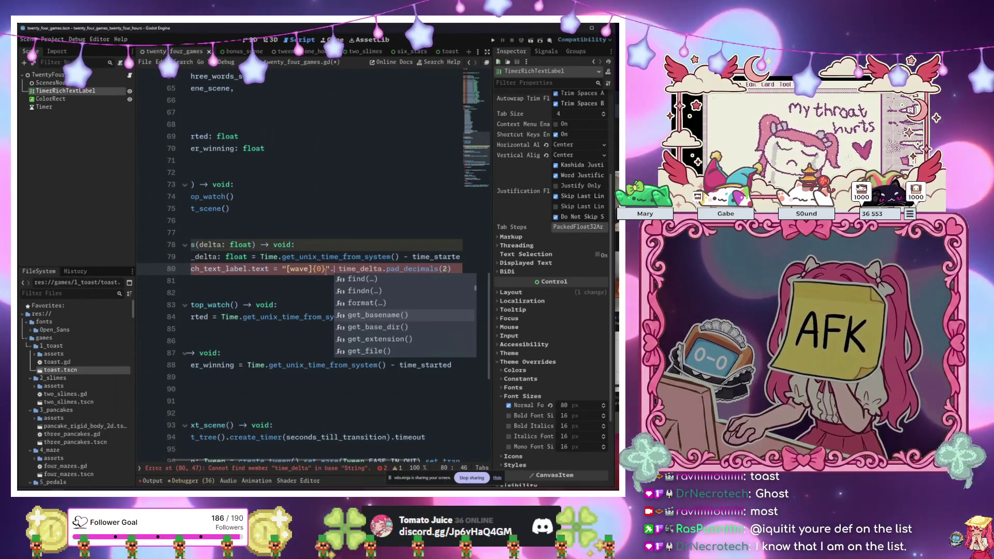
key("Return")
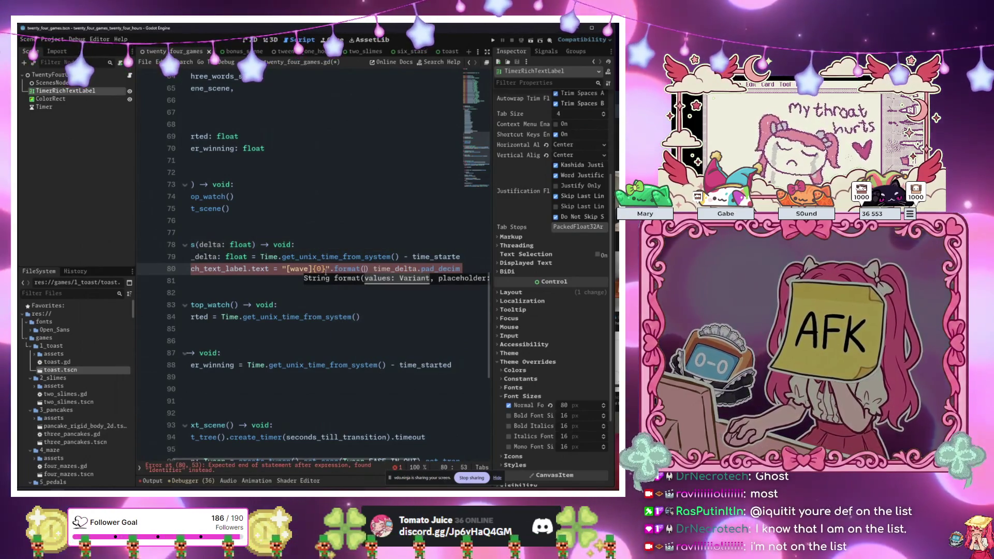
key("Delete")
key("Delete")
type("[")
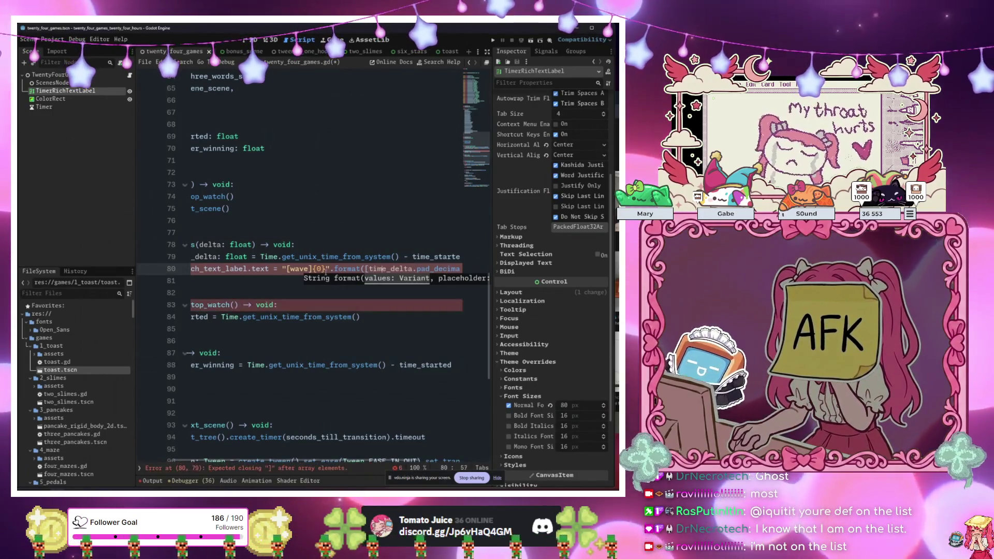
key("Right")
key("Right")
key("Right")
key("Right")
key("Right")
key("Right")
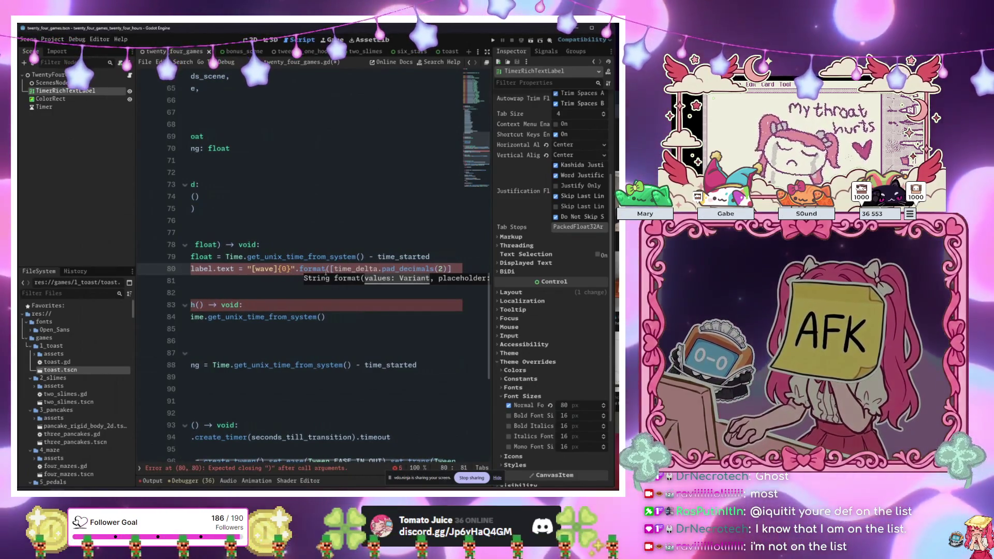
type("]).")
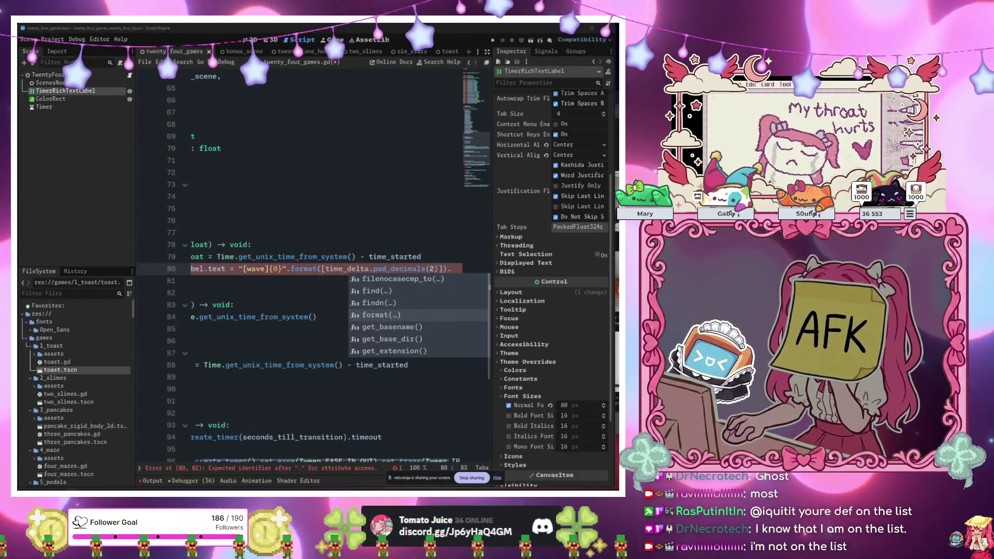
key("alt+Tab")
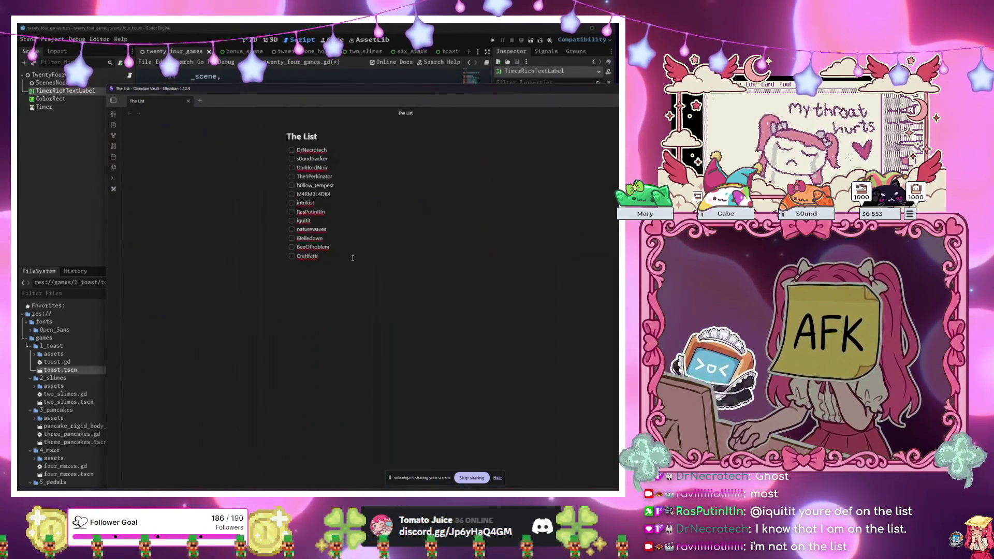
Step: Append another viewer's username as the 14th checklist item, then move the Obsidian window aside
key("Return")
type("ravi")
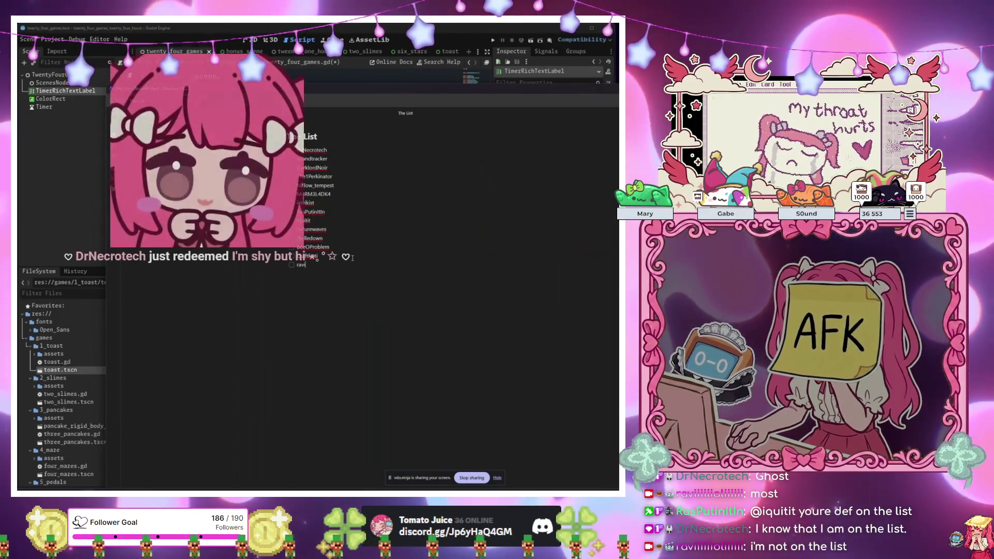
type("ioliiiiii")
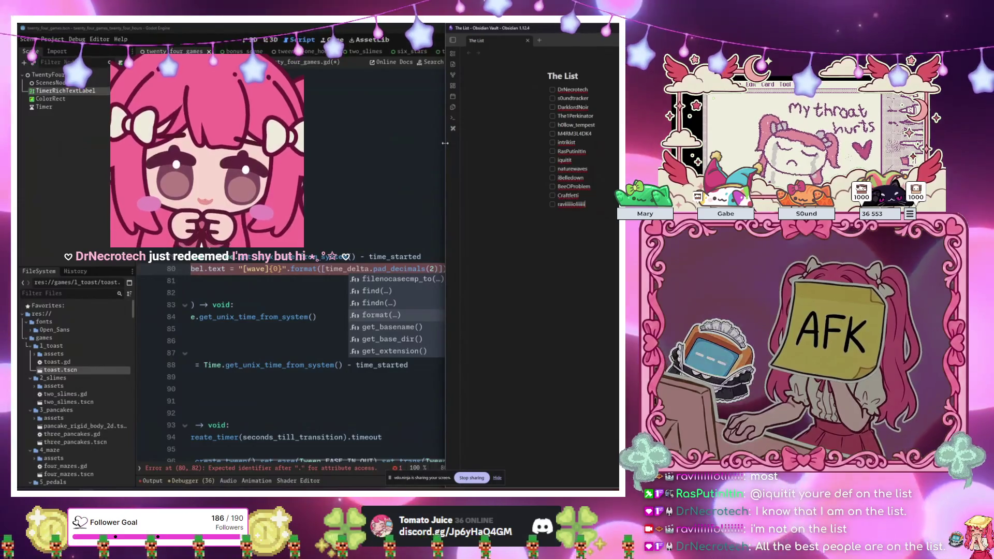
left_click_drag(444, 141, 615, 168)
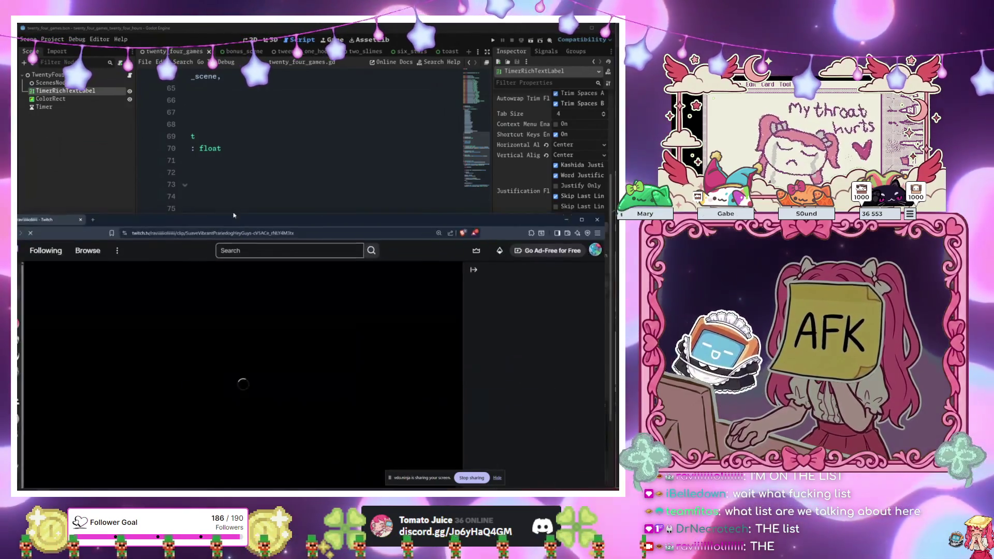
left_click_drag(234, 215, 241, 97)
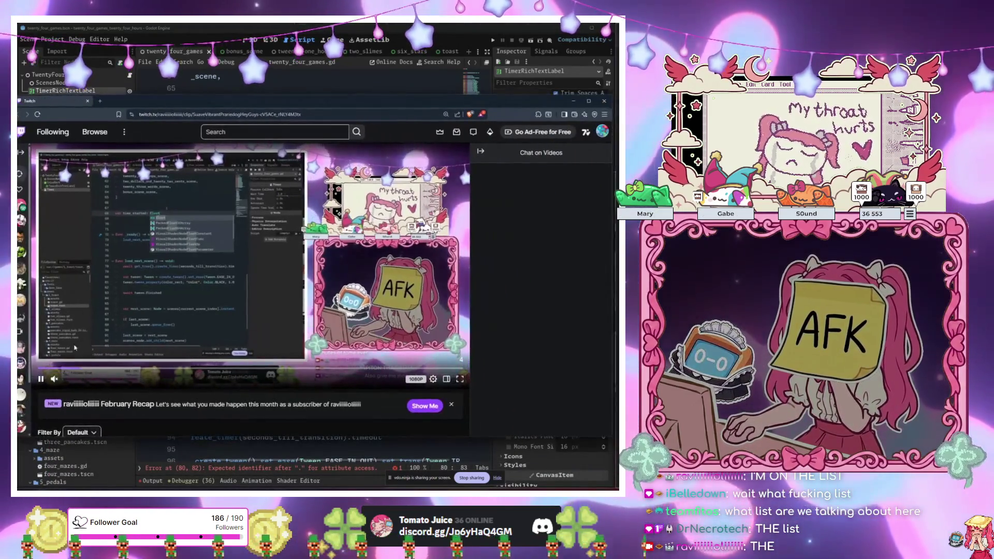
left_click(41, 377)
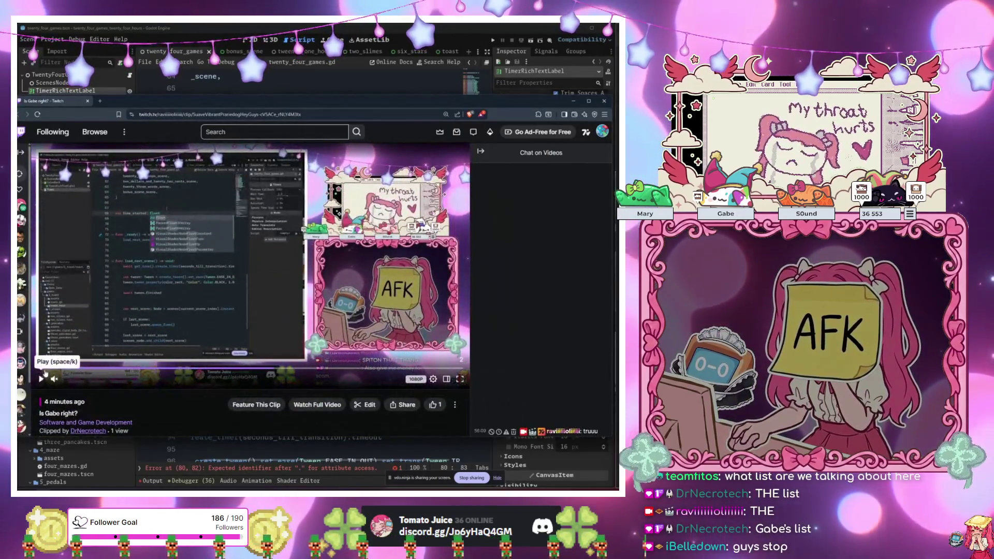
left_click(43, 376)
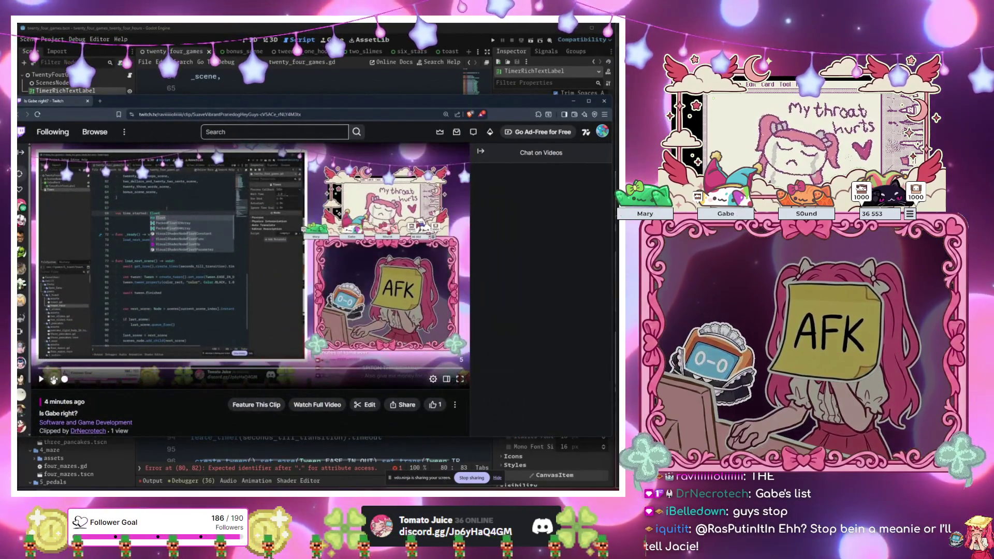
left_click(318, 385)
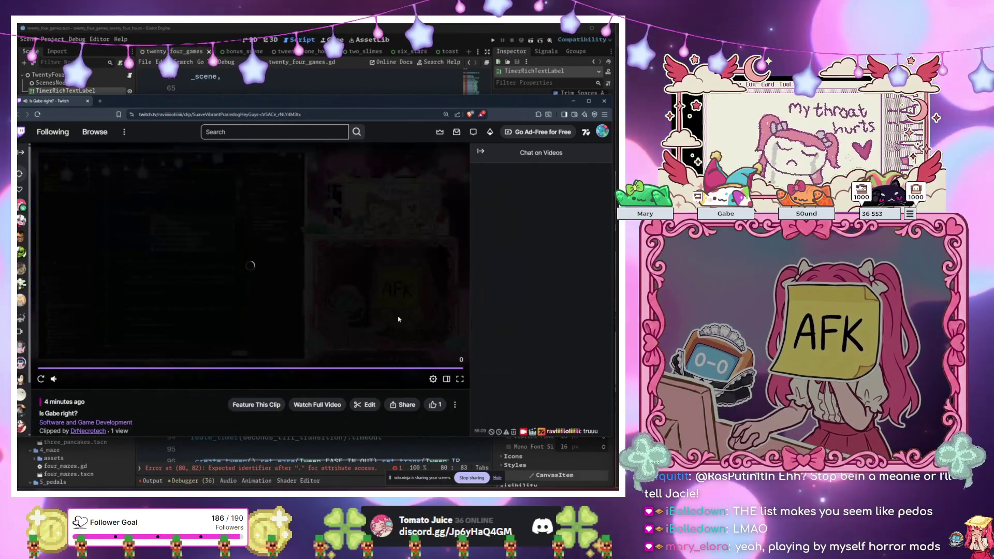
left_click(40, 378)
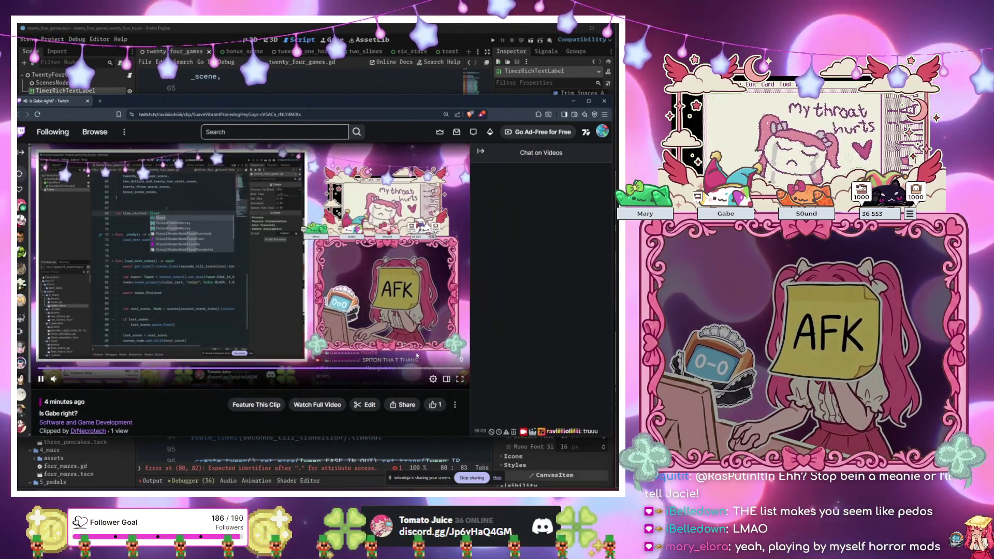
left_click(603, 101)
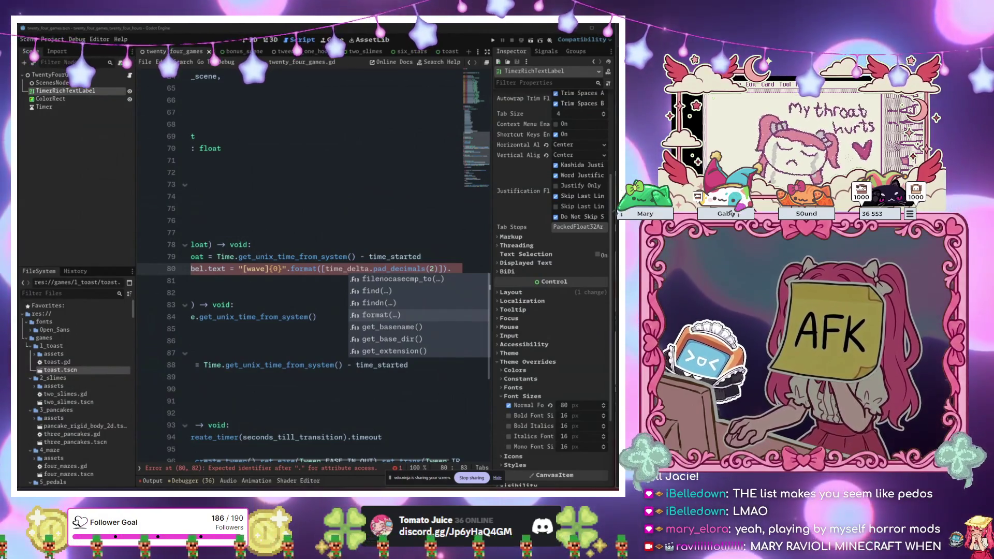
key("alt+Tab")
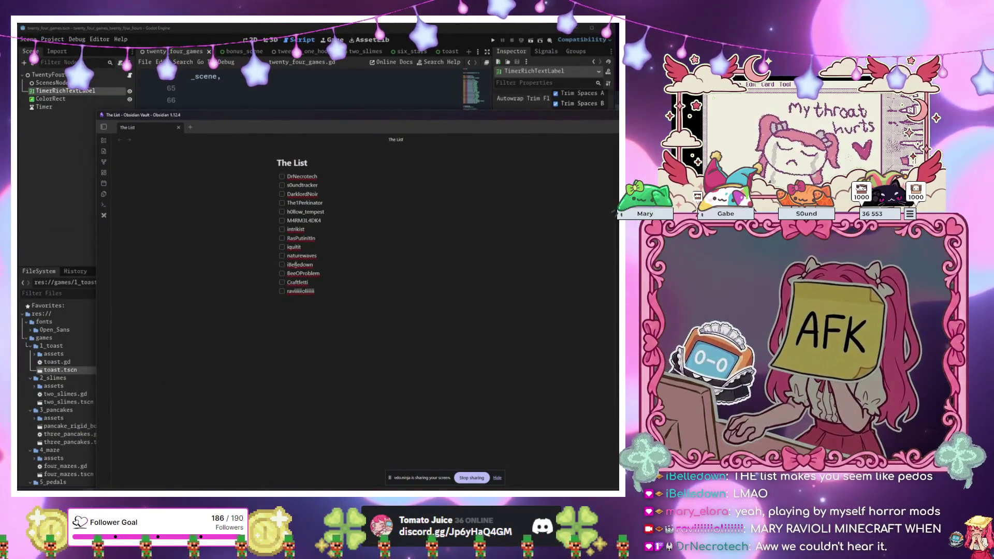
mouse_move(380, 130)
left_mouse_down()
mouse_move(562, 130)
mouse_move(616, 103)
mouse_move(615, 62)
mouse_move(595, 25)
left_mouse_up()
left_click(250, 154)
left_click_drag(445, 152, 617, 156)
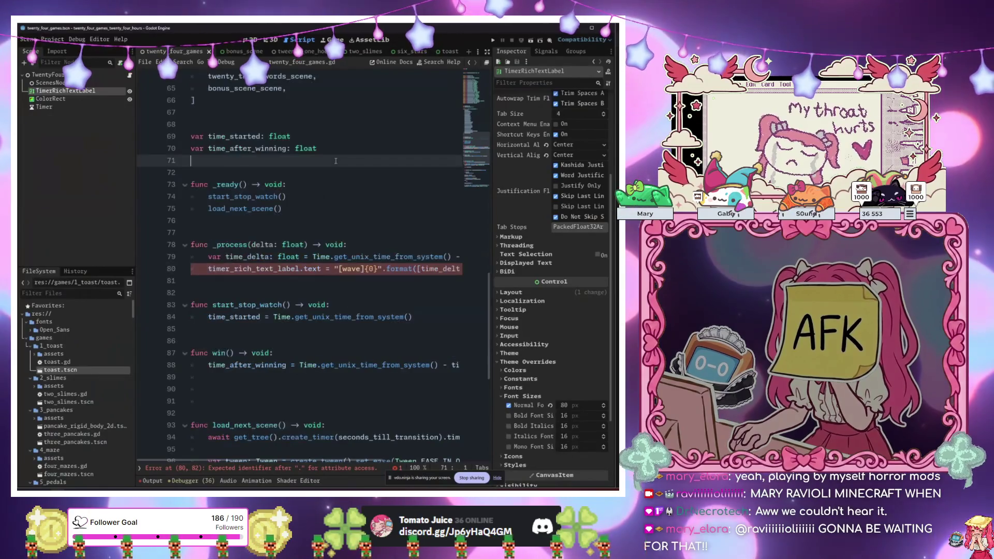
left_click(341, 161)
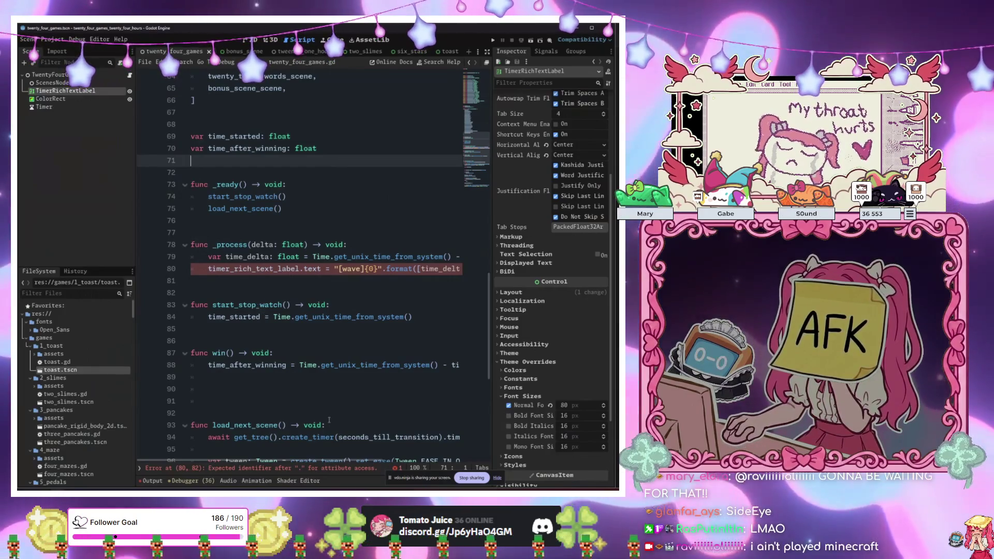
Step: Finish line 80's .format([time_delta.pad_decimals(2)]) call and delete the stray trailing dot
left_click(373, 282)
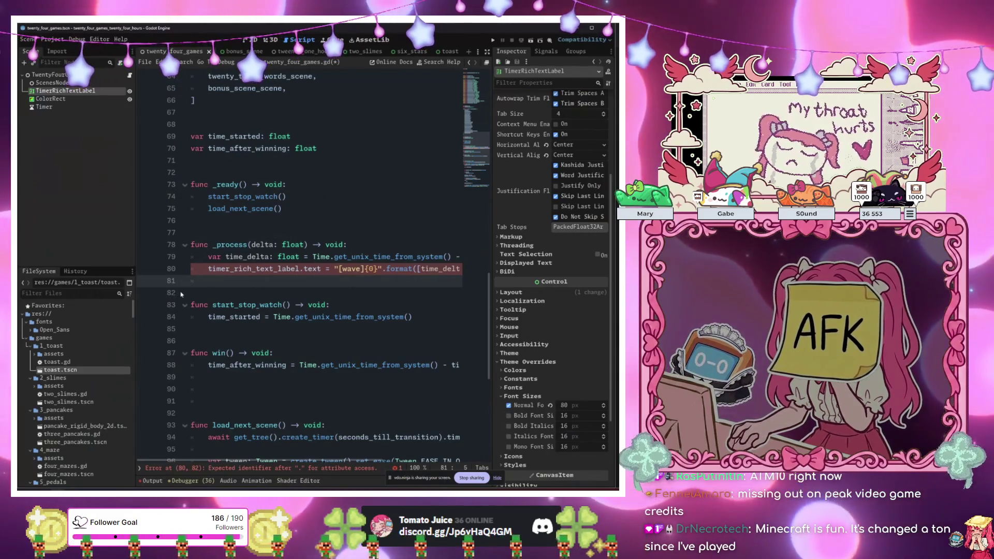
left_click(326, 269)
left_click_drag(382, 269, 456, 267)
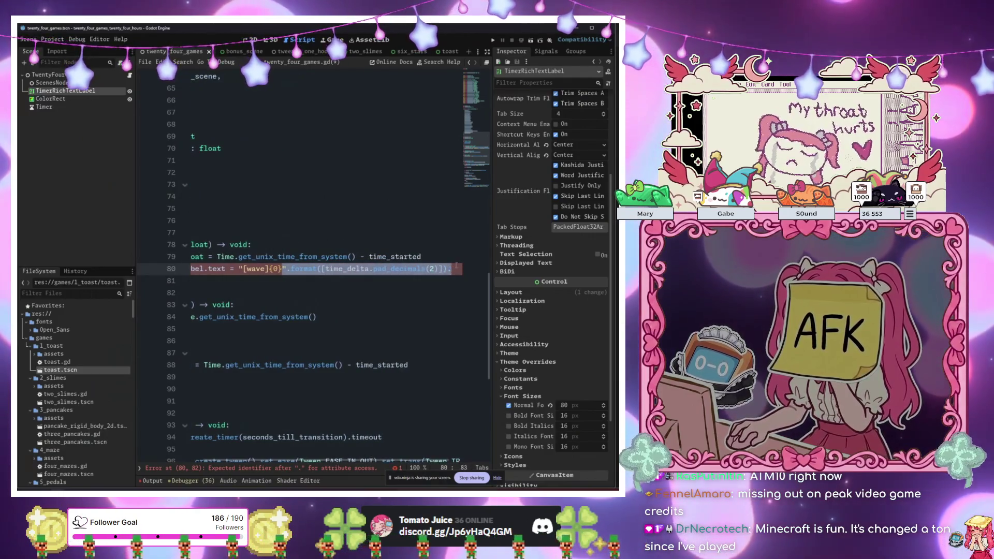
left_click(456, 269)
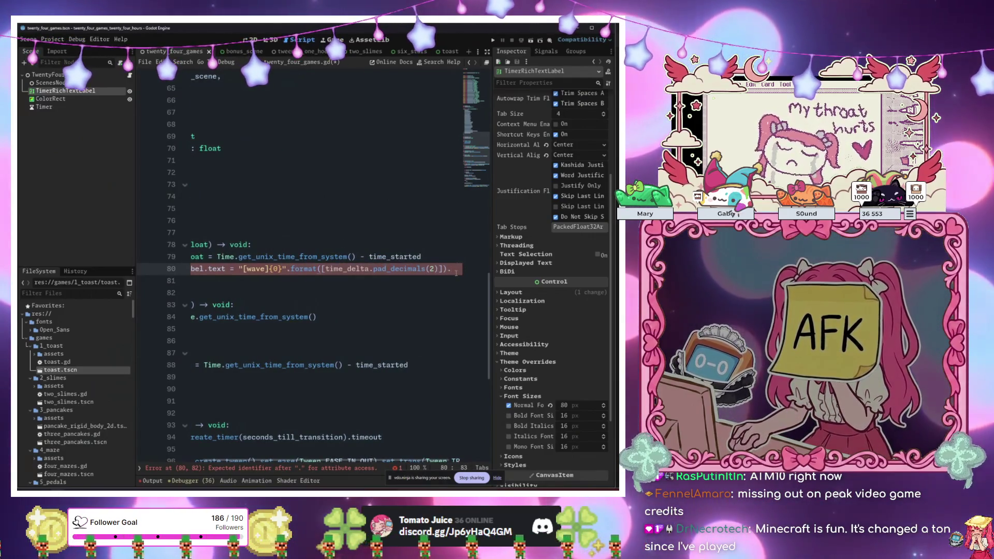
key("ctrl+space")
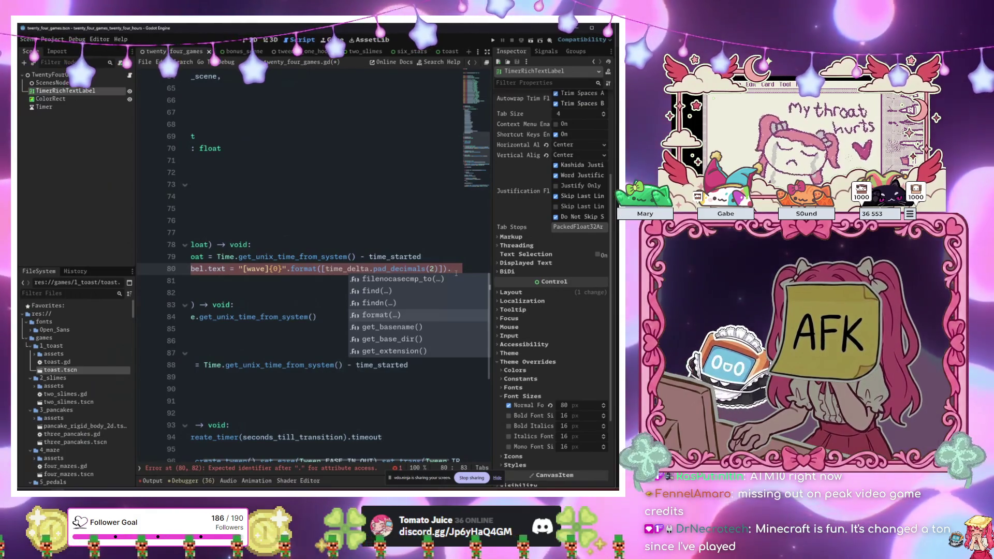
key("BackSpace")
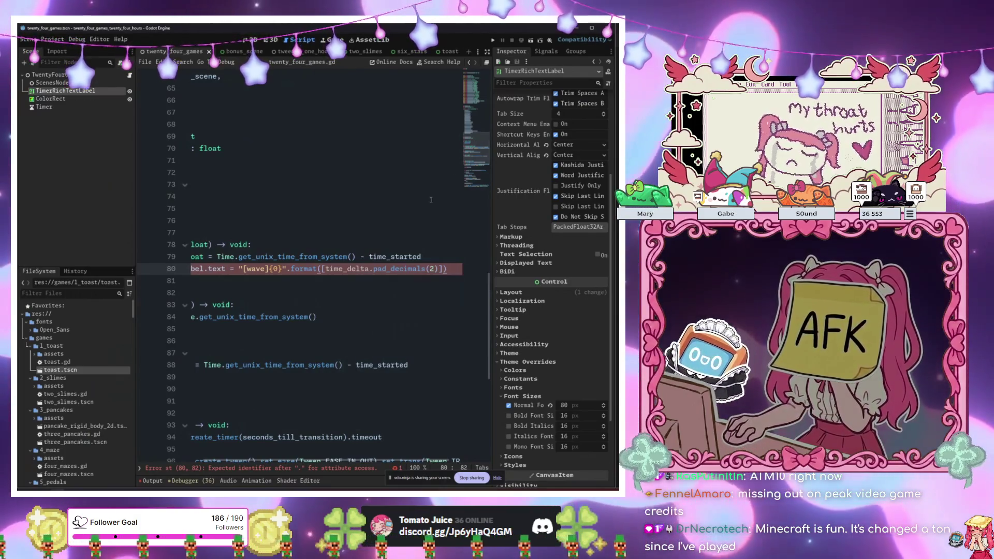
left_click_drag(439, 268, 369, 269)
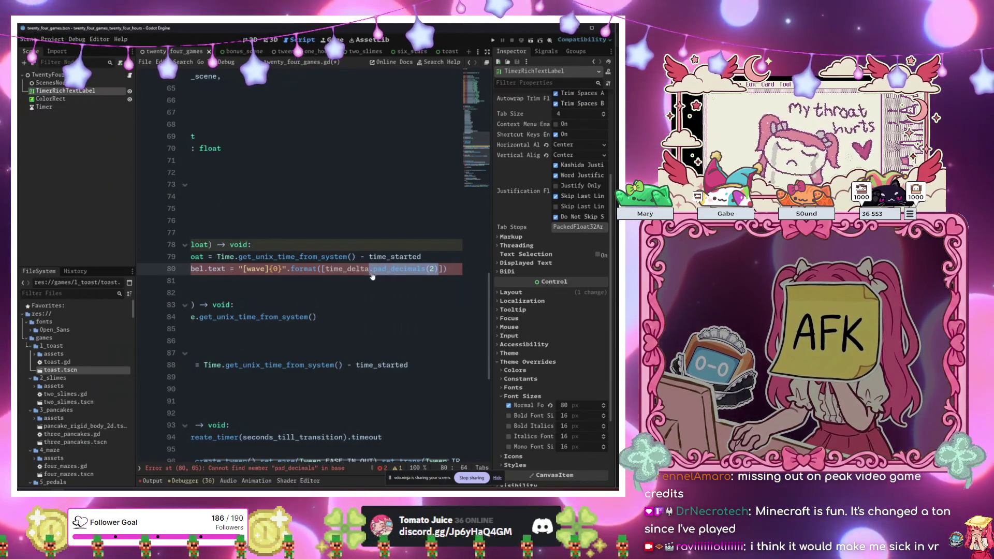
Step: Rewrite line 80 as "[wave]%s".pad_decimals(2) % time_delta, dropping {0} and .format
key("BackSpace")
left_click(402, 270)
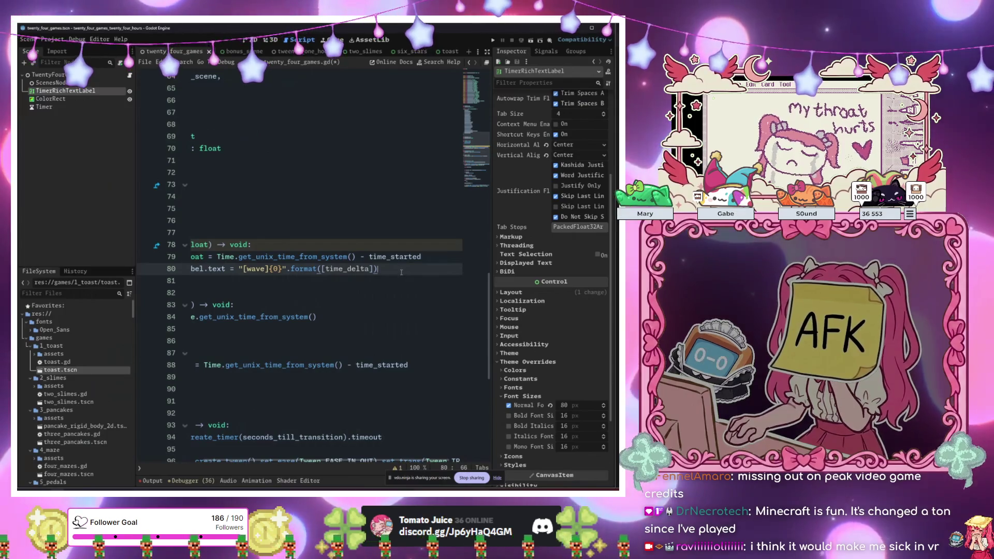
key("ctrl+z")
left_click(388, 306)
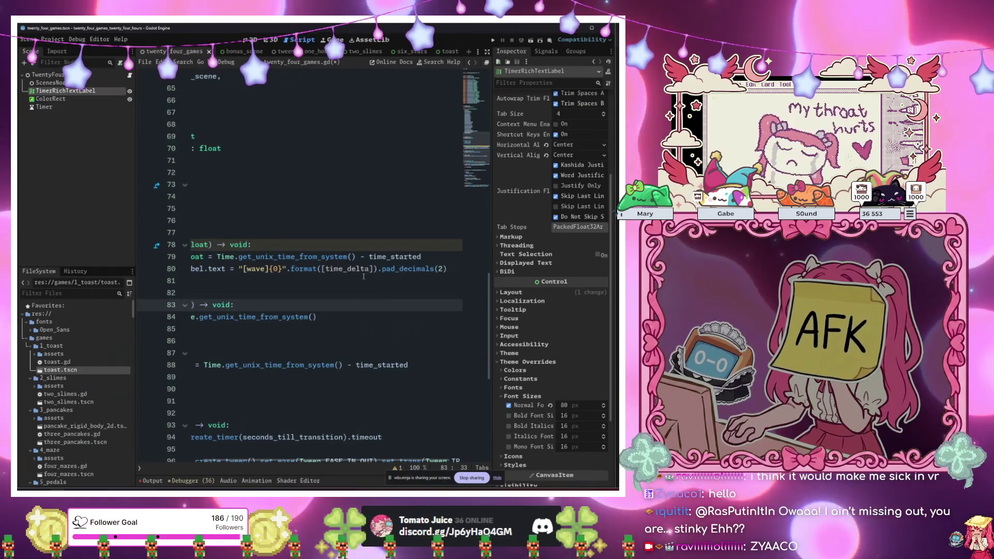
left_click(285, 268)
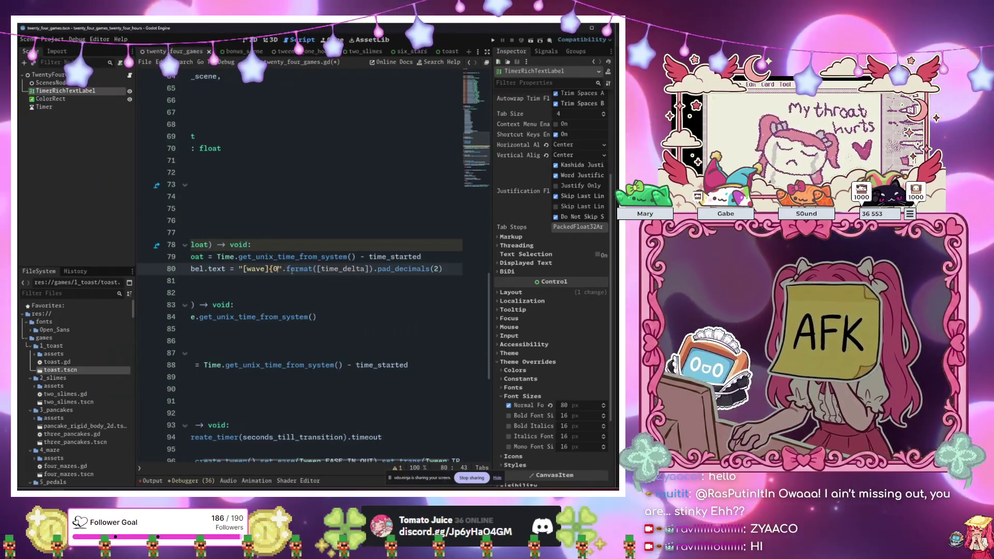
key("BackSpace")
key("BackSpace")
key("BackSpace")
type("%")
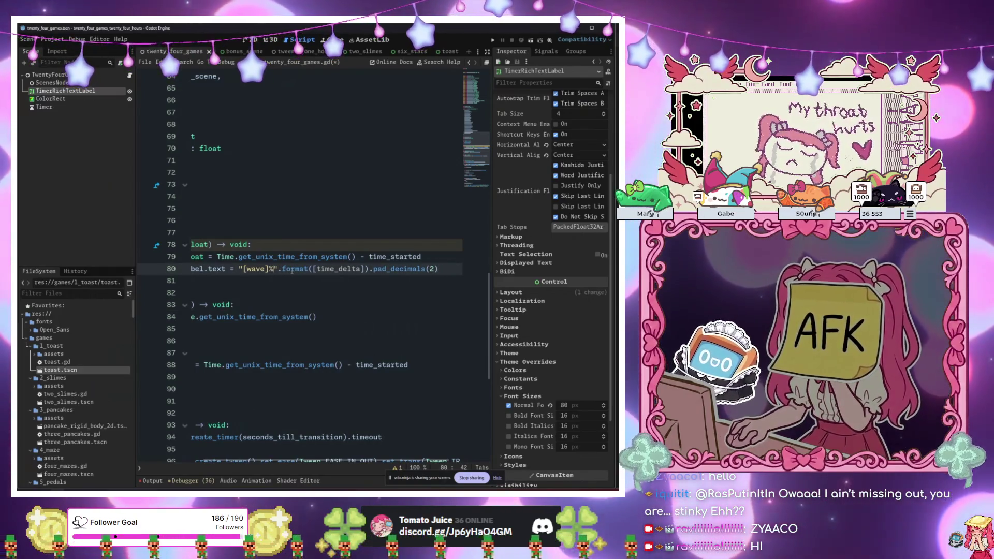
type("s")
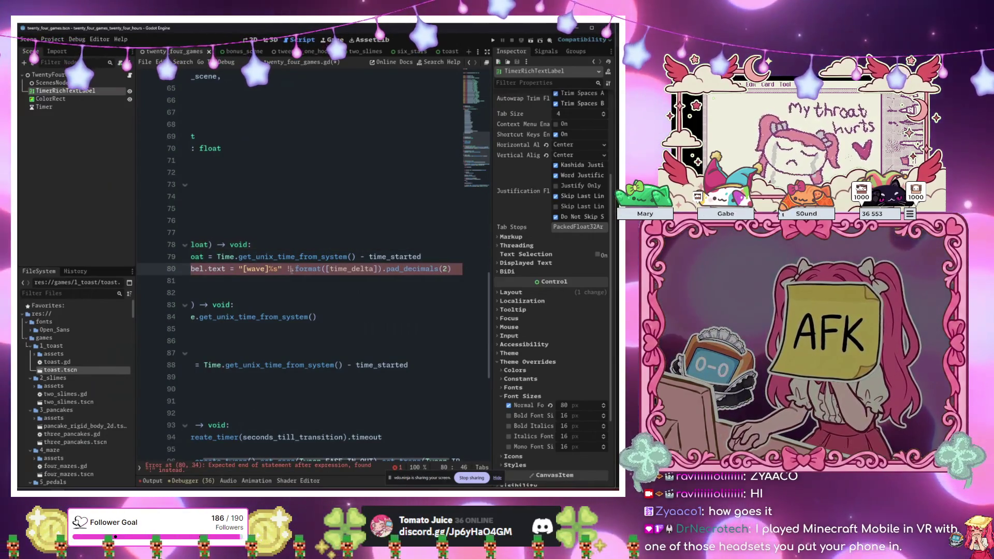
type(" %")
key("Delete")
key("Delete")
key("Delete")
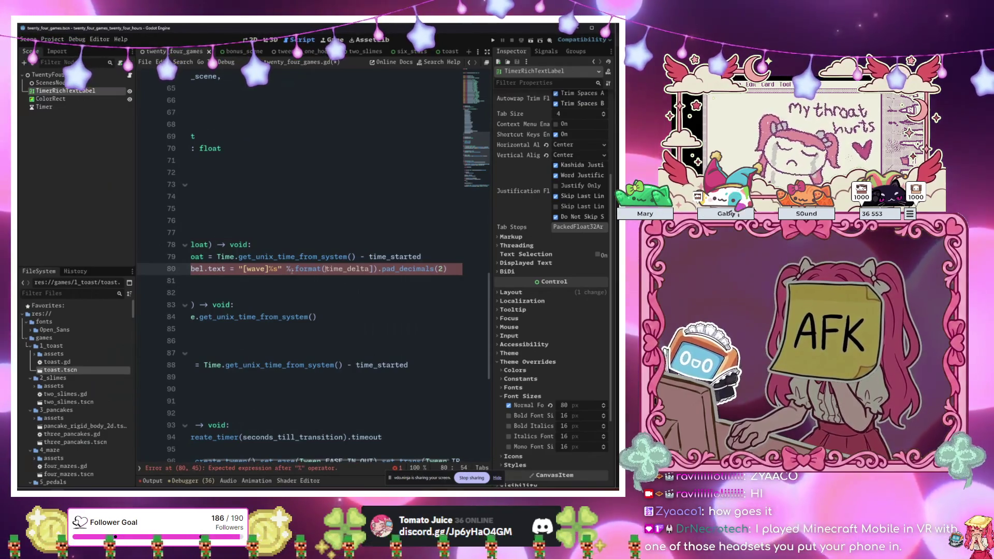
key("BackSpace")
key("Right")
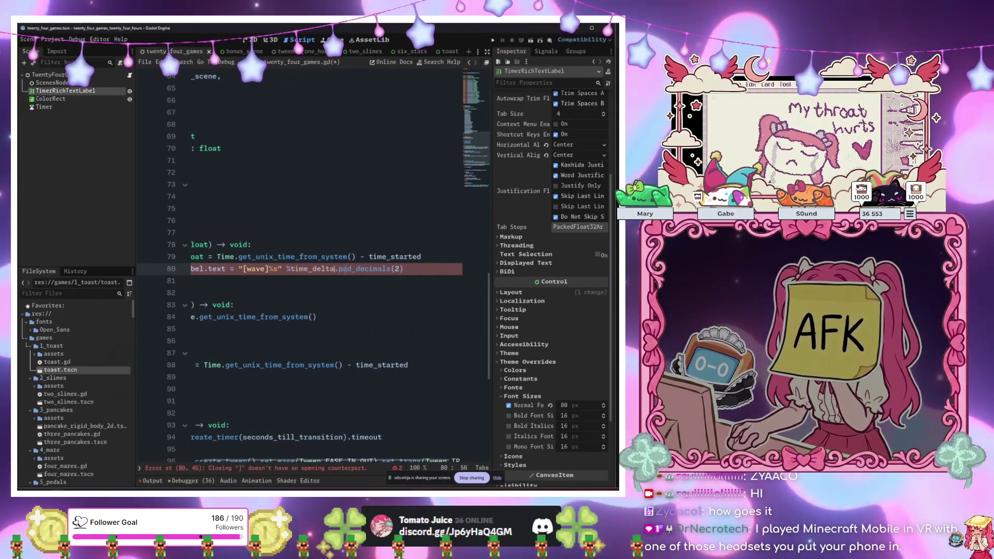
key("BackSpace")
key("Delete")
key("shift+End")
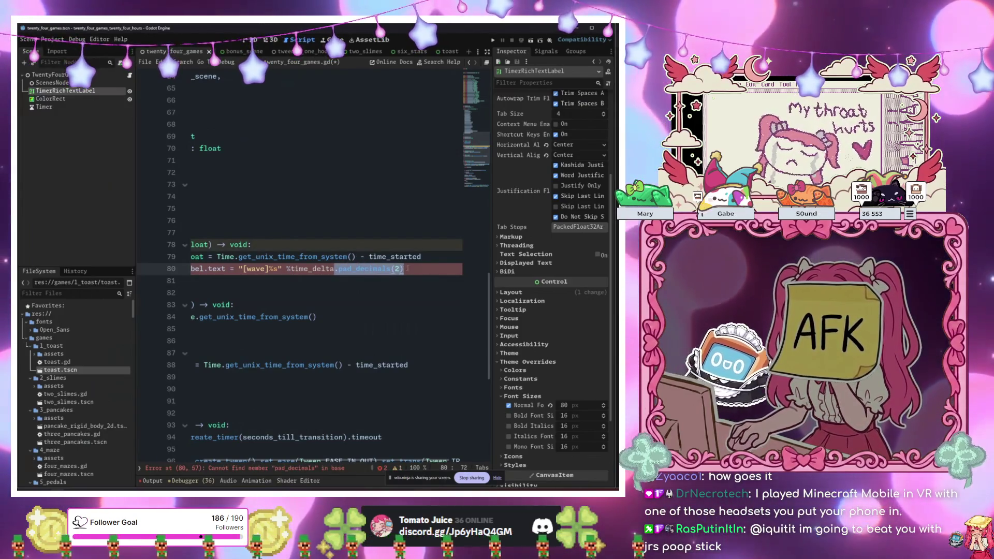
key("Delete")
key("ctrl+z")
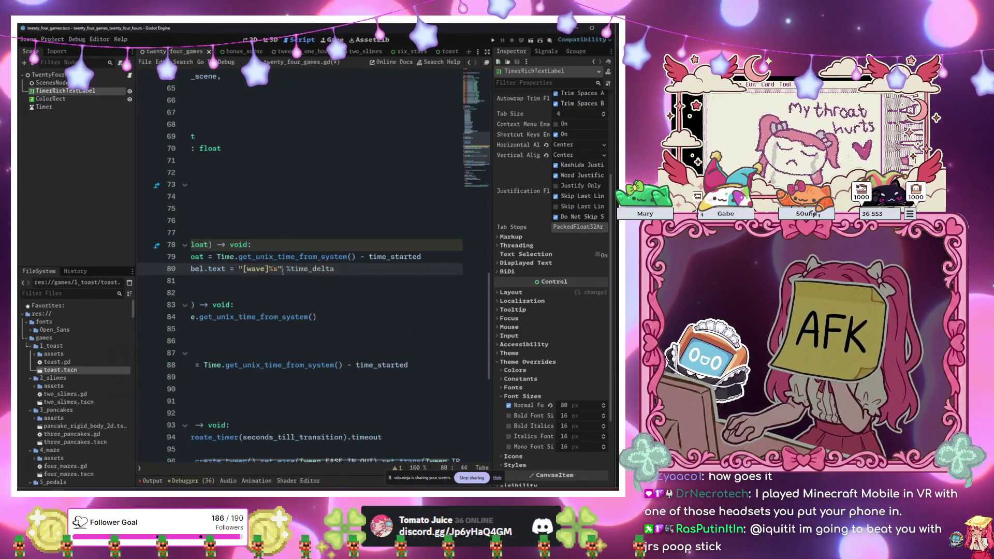
Step: Review the time_delta lines 79-80 and run the project with F5 to test the timer
mouse_move(285, 272)
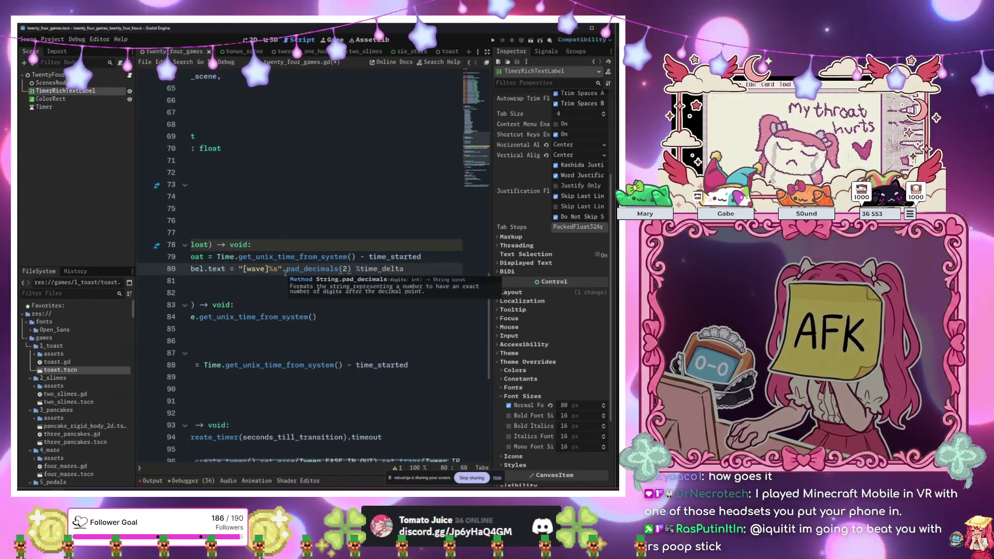
left_click(255, 272)
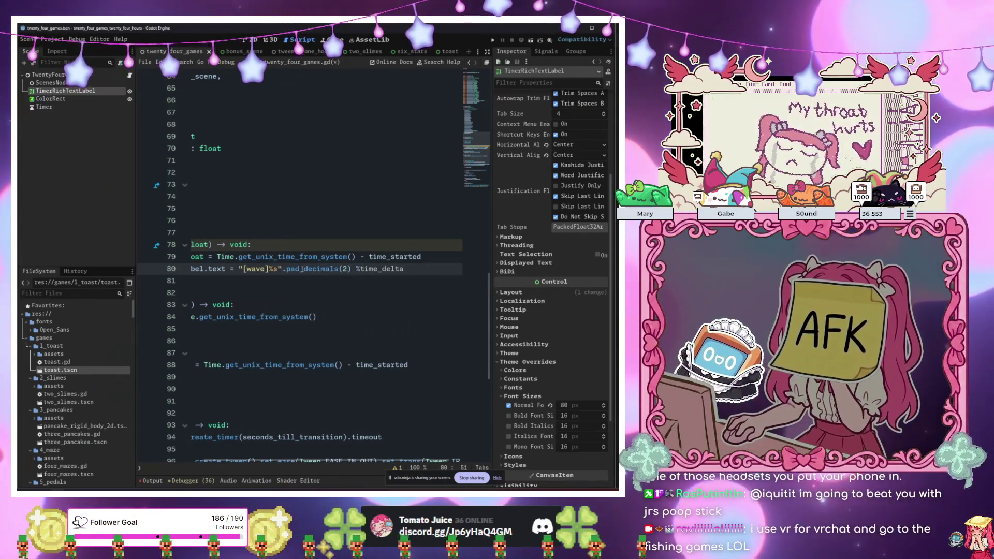
mouse_move(305, 269)
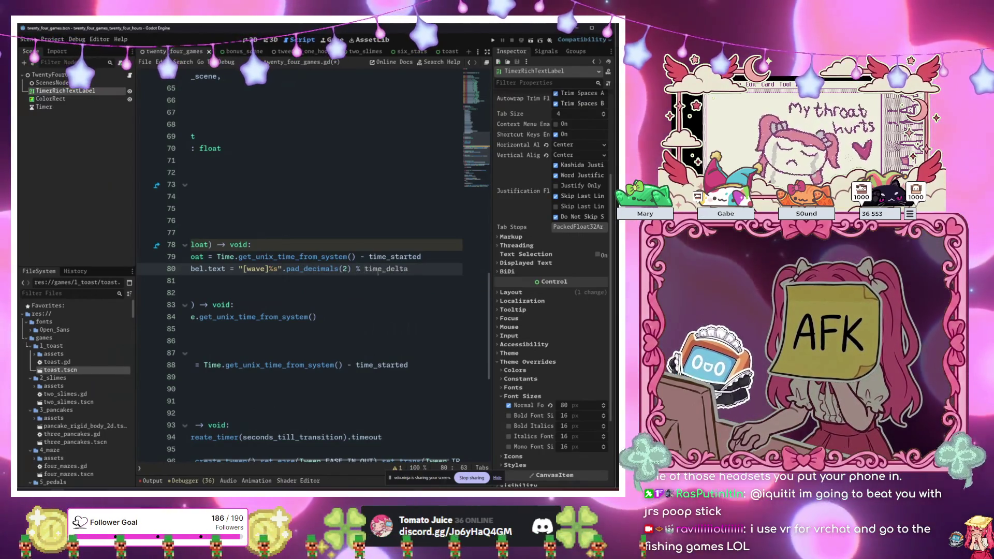
left_click(293, 276)
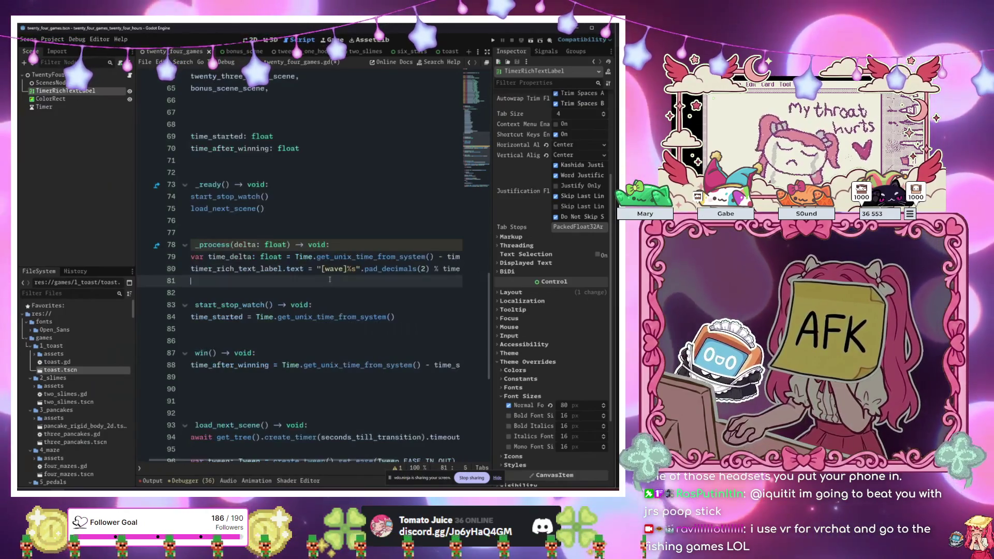
left_click(247, 269)
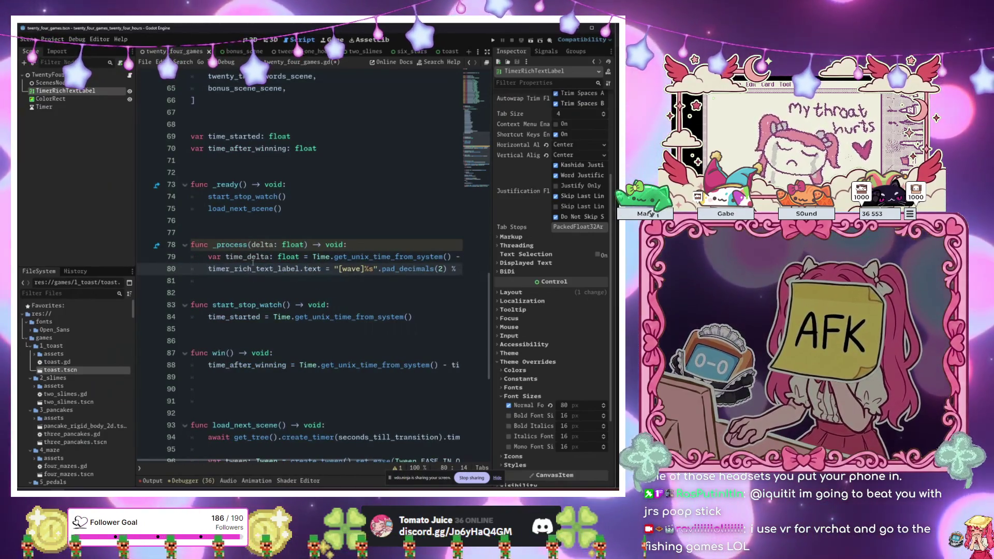
left_click(308, 257)
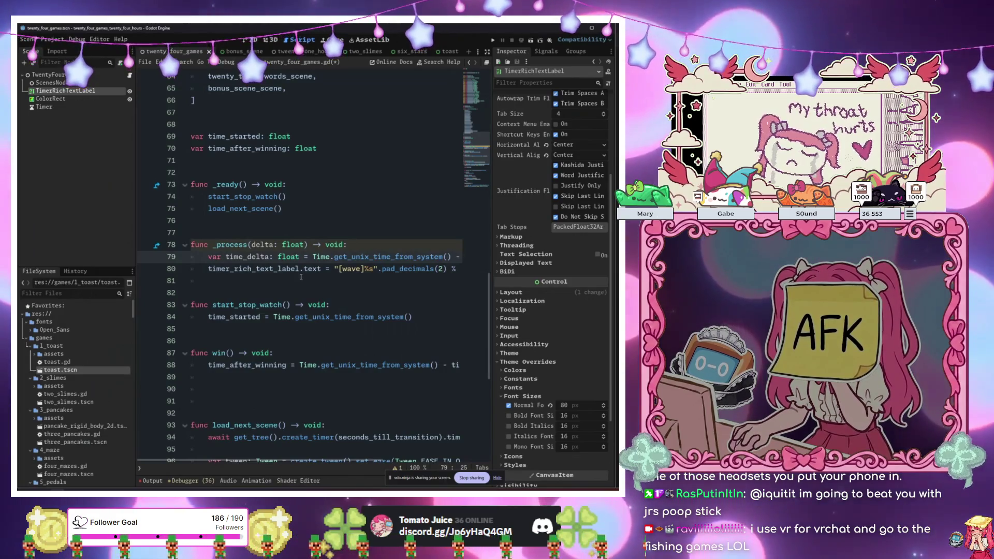
left_click(331, 268)
key("F5")
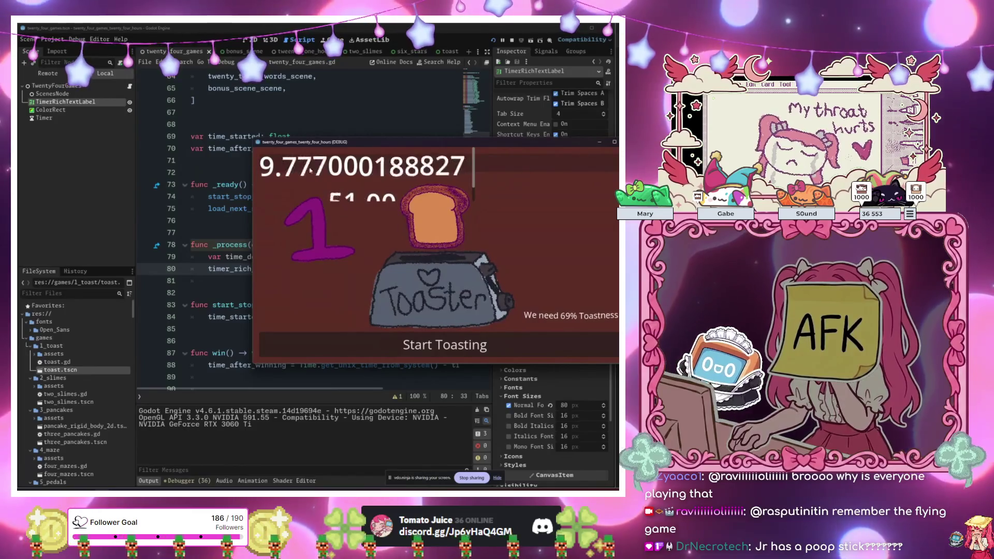
Step: Close the game showing the unrounded 9.777000188827 timer and right-click TimerRichTextLabel in the Scene dock
left_click(615, 142)
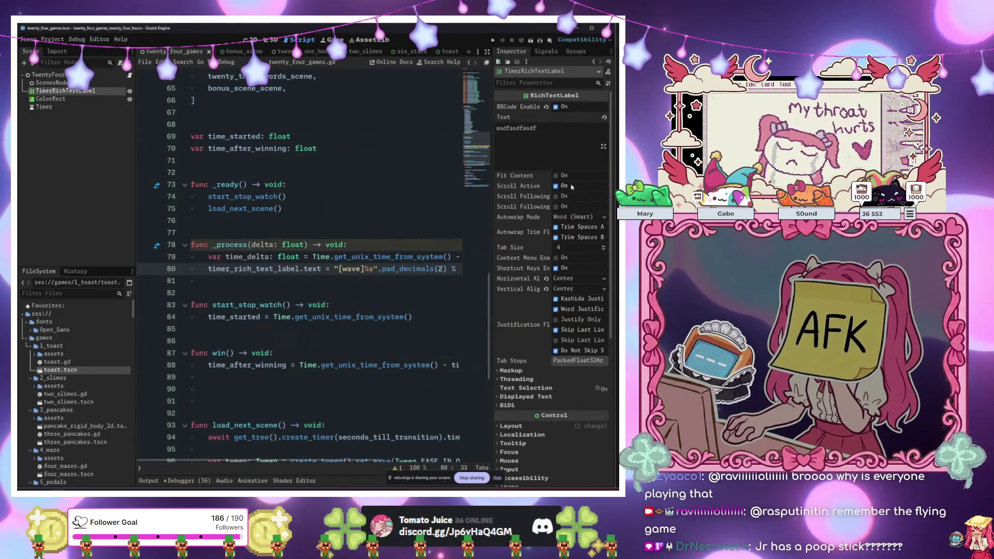
right_click(116, 93)
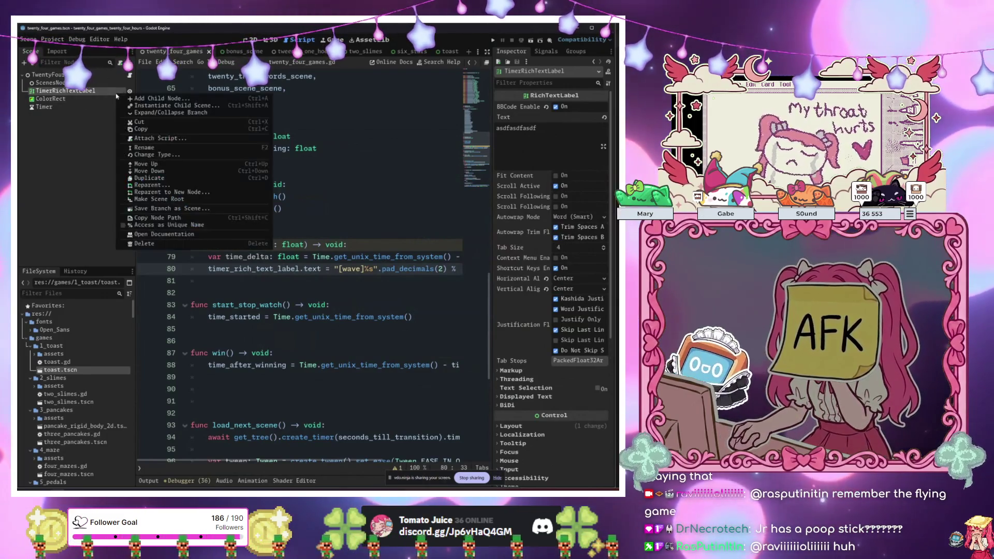
Step: Open the RichTextLabel class reference and read the append_text and add_text method descriptions
left_click(171, 234)
scroll(225, 259, "down", 10)
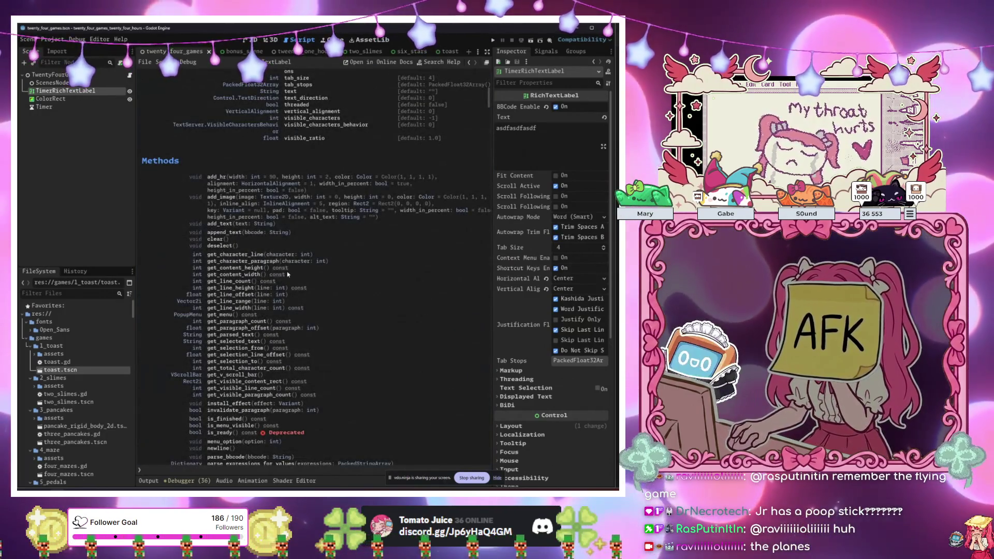
left_click(232, 236)
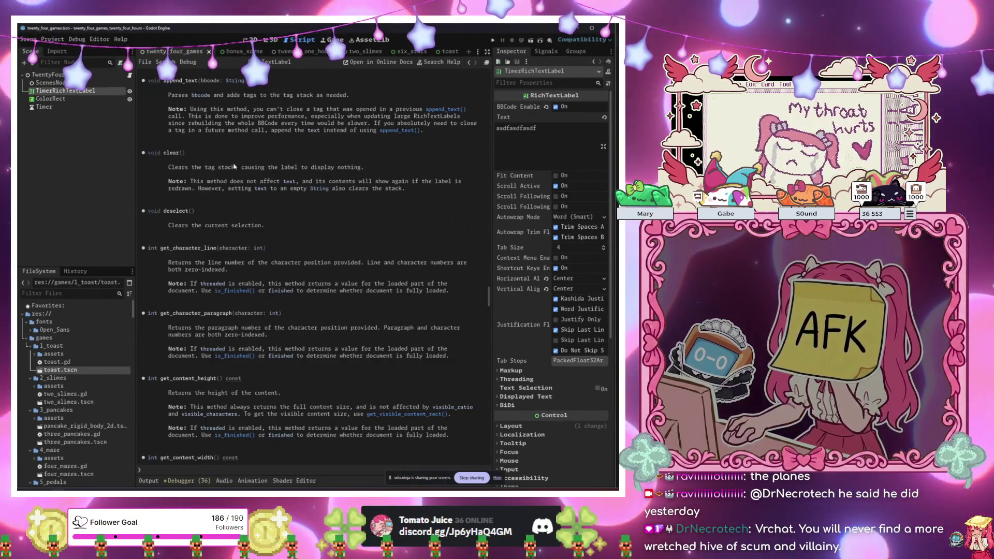
scroll(484, 295, "up", 3)
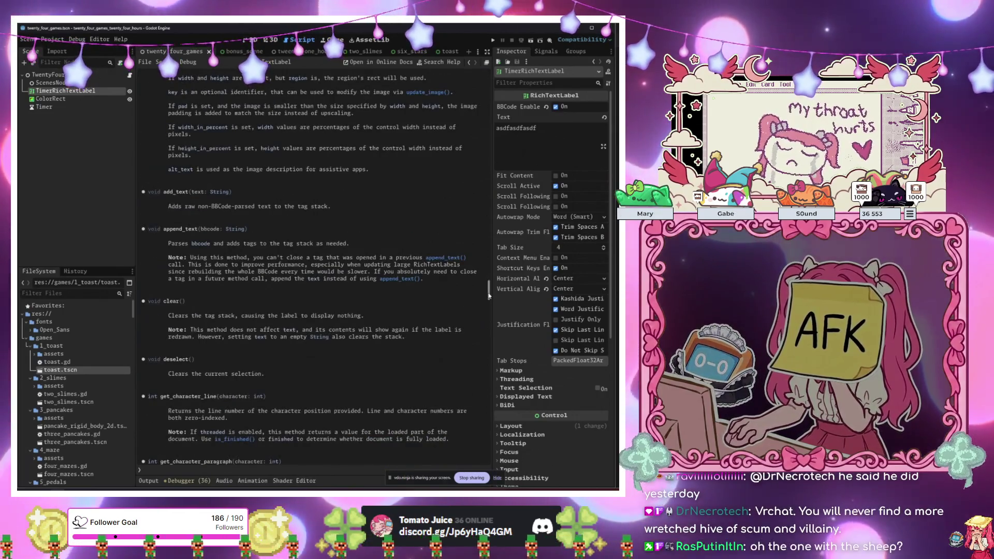
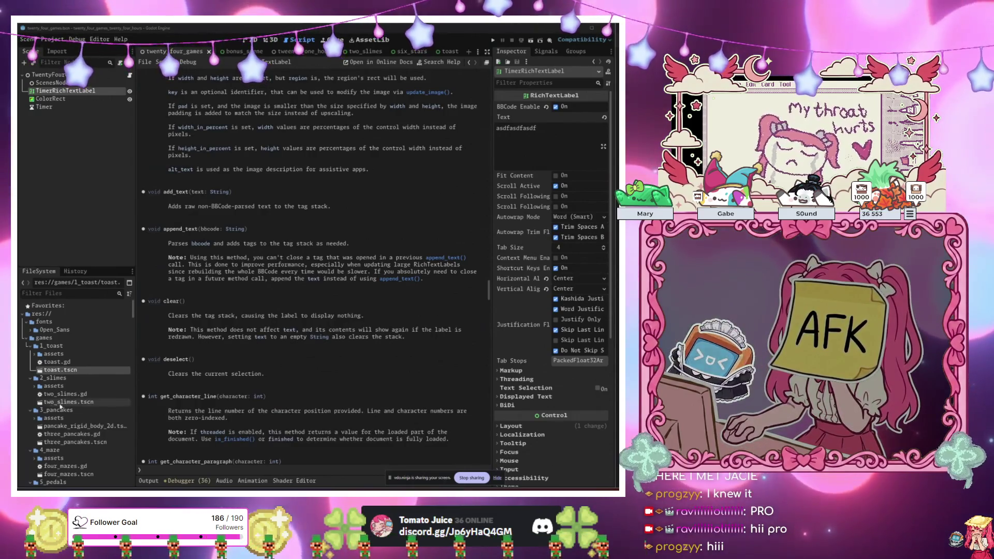
Step: In twenty_four_games.gd, trim characters from the [wave] format string on line 80
left_click(130, 76)
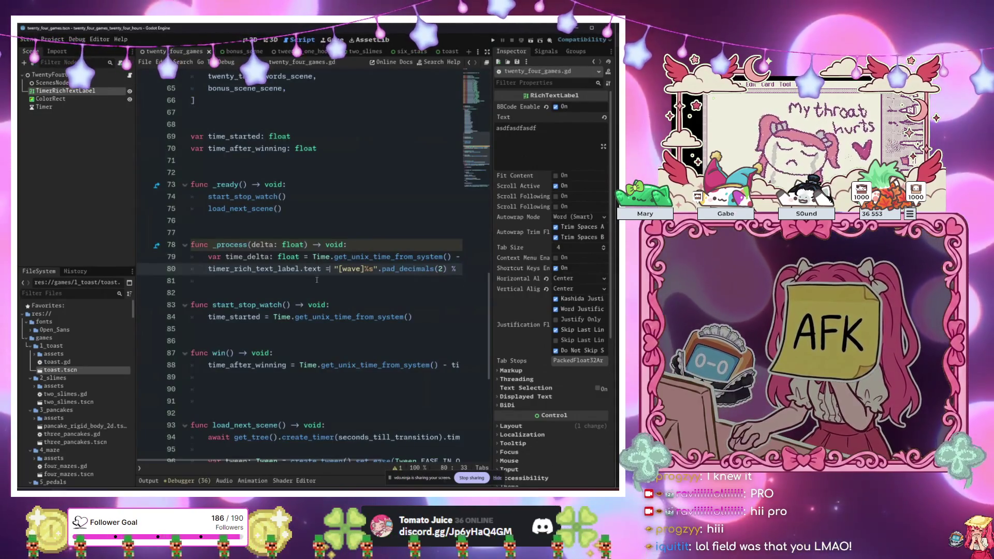
left_click(373, 270)
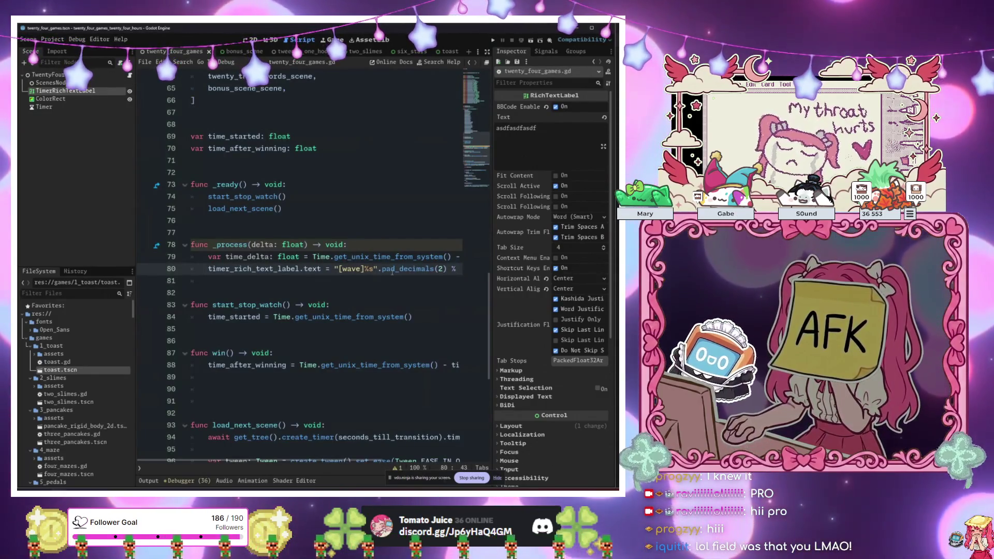
key("BackSpace")
key("BackSpace")
key("BackSpace")
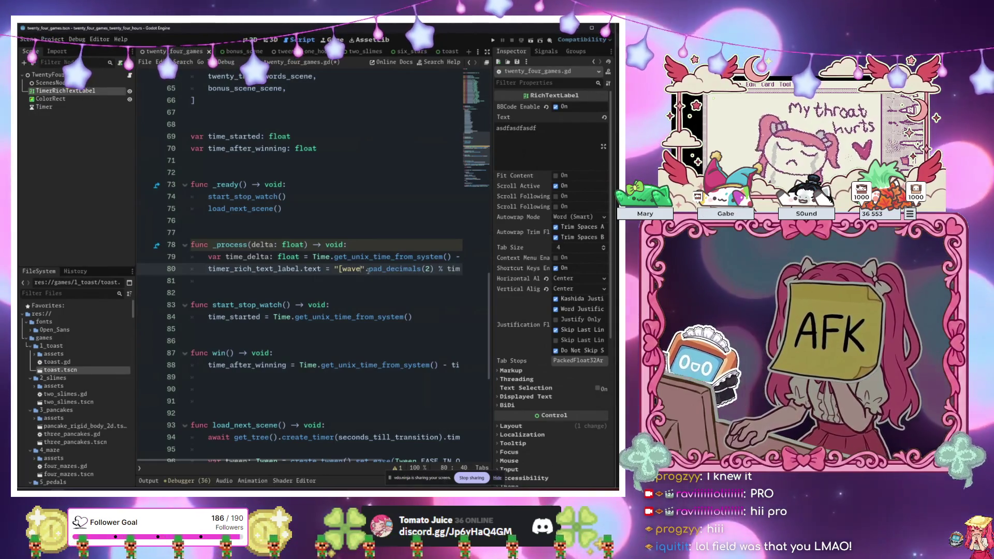
Step: Open the RichTextLabel class documentation from the TimerRichTextLabel node's context menu
right_click(115, 83)
key("Escape")
right_click(107, 91)
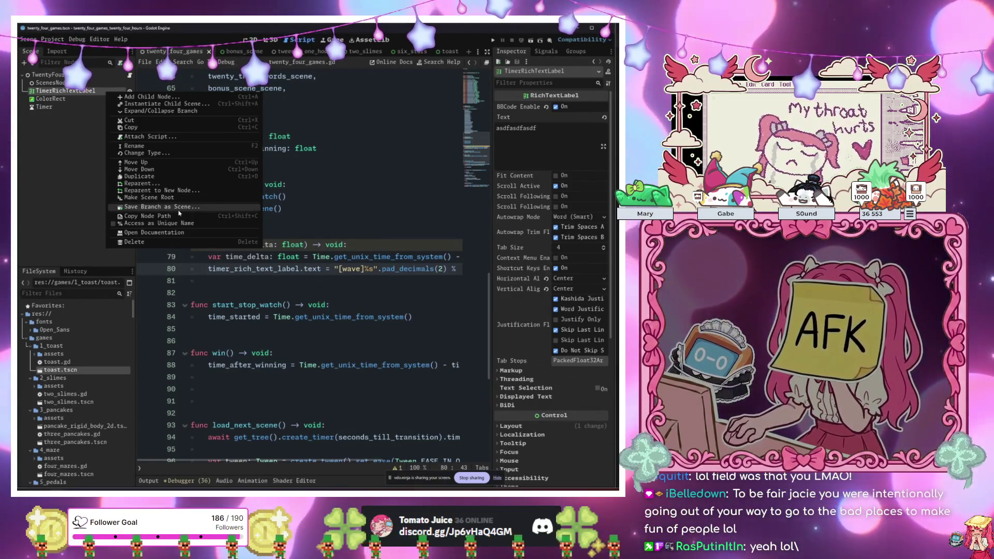
left_click(176, 233)
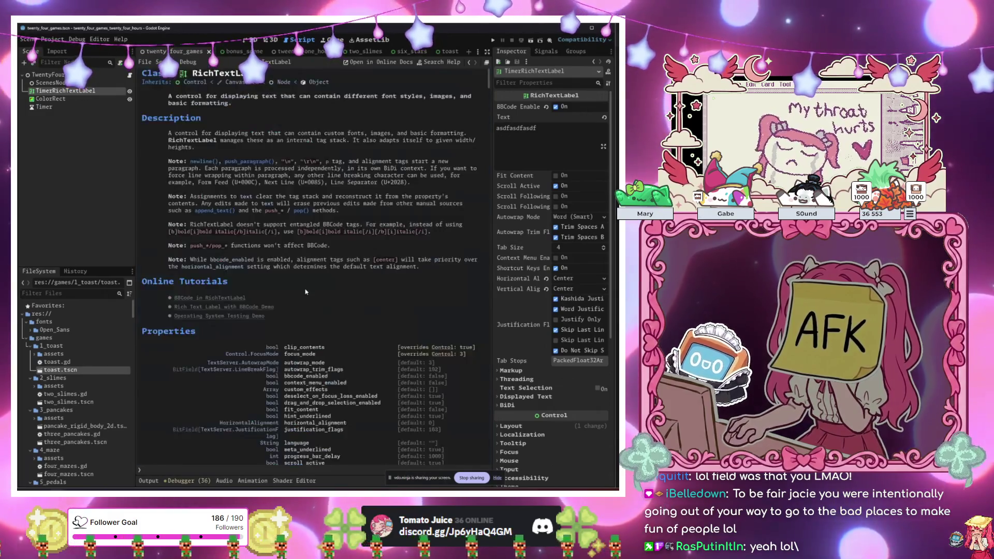
scroll(305, 292, "down", 15)
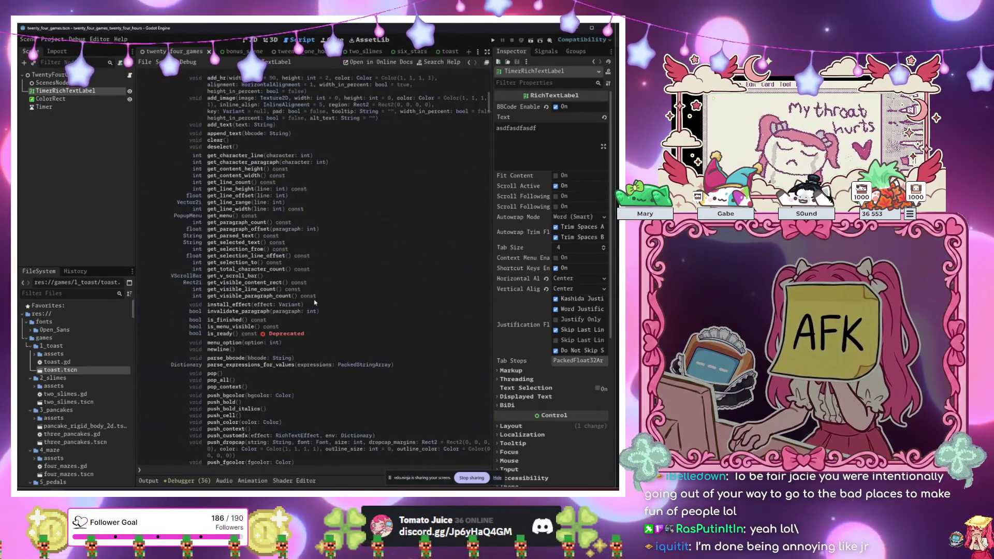
scroll(314, 302, "down", 4)
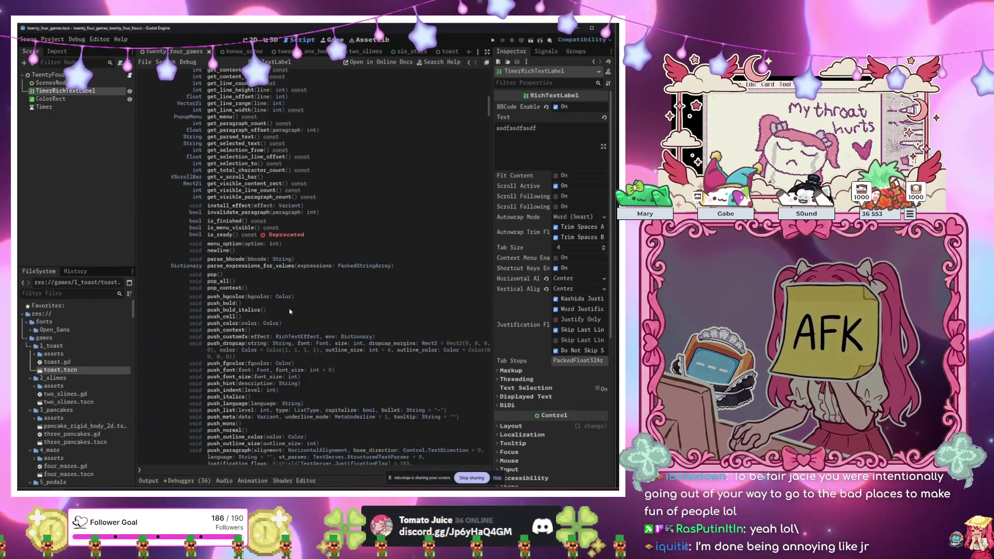
scroll(289, 311, "down", 2)
scroll(261, 304, "down", 8)
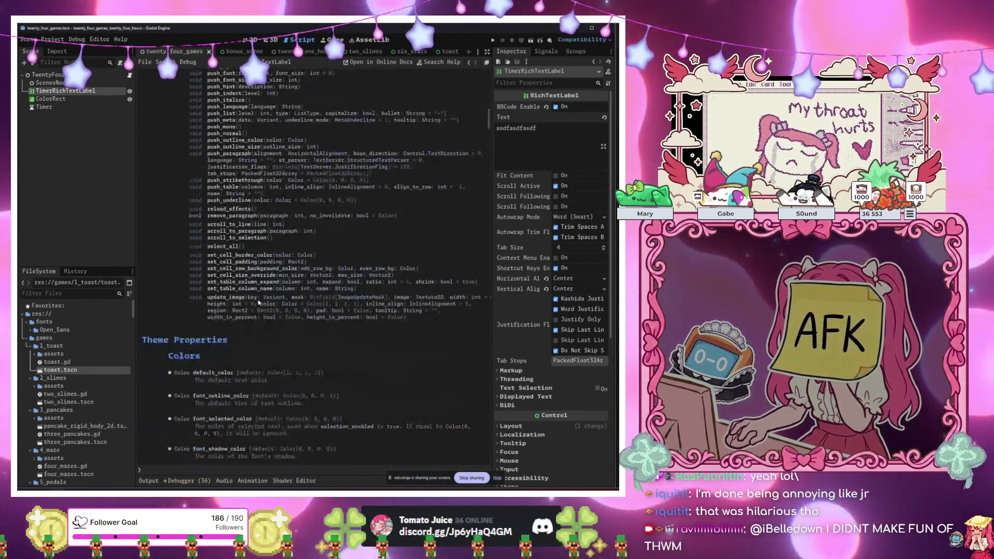
scroll(274, 301, "up", 20)
scroll(275, 301, "down", 8)
scroll(272, 289, "up", 14)
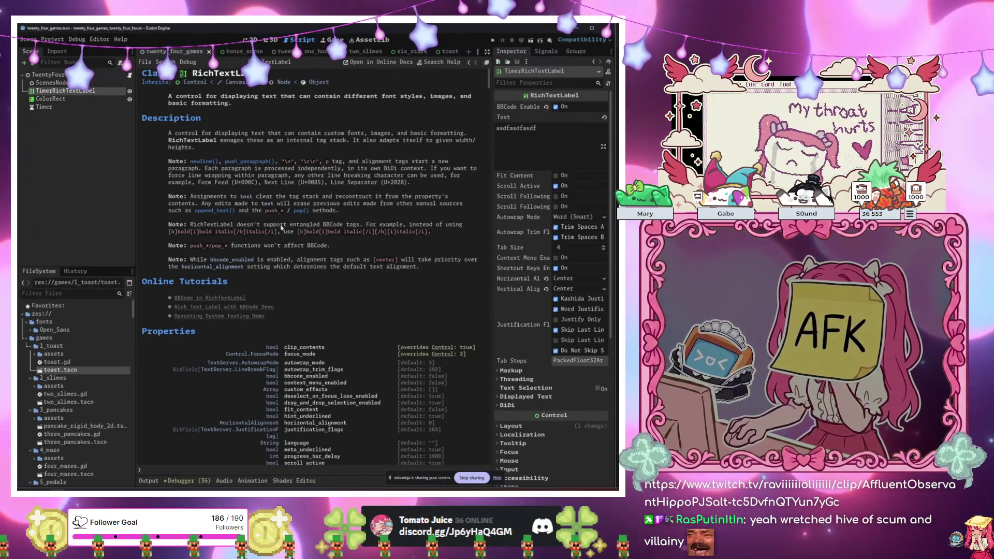
Step: Scroll the RichTextLabel reference to its Methods list and jump to push_bgcolor
scroll(295, 200, "down", 15)
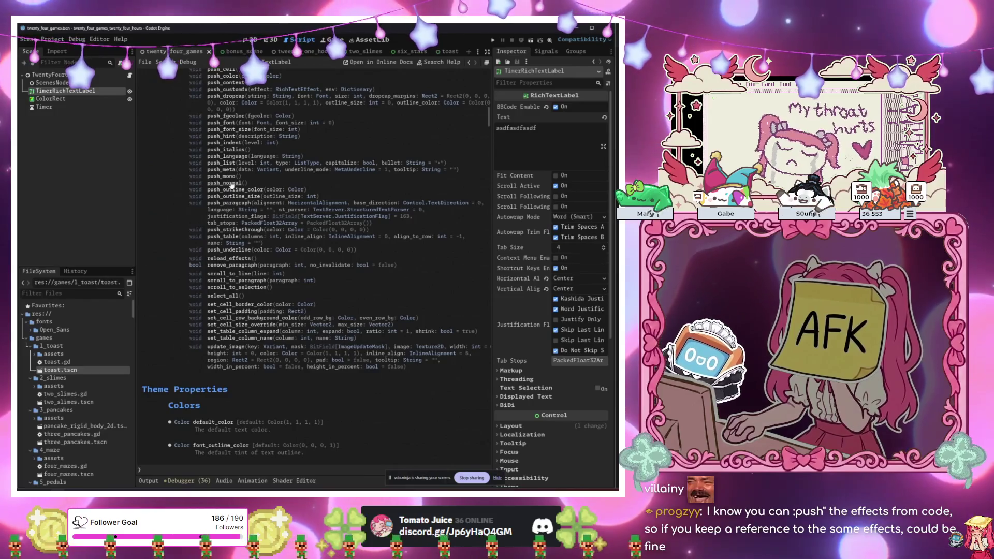
scroll(230, 186, "up", 4)
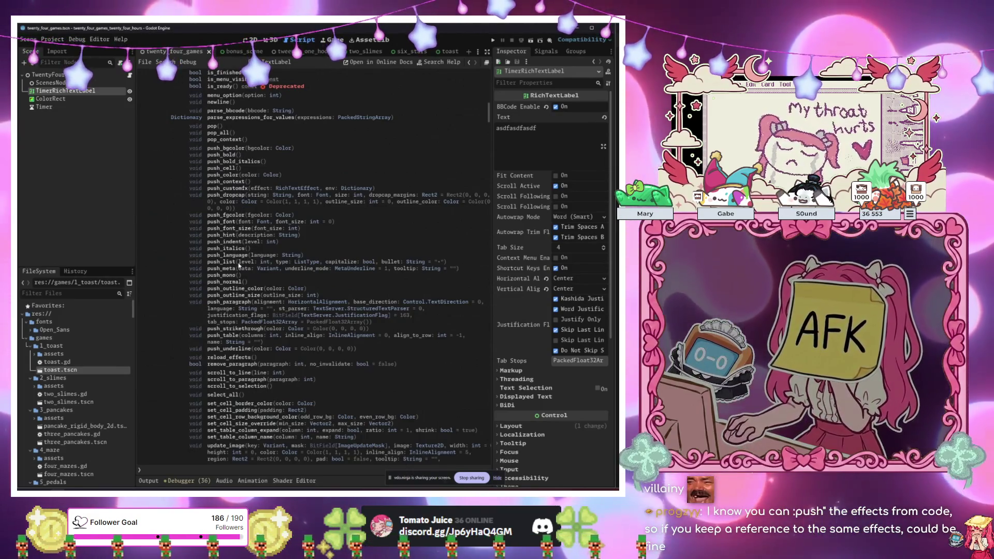
scroll(249, 176, "up", 3)
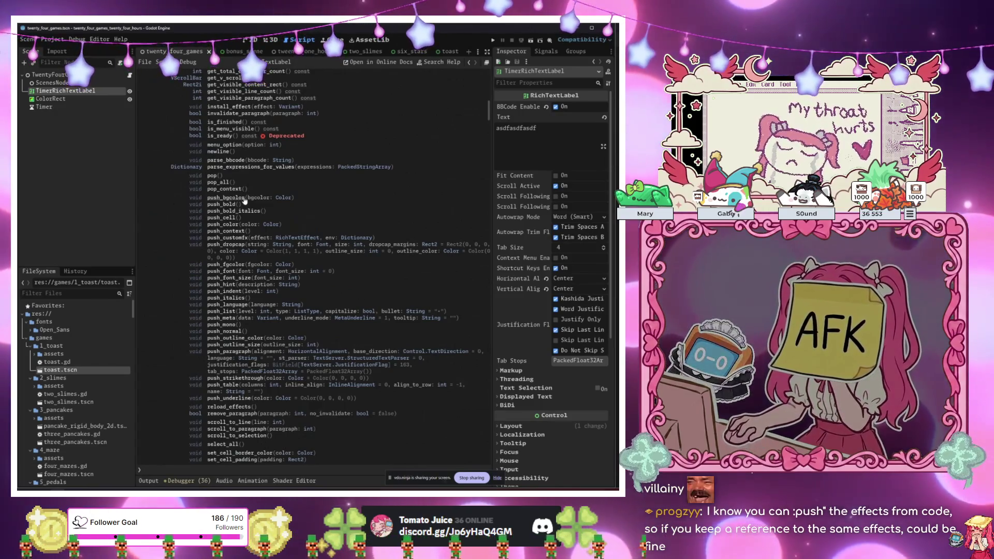
left_click(243, 198)
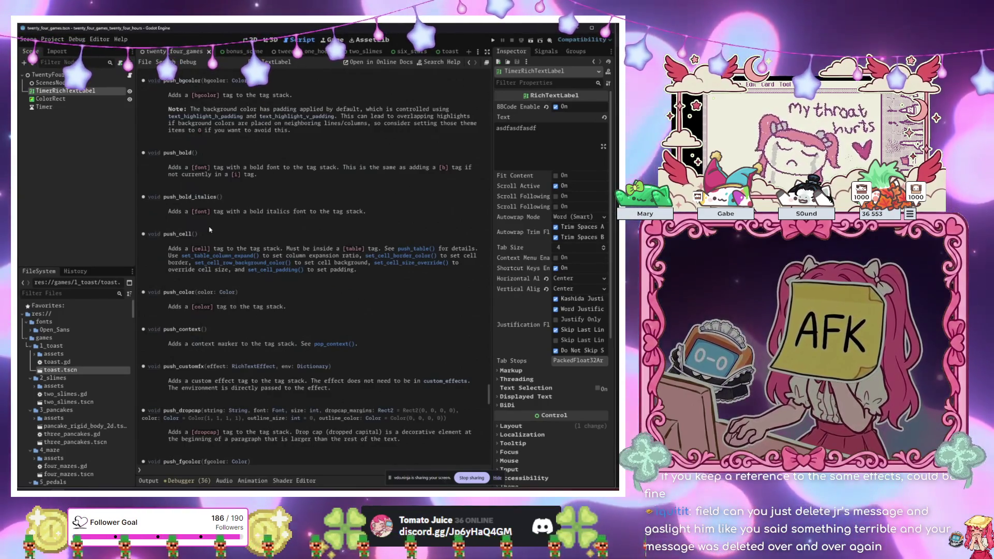
scroll(270, 332, "down", 5)
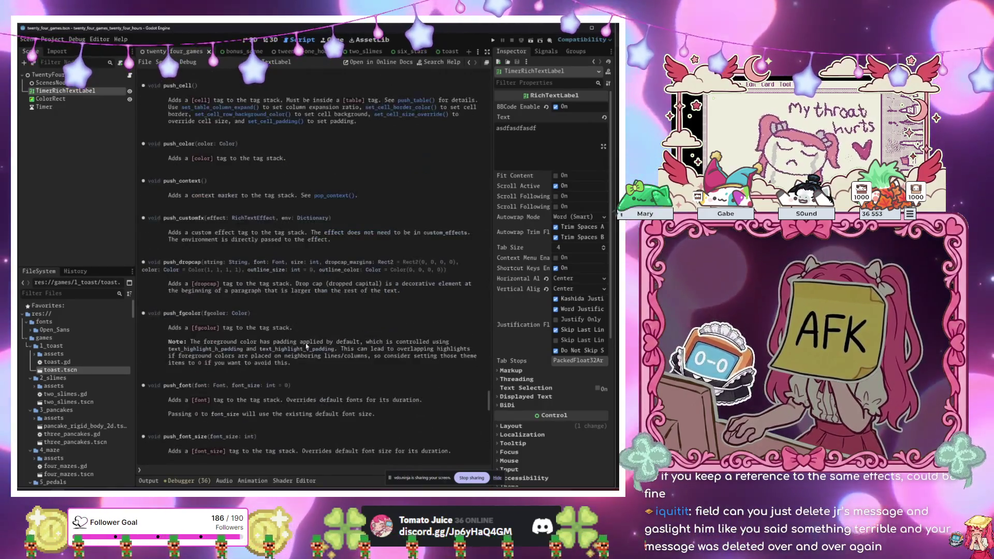
scroll(302, 345, "down", 4)
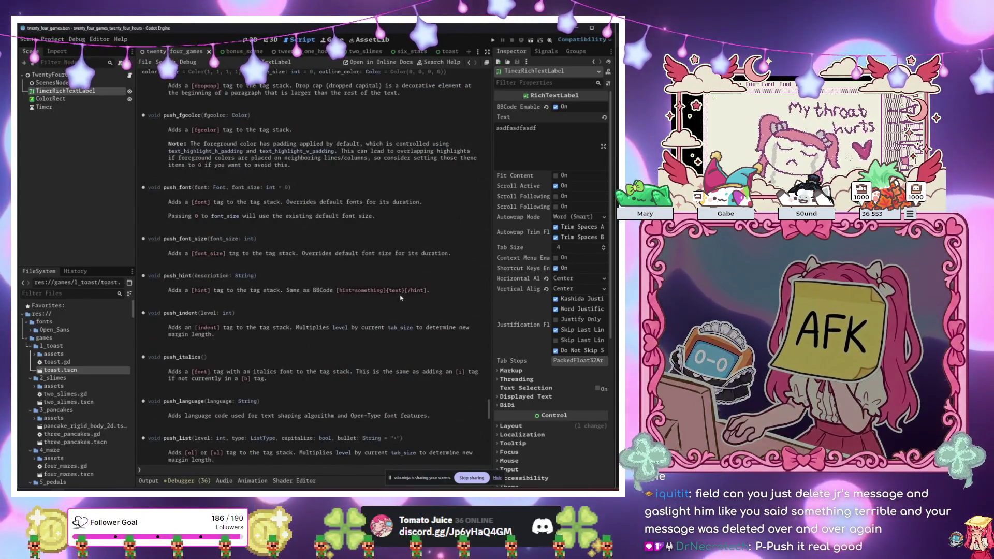
scroll(210, 320, "down", 3)
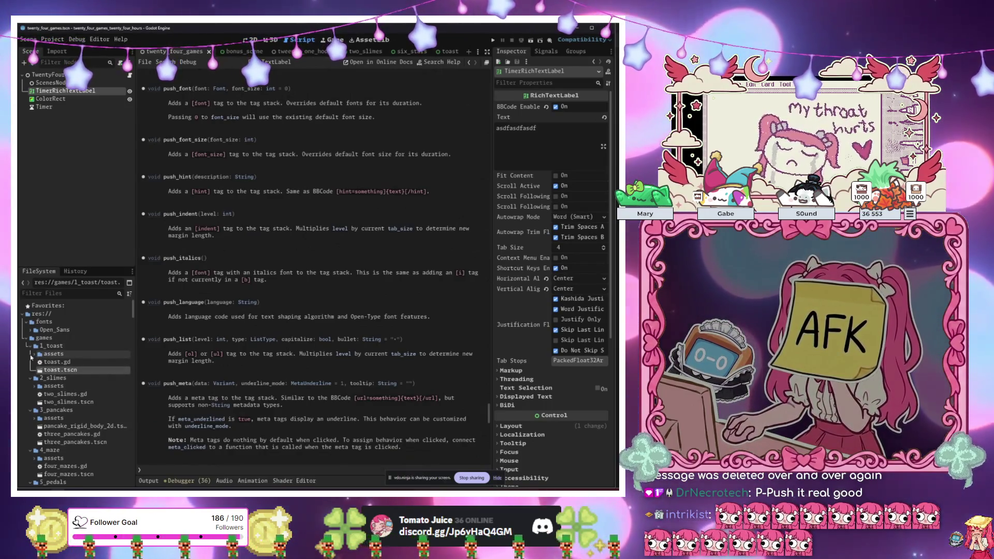
scroll(194, 297, "down", 2)
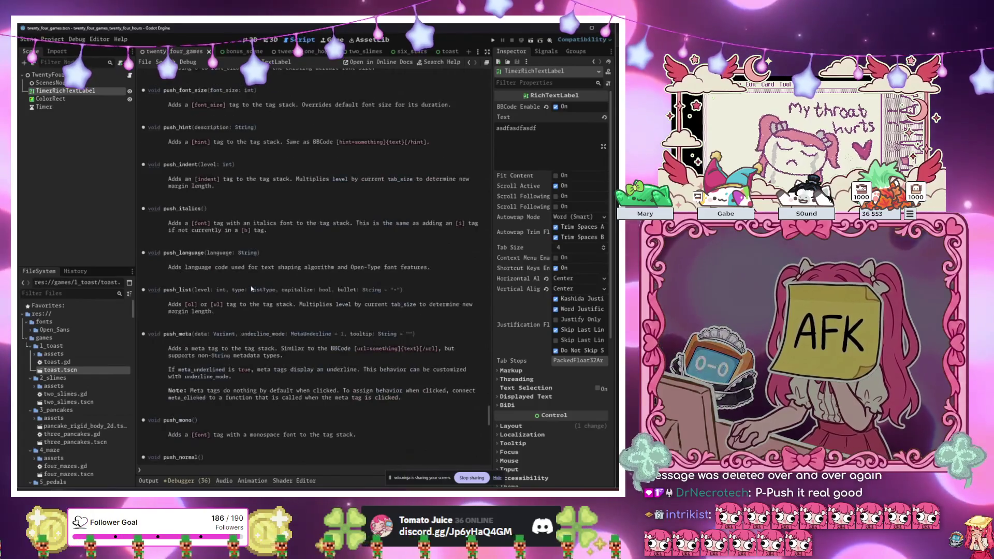
scroll(222, 308, "down", 2)
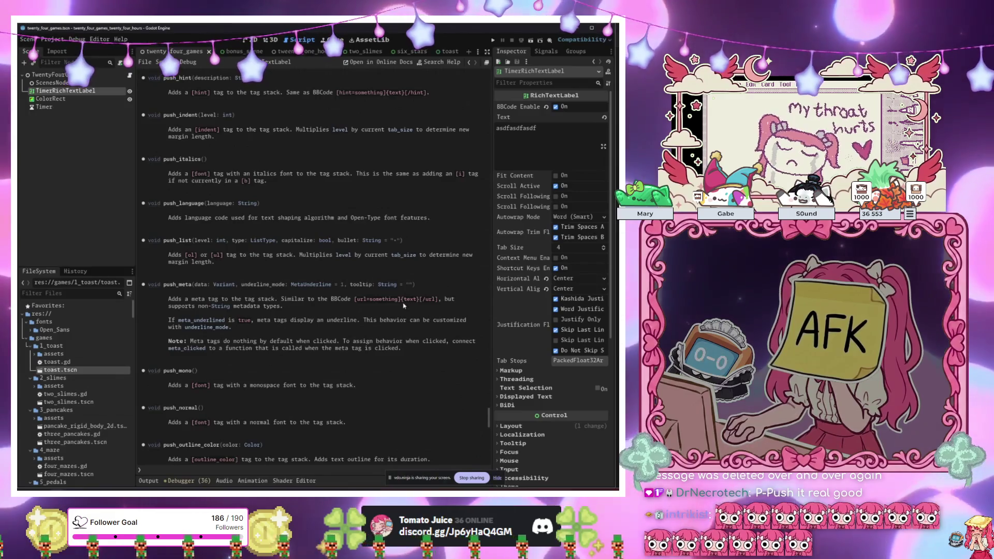
scroll(273, 331, "down", 6)
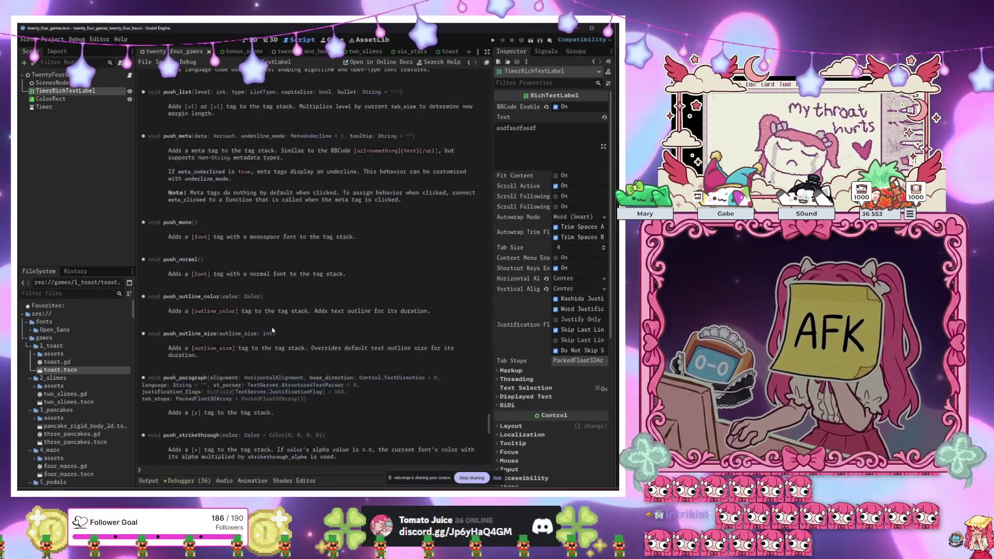
scroll(272, 330, "down", 2)
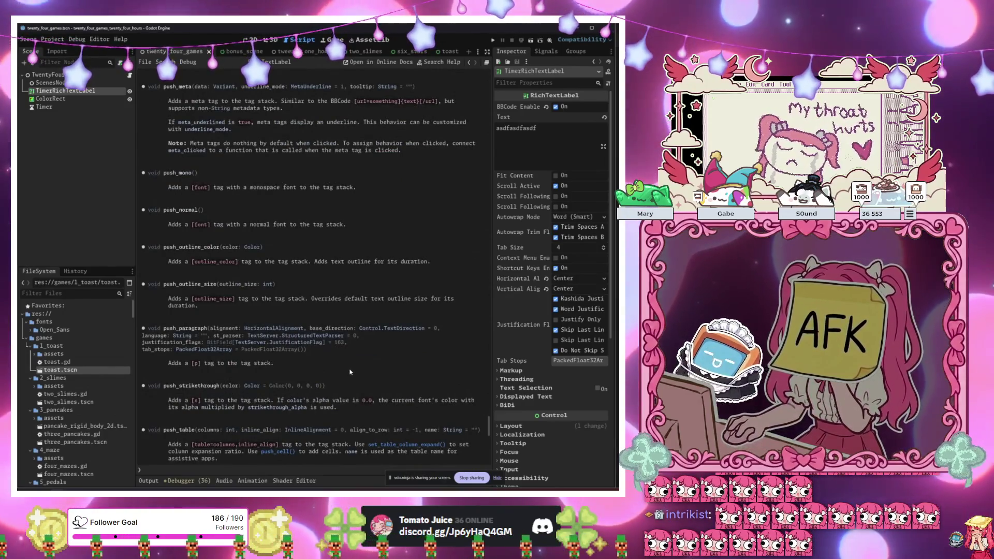
scroll(349, 373, "down", 4)
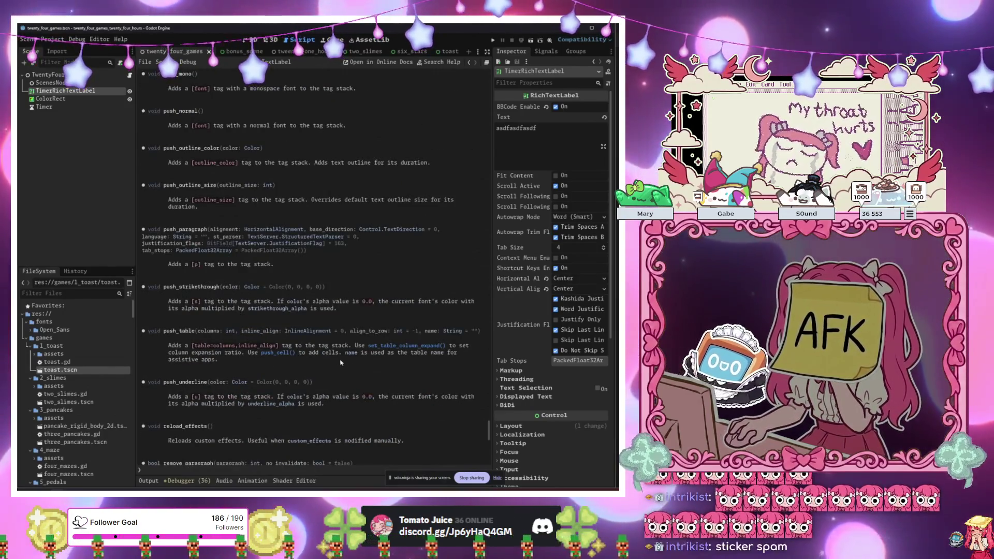
scroll(275, 301, "down", 4)
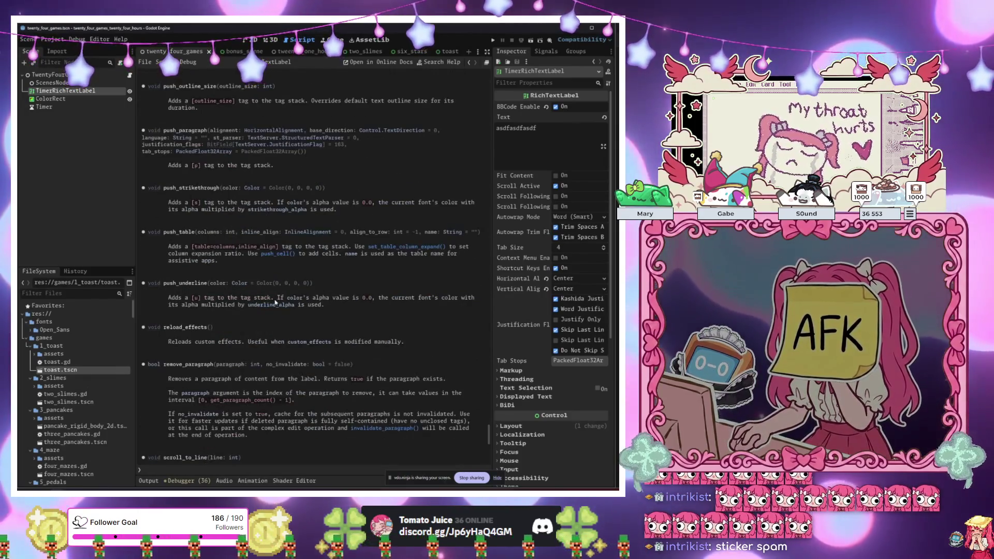
scroll(276, 302, "up", 4)
scroll(275, 302, "up", 14)
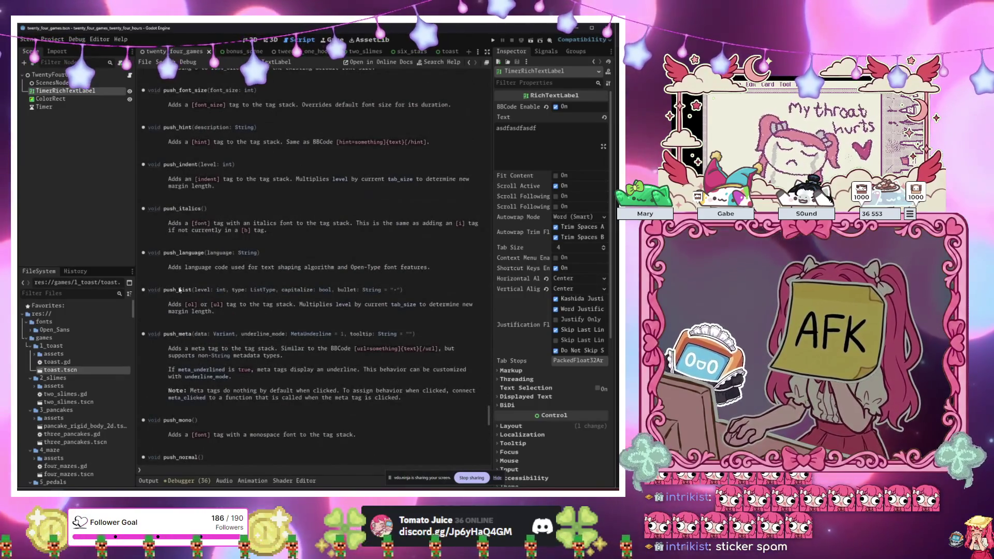
scroll(187, 306, "up", 4)
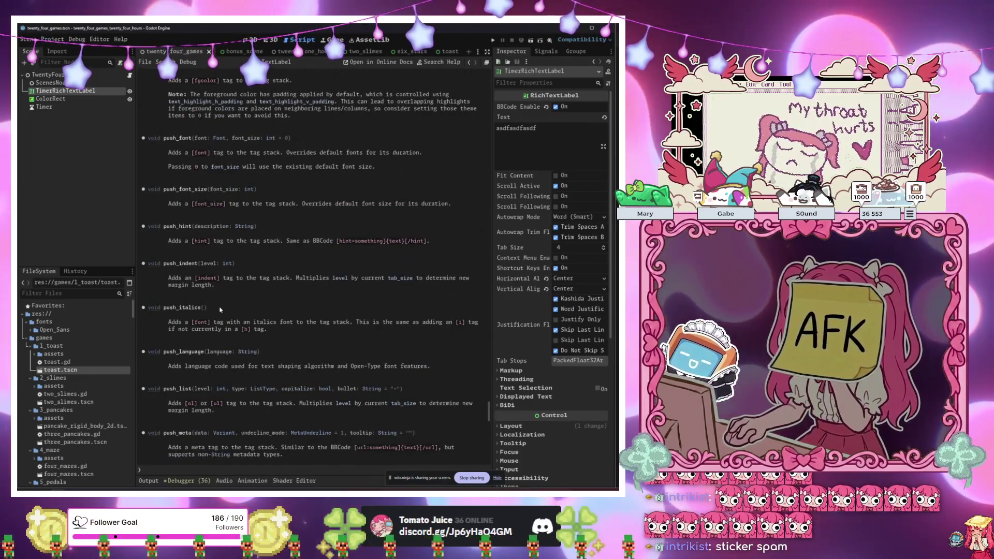
scroll(186, 327, "up", 2)
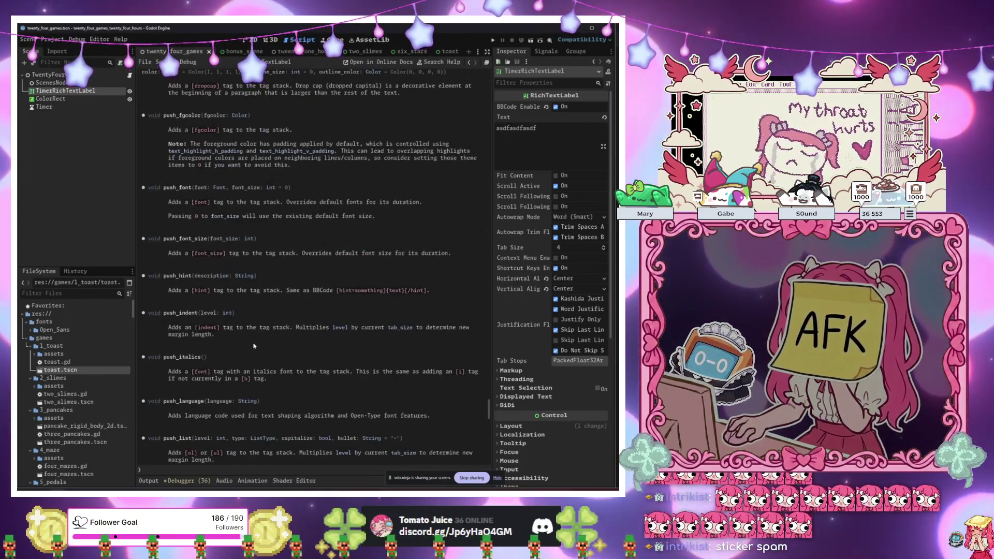
scroll(254, 345, "up", 2)
scroll(246, 347, "up", 2)
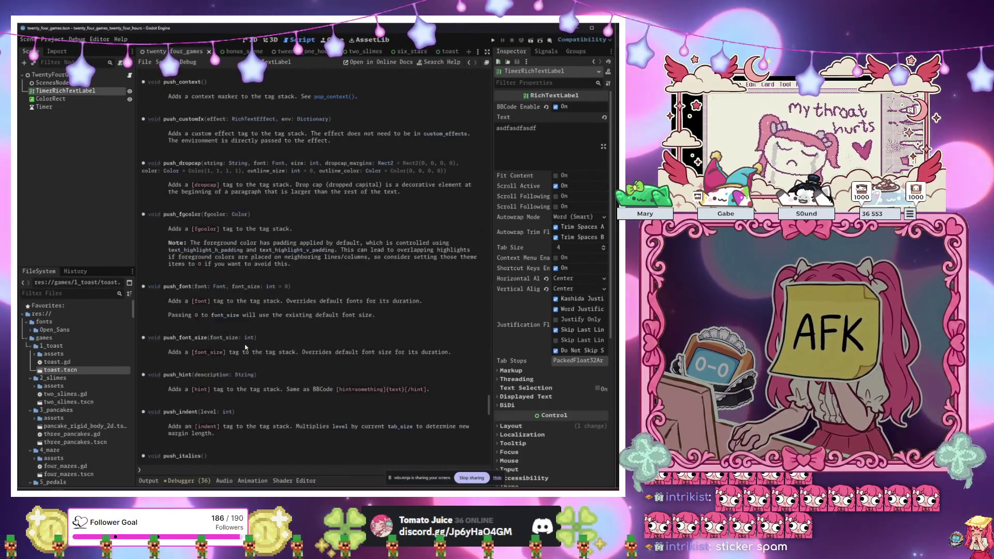
scroll(246, 347, "up", 4)
scroll(246, 348, "up", 2)
scroll(248, 346, "up", 4)
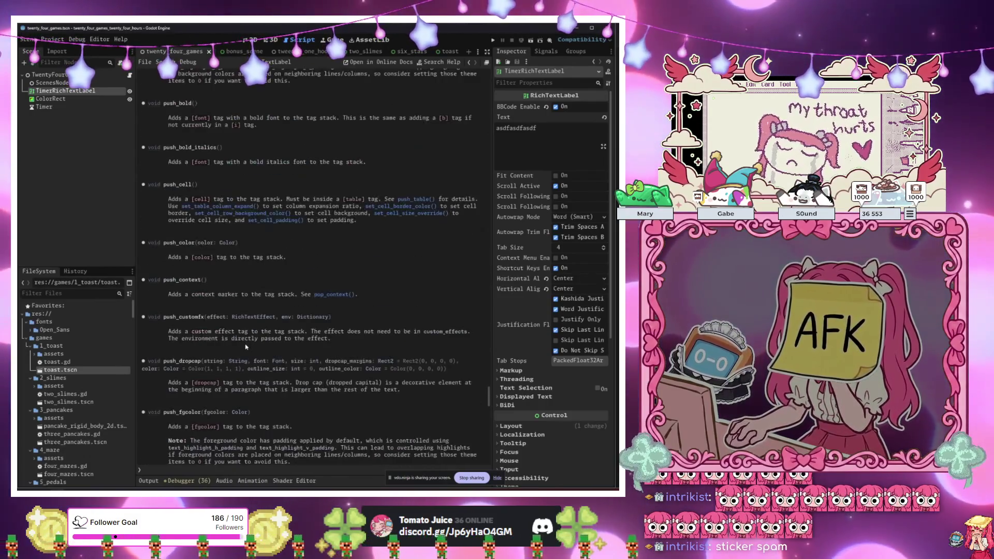
scroll(257, 344, "up", 2)
scroll(254, 342, "up", 4)
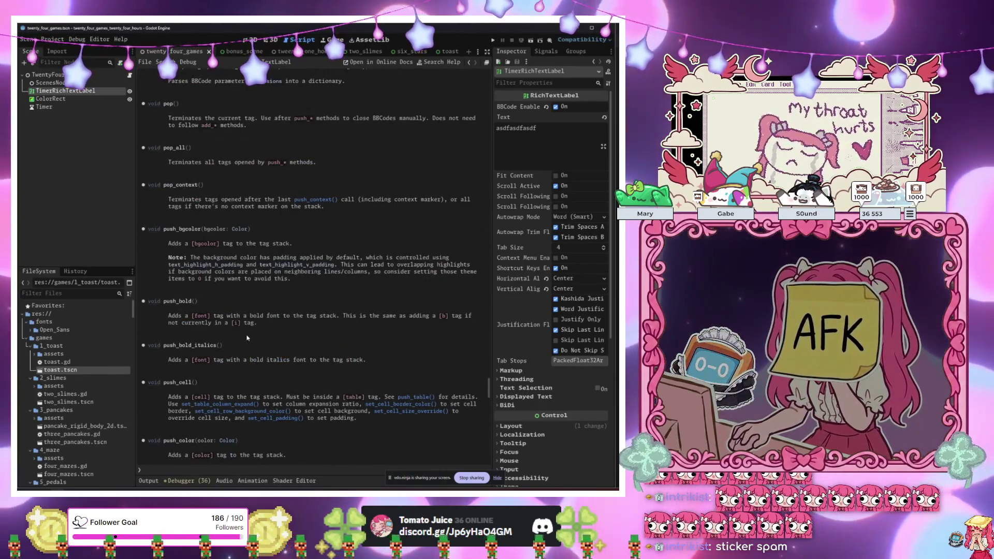
Step: Scroll the RichTextLabel help page back up to the Methods section
scroll(284, 408, "up", 2)
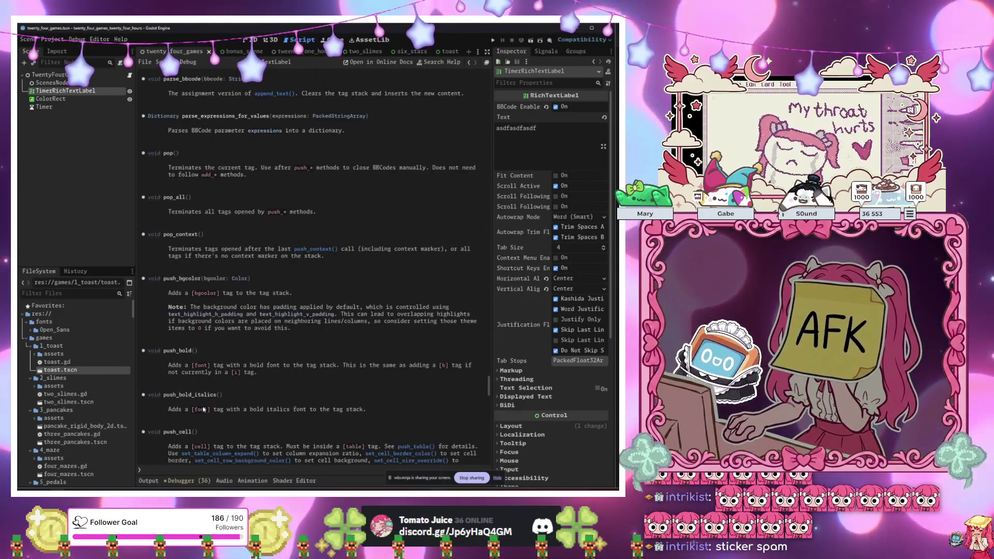
scroll(204, 398, "up", 4)
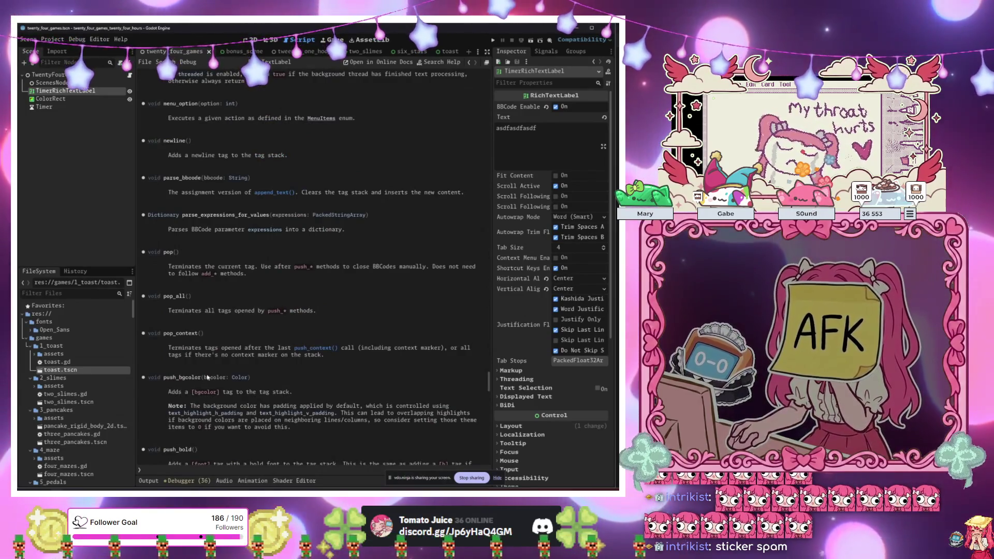
scroll(207, 377, "up", 2)
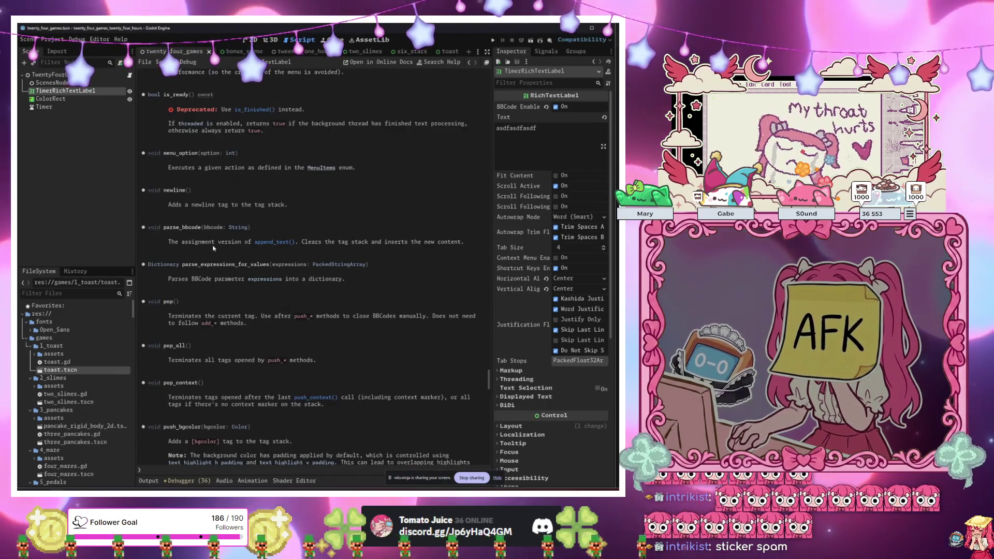
scroll(389, 259, "up", 15)
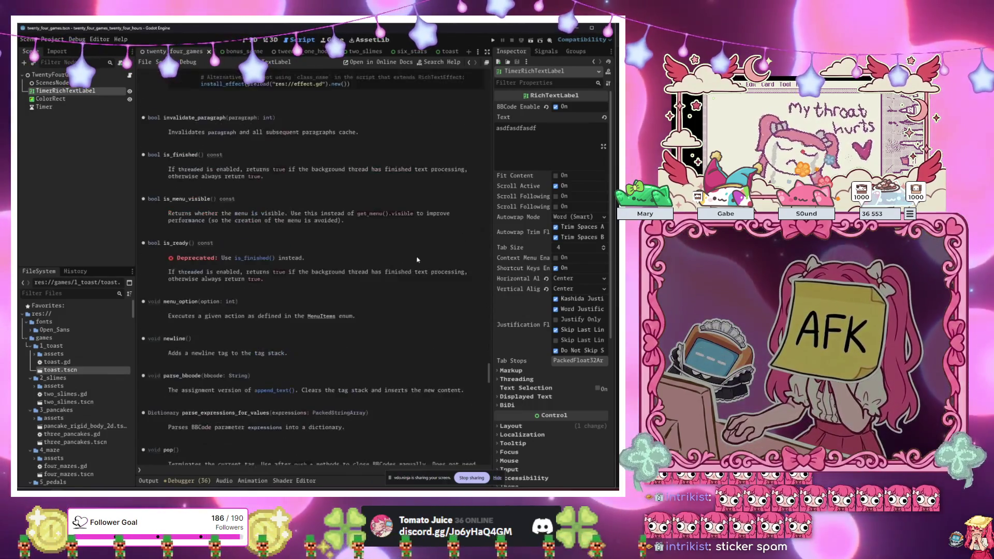
scroll(417, 260, "up", 6)
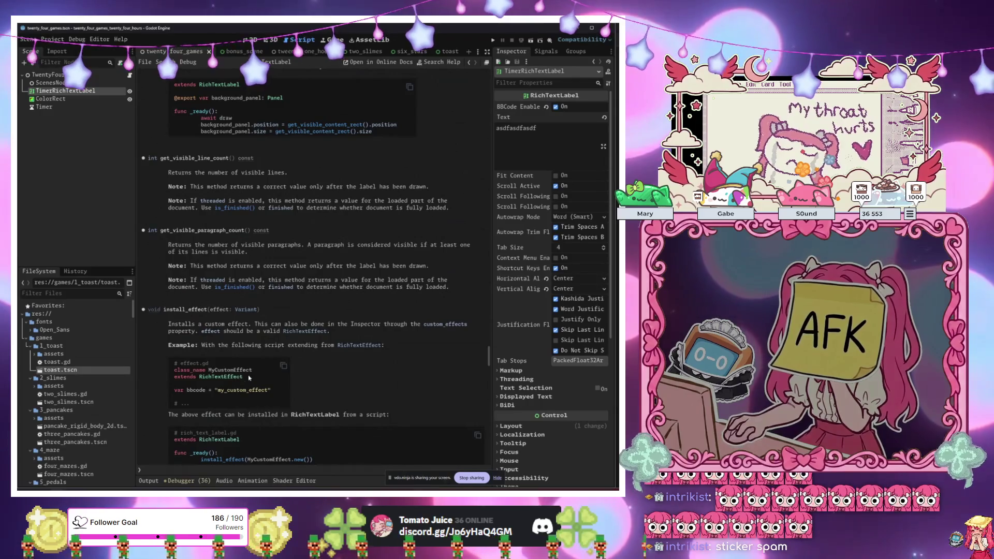
scroll(189, 178, "up", 12)
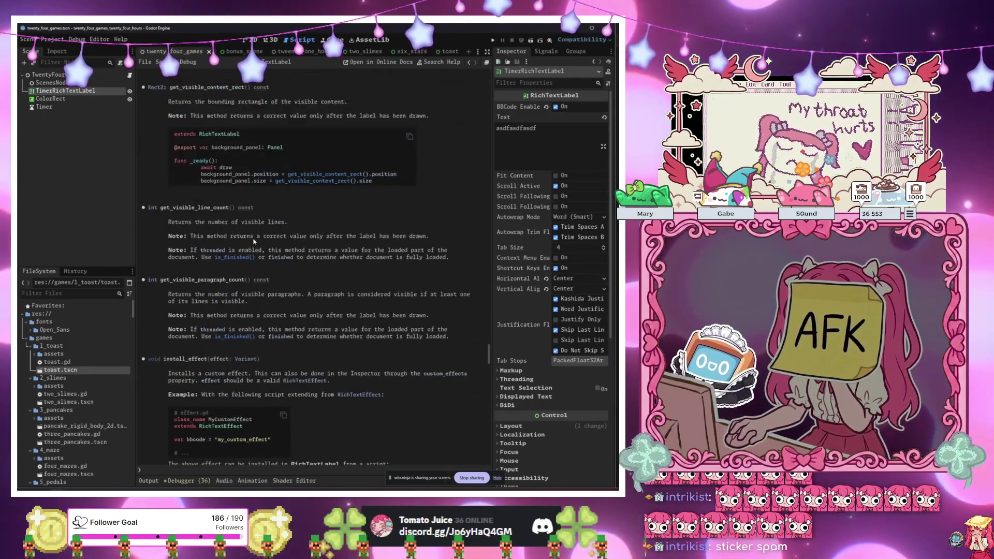
scroll(265, 261, "up", 10)
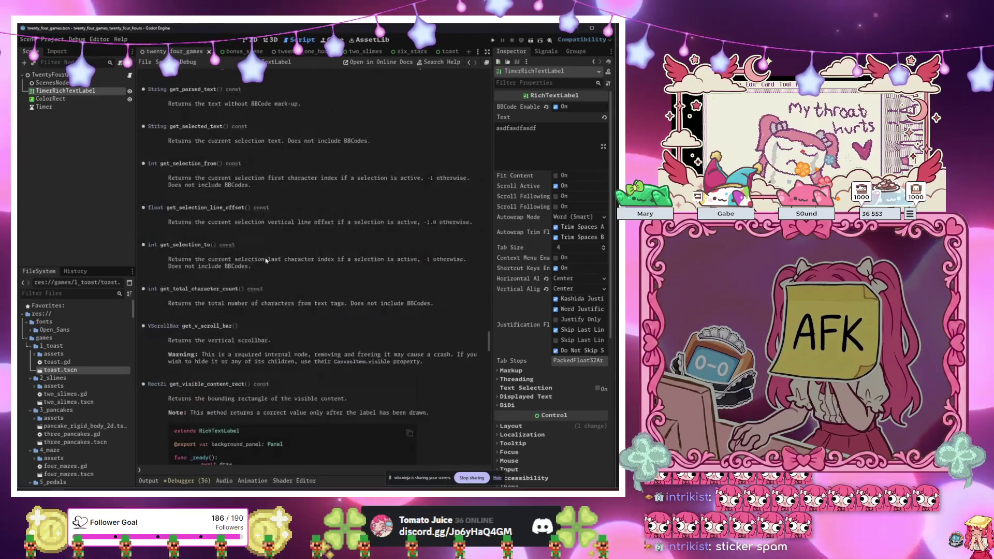
left_click_drag(488, 331, 493, 133)
scroll(377, 182, "up", 10)
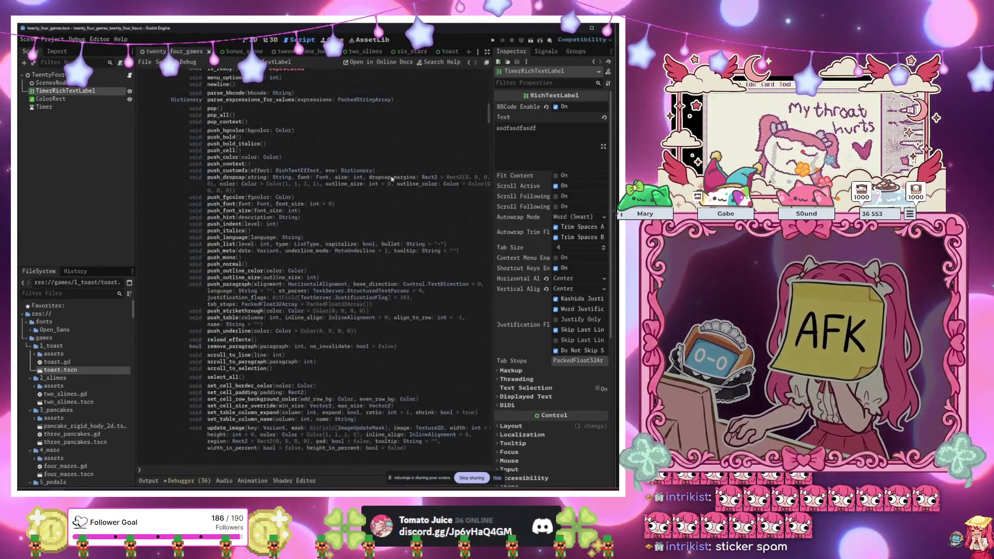
scroll(392, 179, "up", 6)
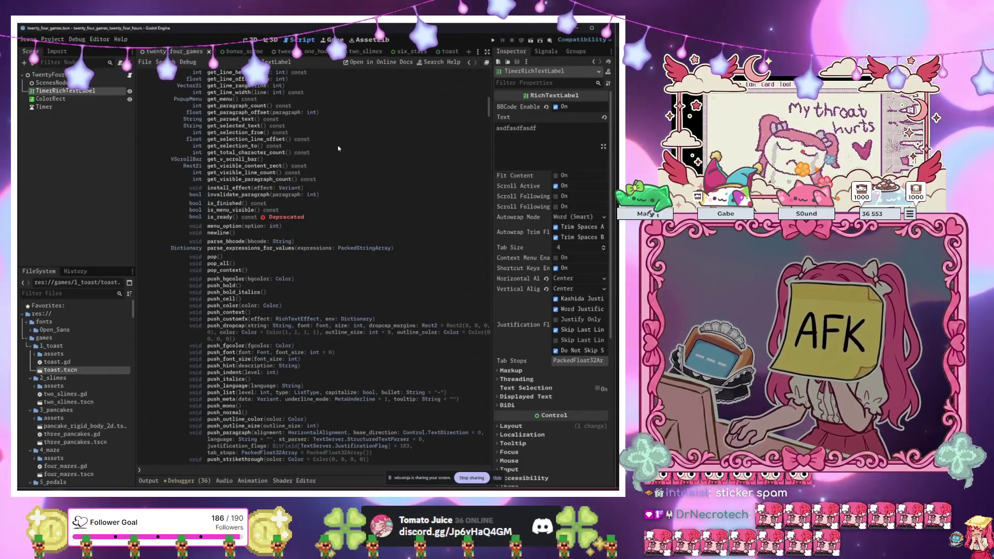
scroll(338, 148, "up", 8)
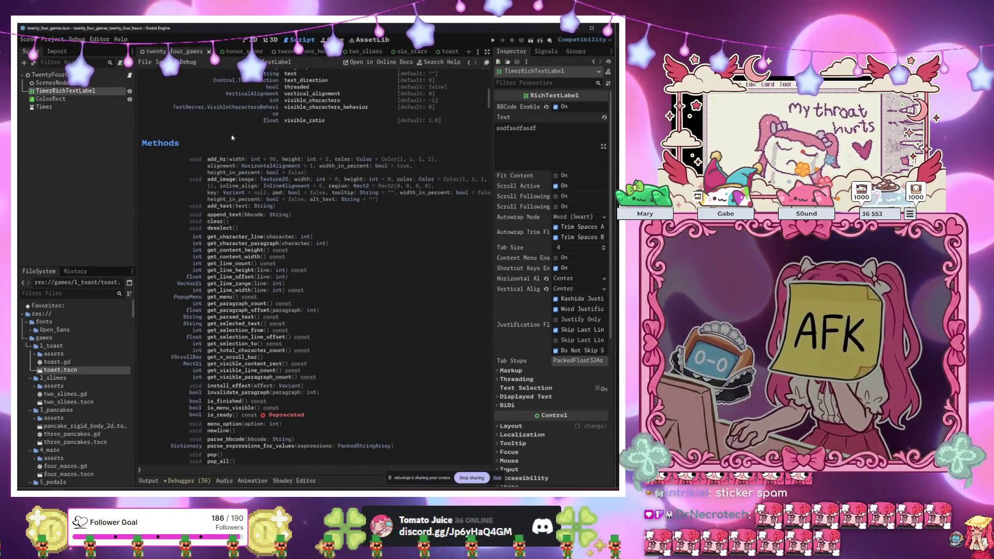
Step: Return to the twenty_four_games 2D view with the root TwentyFourGames node selected
left_click(65, 90)
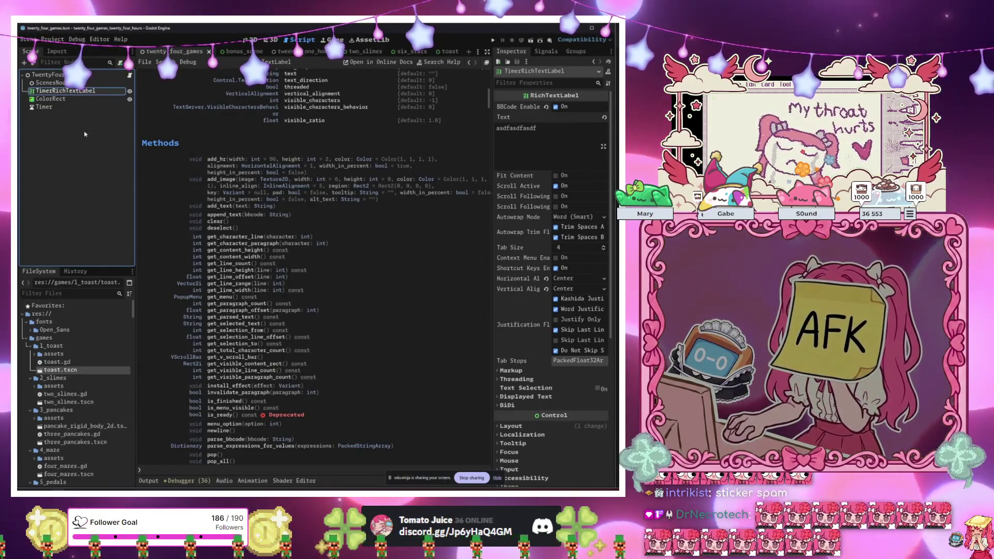
left_click(48, 74)
left_click(250, 39)
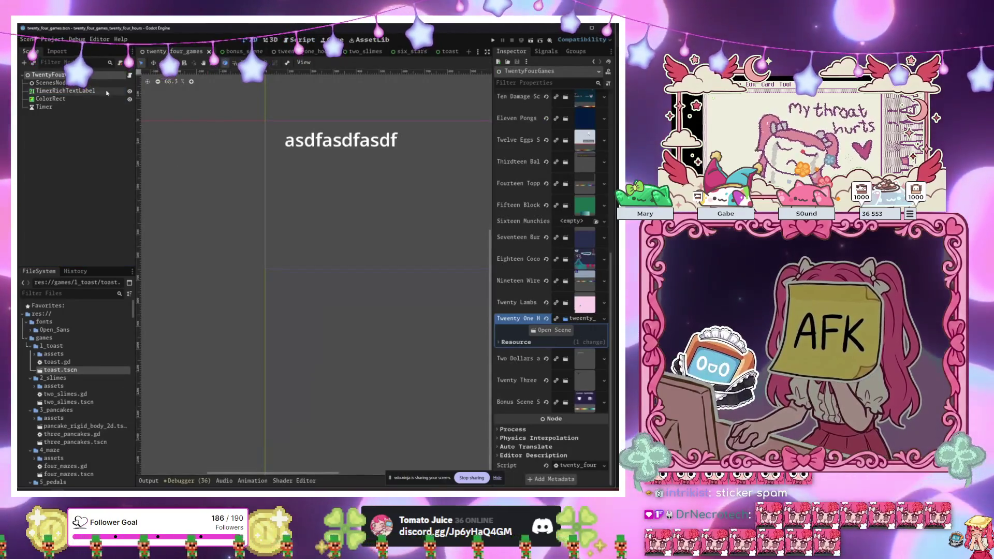
Step: In the scene's script, delete the "[wave]%s" format text from line 80's timer label assignment
left_click(65, 91)
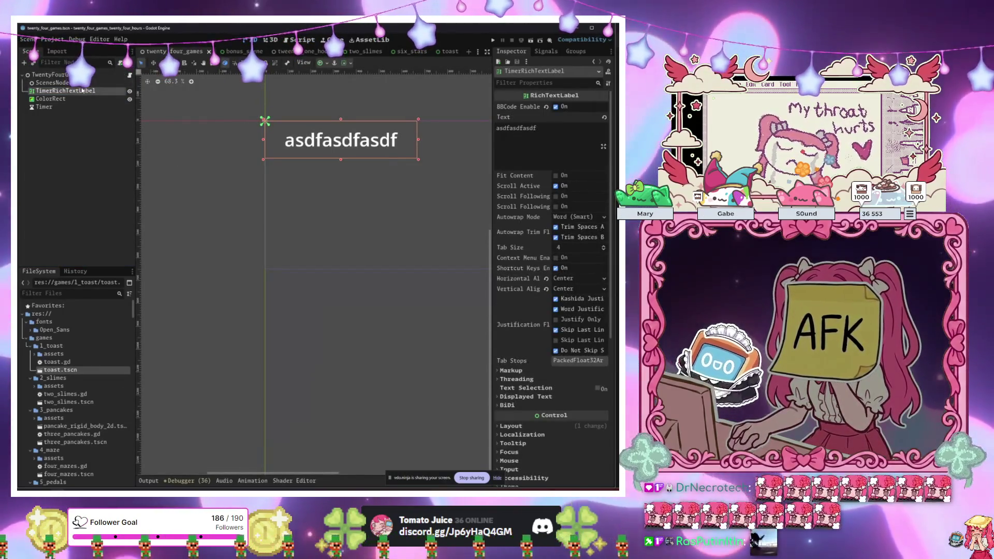
left_click(66, 93)
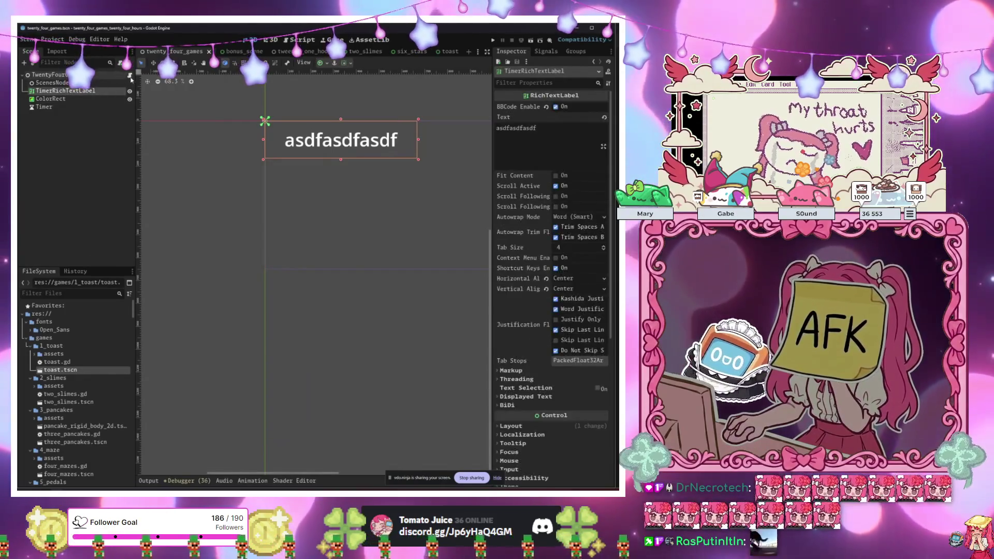
left_click(130, 75)
scroll(311, 259, "down", 5)
scroll(310, 259, "up", 3)
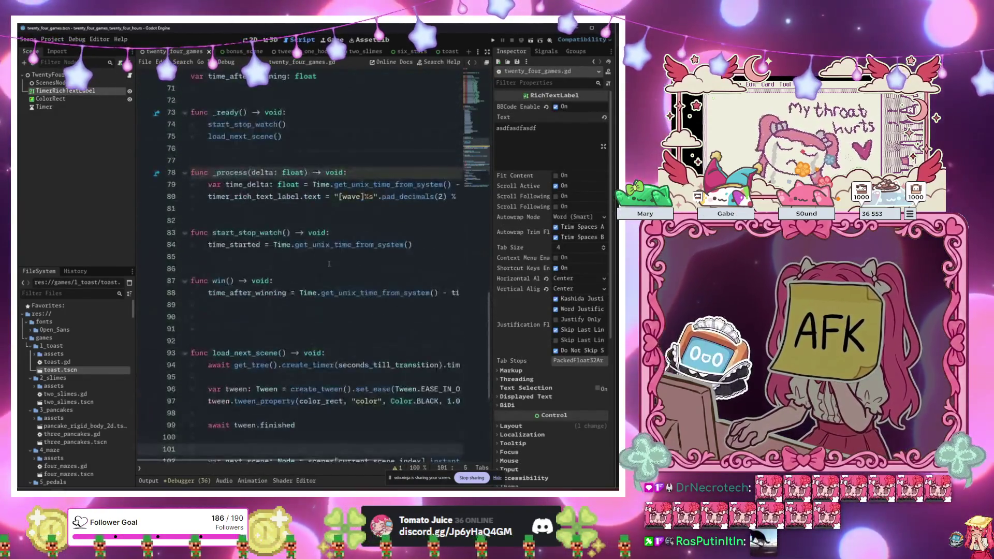
left_click(377, 197)
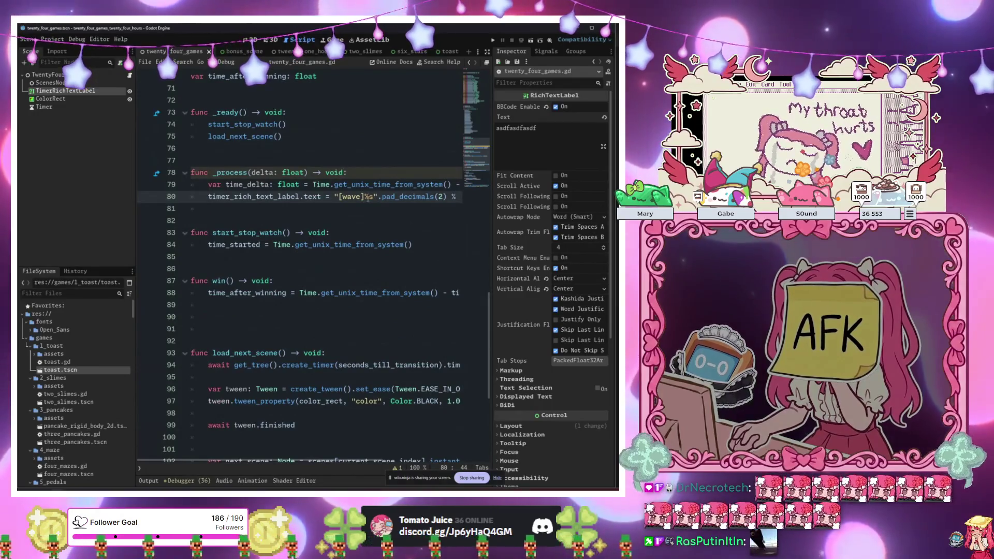
key("BackSpace")
key("BackSpace")
key("BackSpace")
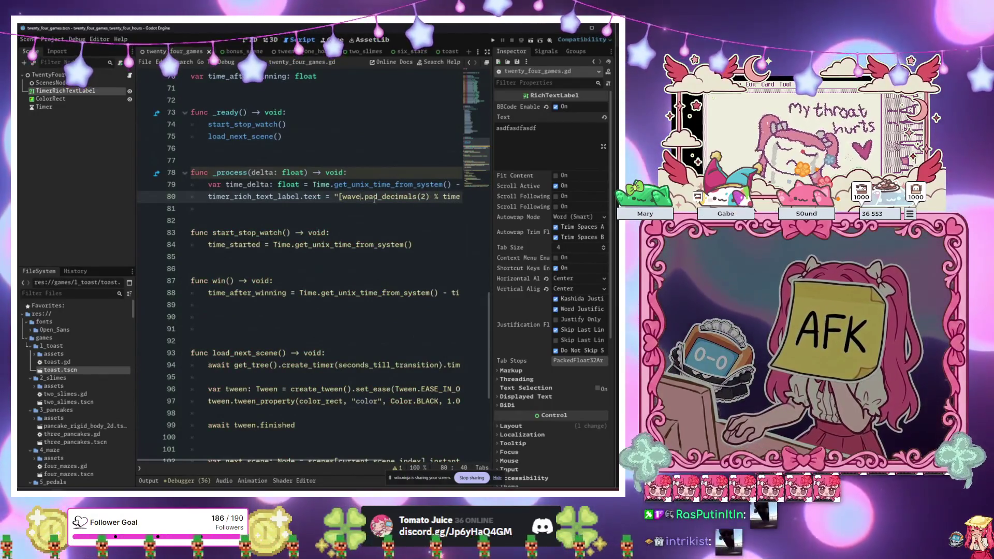
key("BackSpace")
left_click(374, 199)
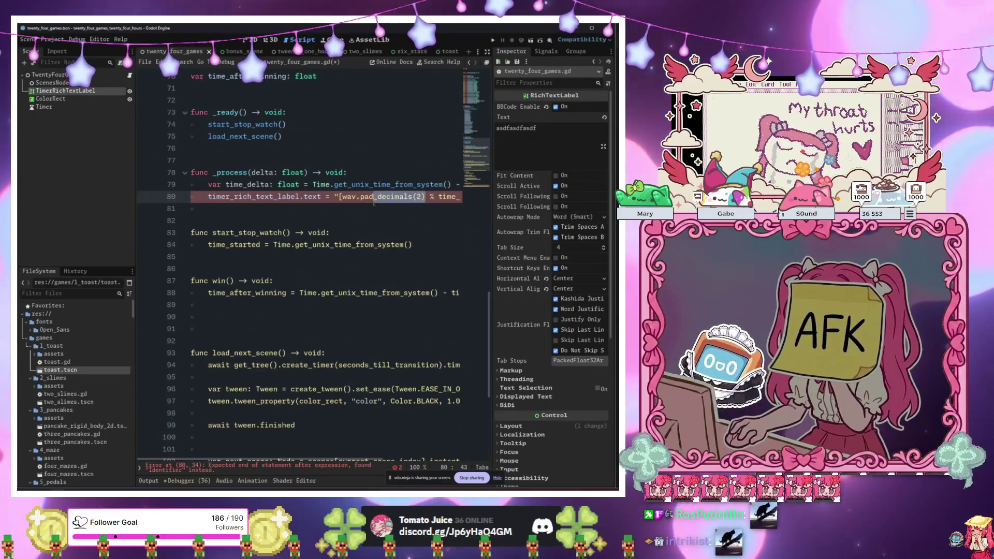
left_click_drag(374, 202, 360, 201)
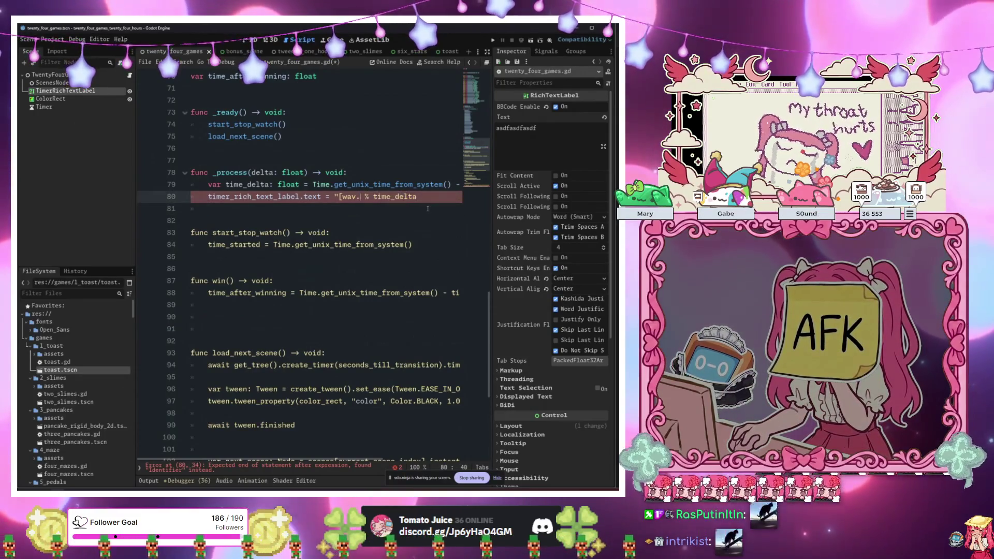
left_click_drag(375, 197, 336, 197)
key("BackSpace")
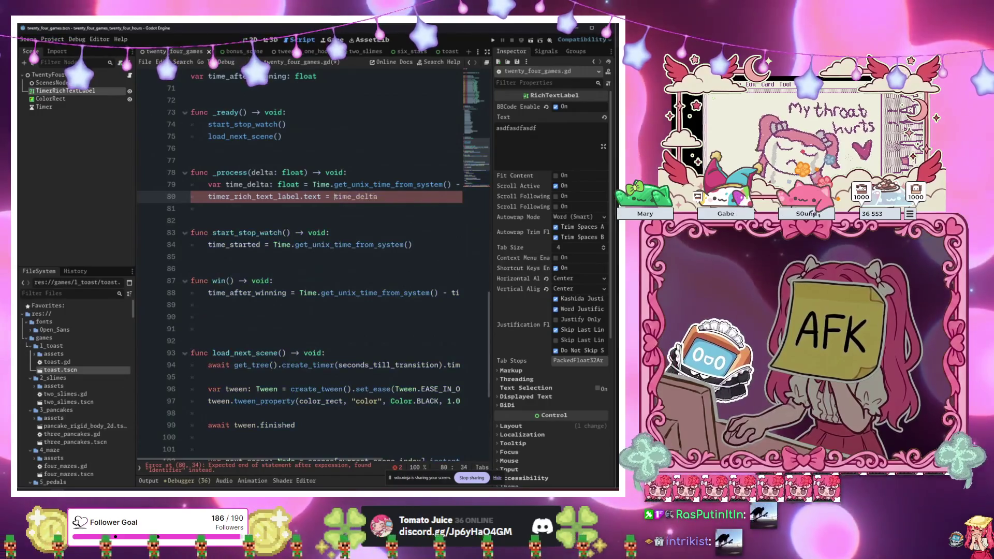
Step: Rewrite line 80 as str(time_delta).pad_decimals(2) and run the project with F5
left_click(407, 197)
type(".pad_decimals(2")
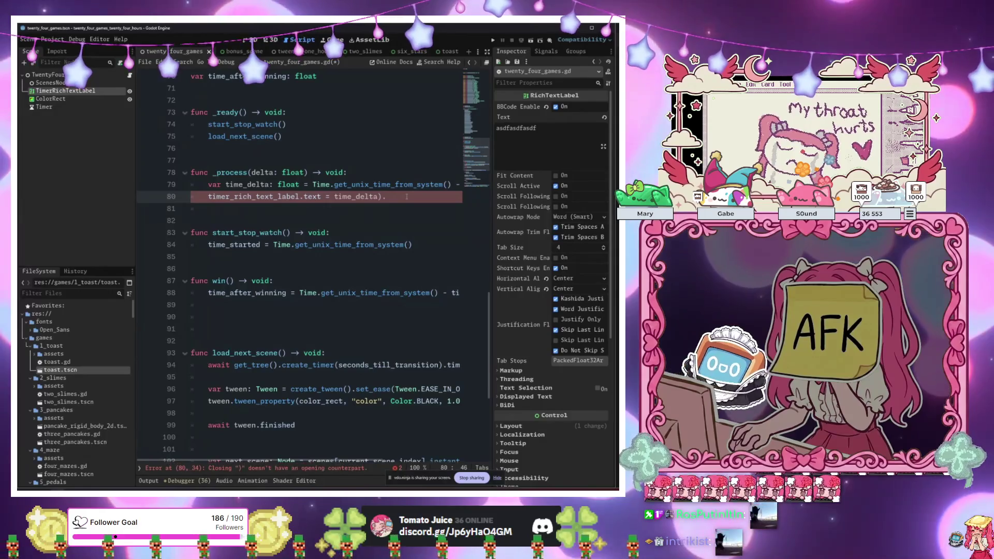
left_click(334, 196)
type("(")
key("Escape")
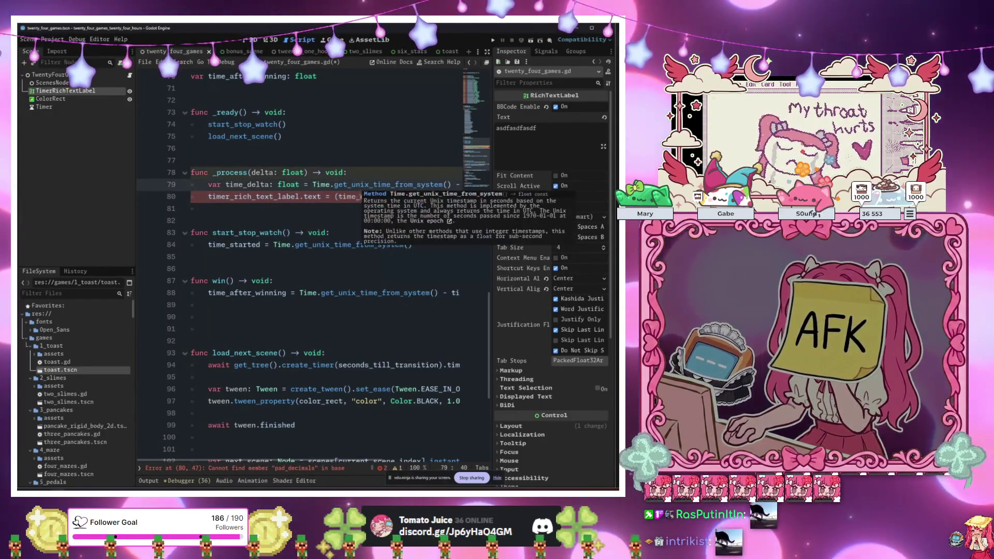
left_click(334, 196)
type("str")
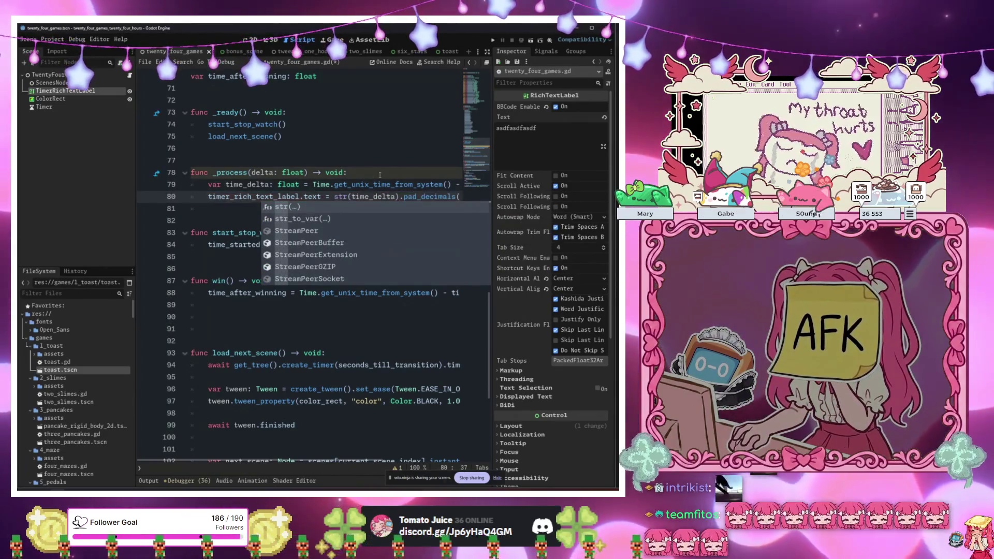
left_click(375, 176)
key("F5")
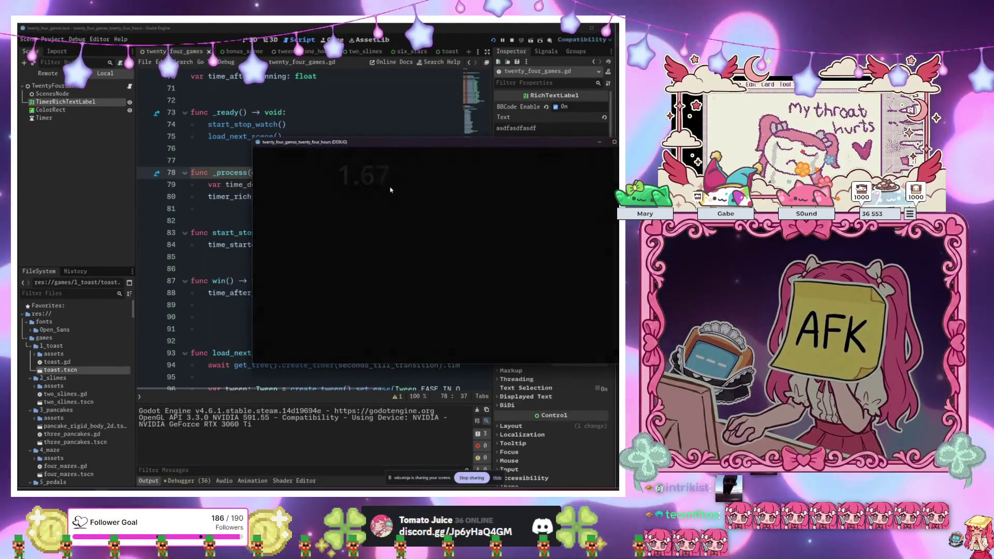
Step: Delete the Timer node from the scene, confirming the deletion prompt
mouse_move(406, 142)
left_mouse_down()
mouse_move(388, 139)
mouse_move(275, 202)
mouse_move(233, 267)
left_mouse_up()
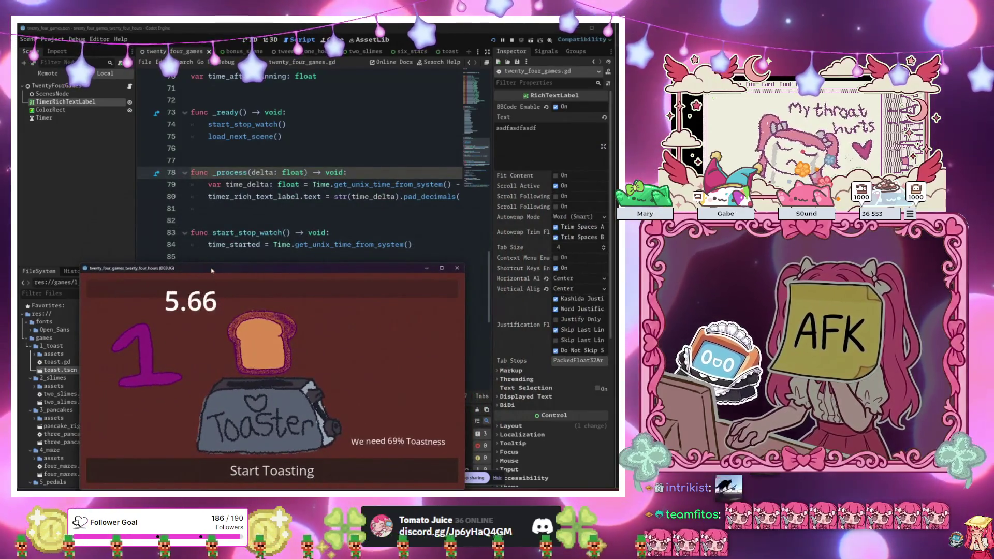
mouse_move(262, 272)
left_mouse_down()
mouse_move(418, 232)
mouse_move(456, 252)
left_mouse_up()
left_click(65, 118)
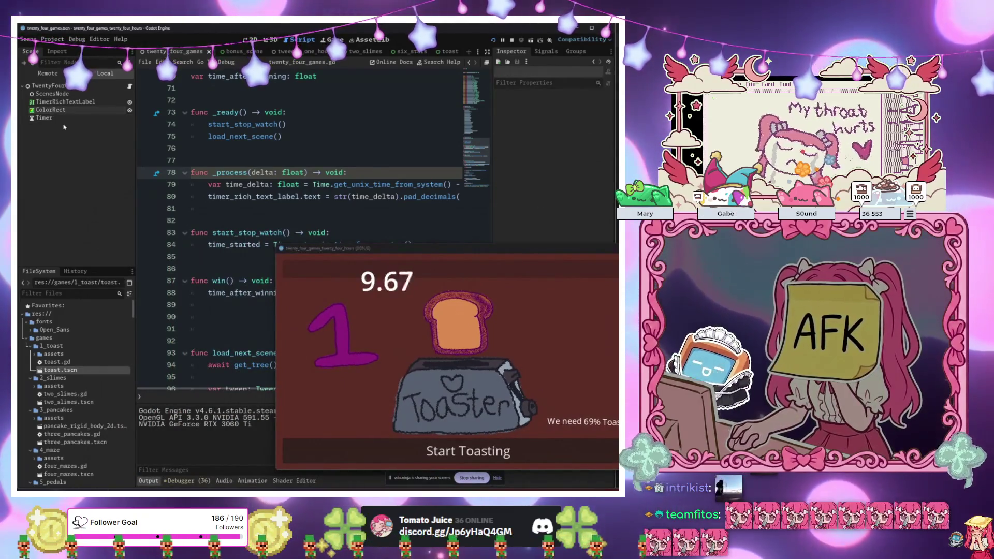
key("Delete")
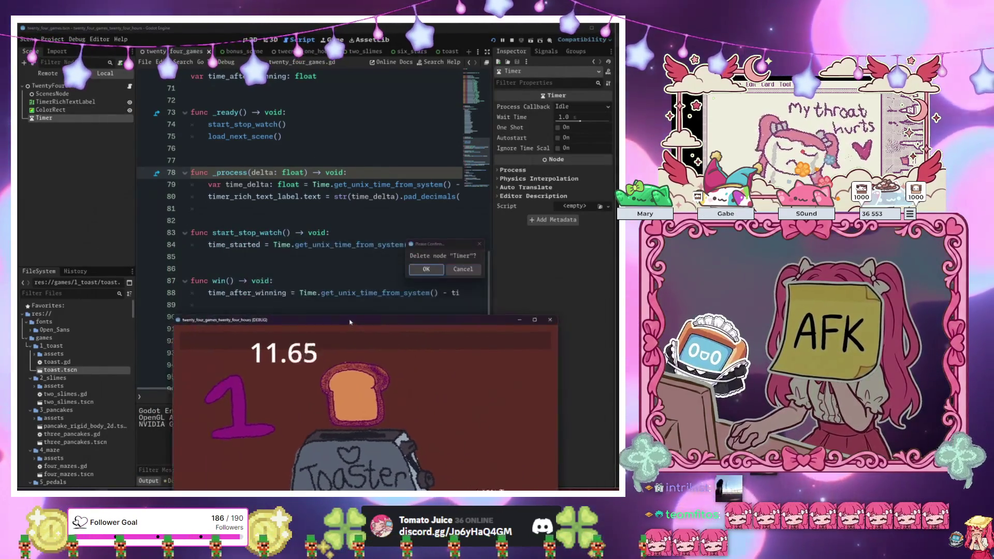
left_click(426, 269)
Step: Move the ColorRect down in the 2D view to (-86, 688)
left_click_drag(154, 215, 307, 173)
left_click_drag(198, 138, 200, 124)
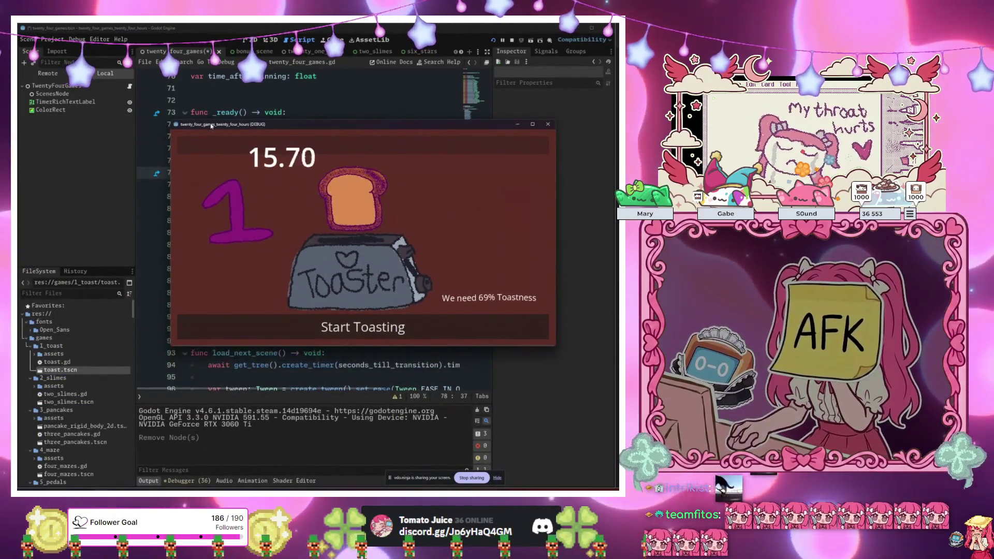
left_click(66, 102)
left_click_drag(290, 124, 466, 121)
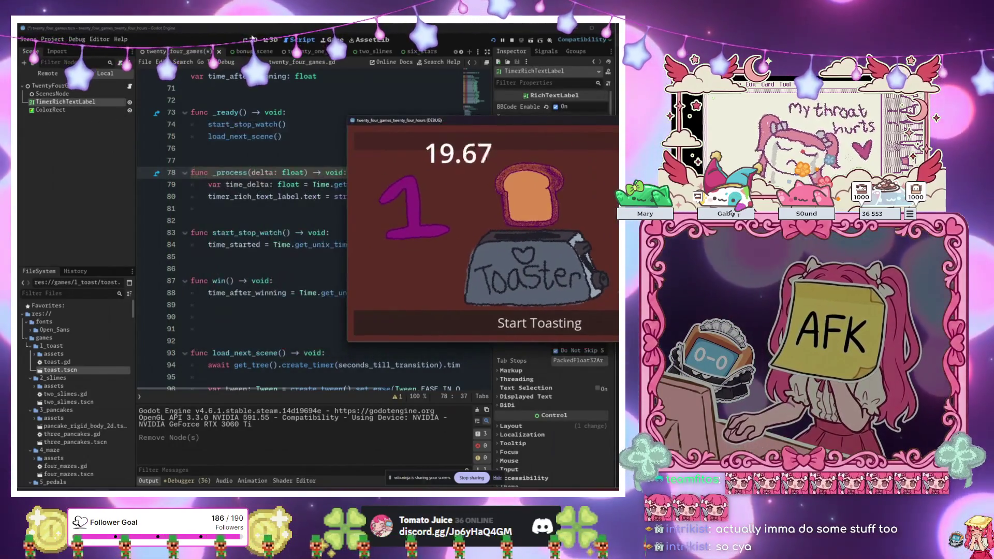
left_click(252, 40)
left_click_drag(301, 285, 301, 273)
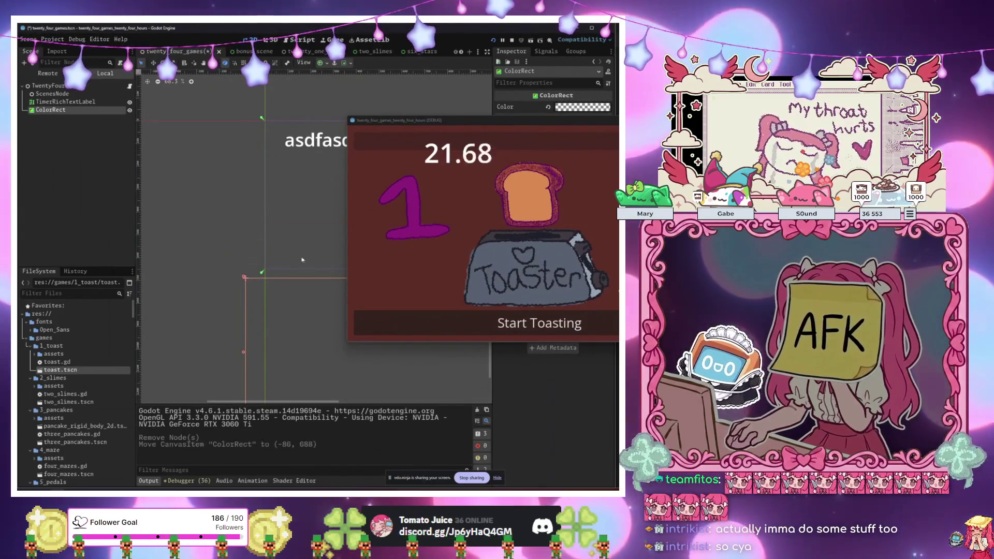
Step: Undo the ColorRect move, lock it, then move the timer label lower and resize its box
key("ctrl+z")
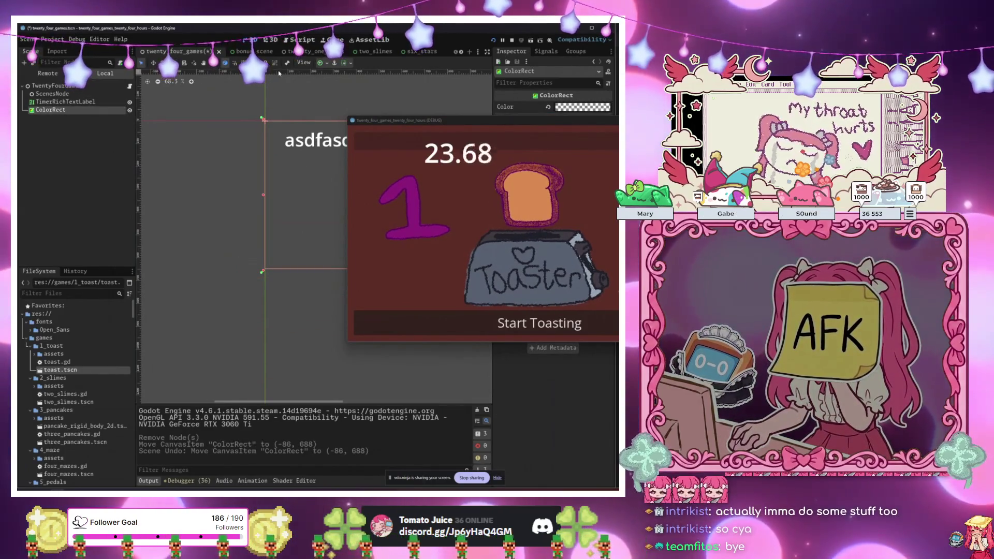
left_click(254, 62)
mouse_move(314, 142)
left_mouse_down()
mouse_move(287, 268)
mouse_move(294, 262)
left_mouse_up()
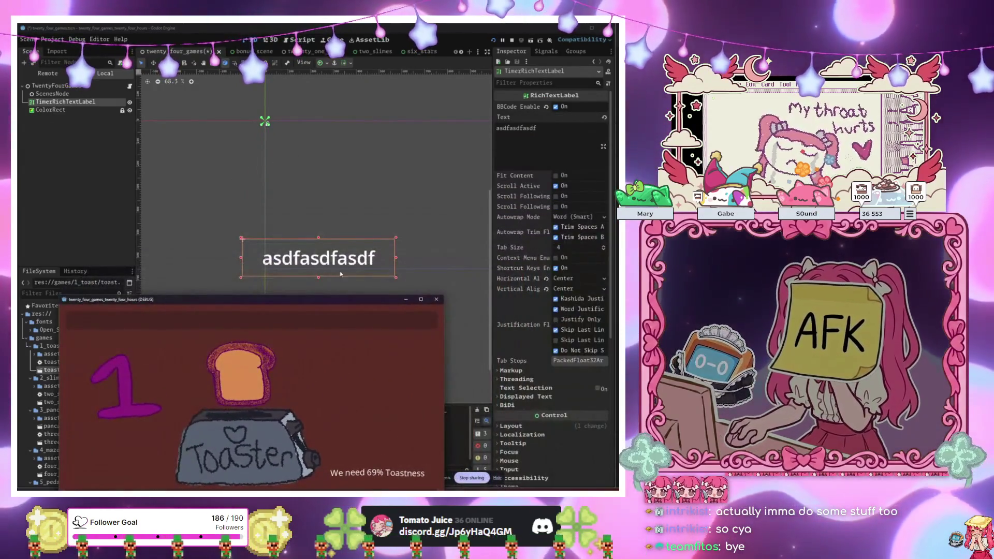
mouse_move(396, 238)
left_mouse_down()
mouse_move(295, 261)
mouse_move(318, 217)
mouse_move(345, 224)
mouse_move(354, 239)
left_mouse_up()
Step: Set the timer label's normal font size override to 22 px and shift it left
scroll(565, 310, "down", 5)
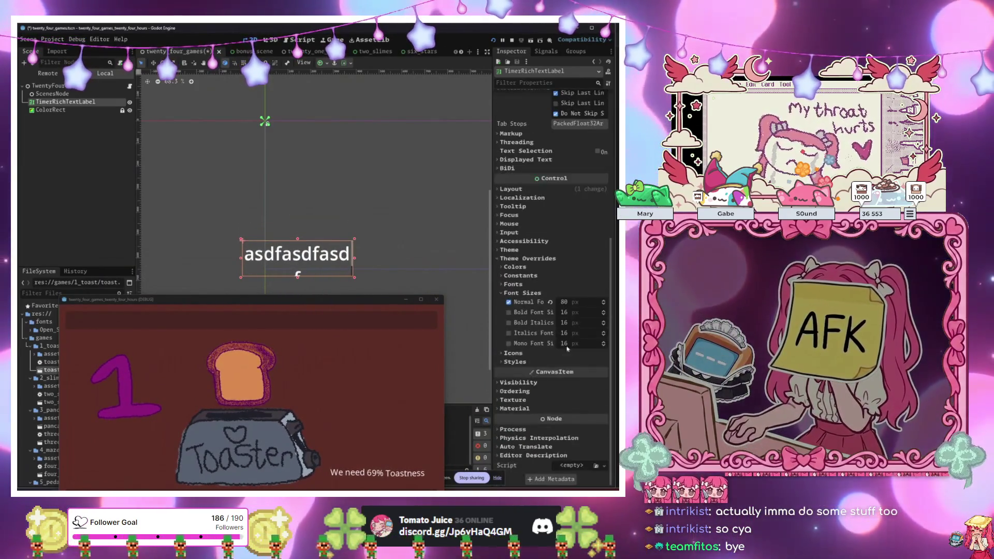
left_click(564, 302)
type("22")
key("Return")
key("w")
left_click_drag(309, 271, 288, 269)
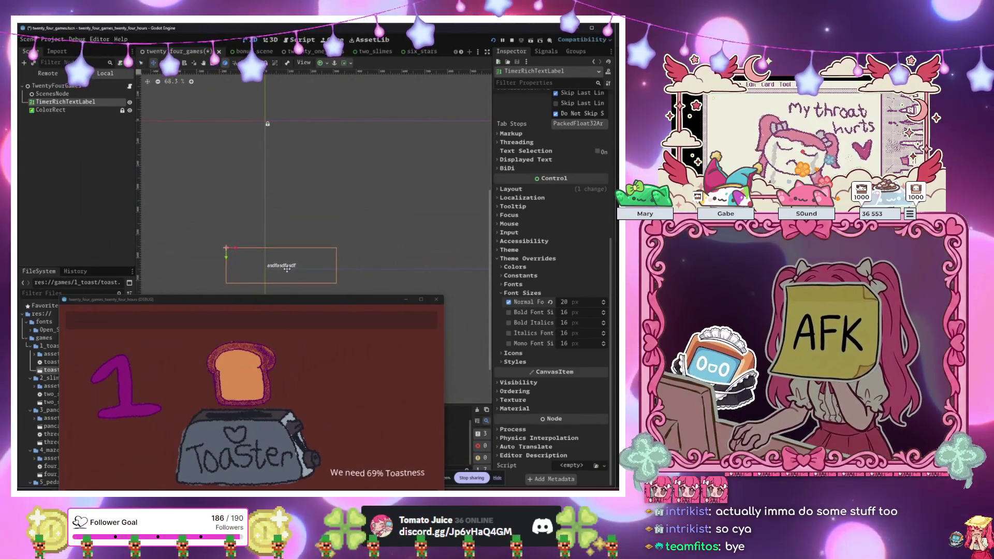
mouse_move(277, 304)
left_mouse_down()
mouse_move(321, 242)
mouse_move(406, 276)
mouse_move(426, 297)
left_mouse_up()
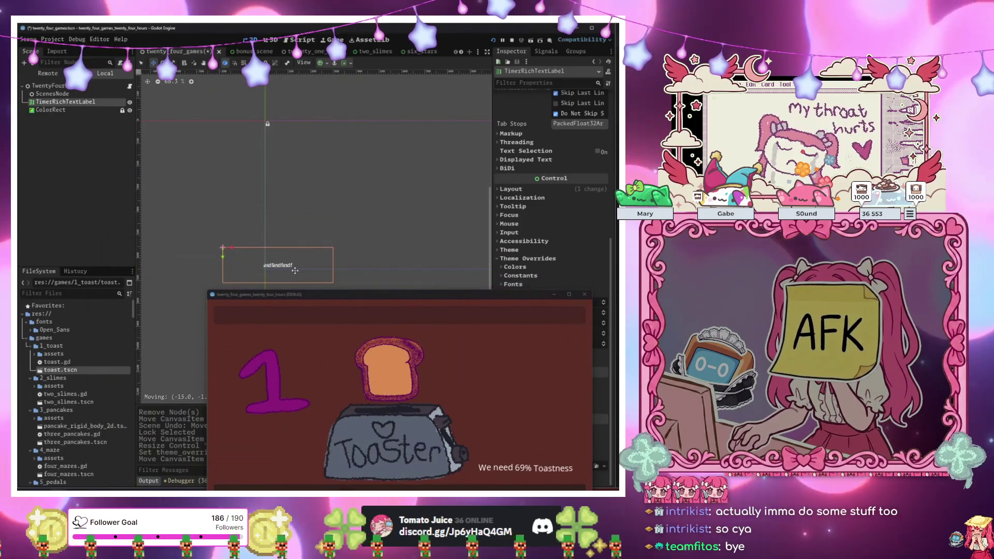
Step: Replace the label's asdfasdfasdf placeholder text with 111.00
scroll(554, 181, "up", 5)
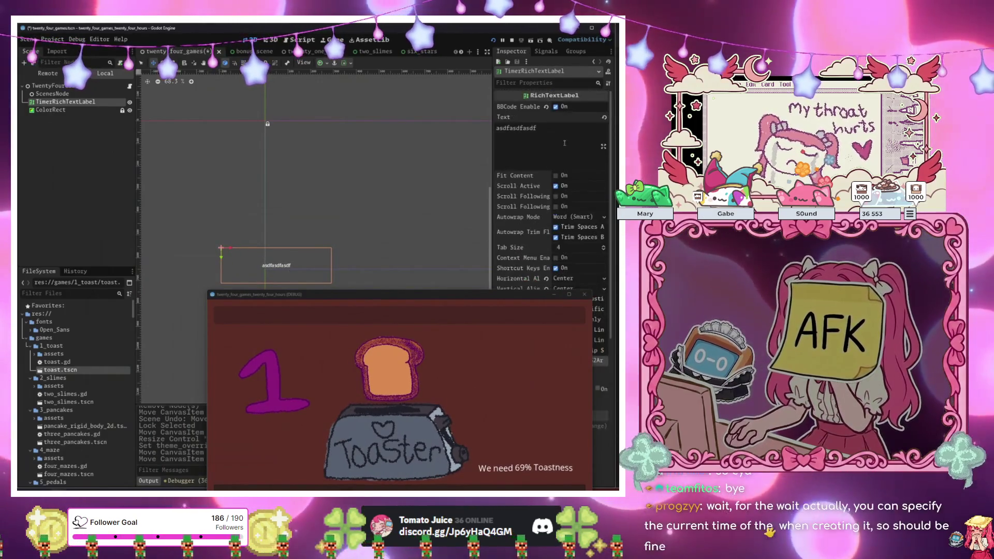
left_click(561, 133)
key("BackSpace")
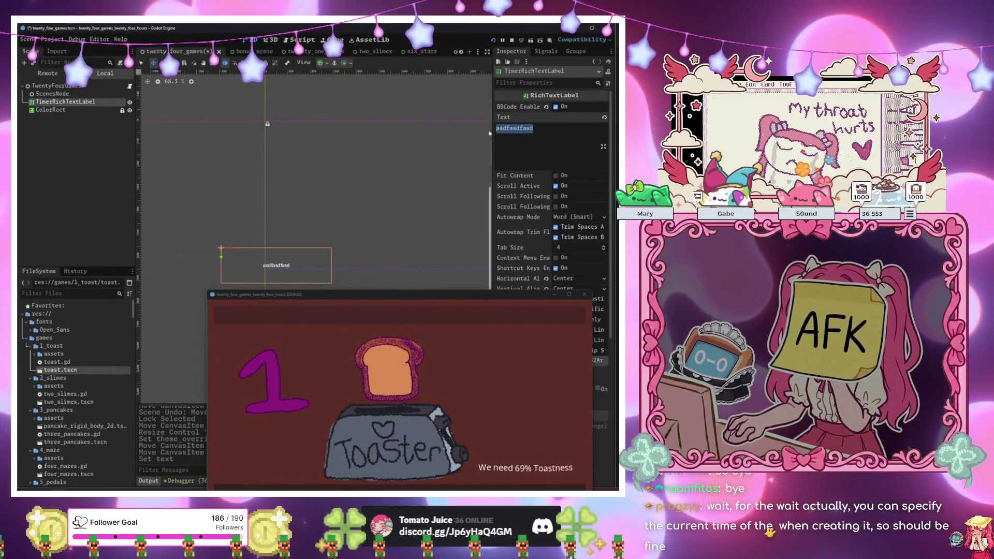
type("111.00")
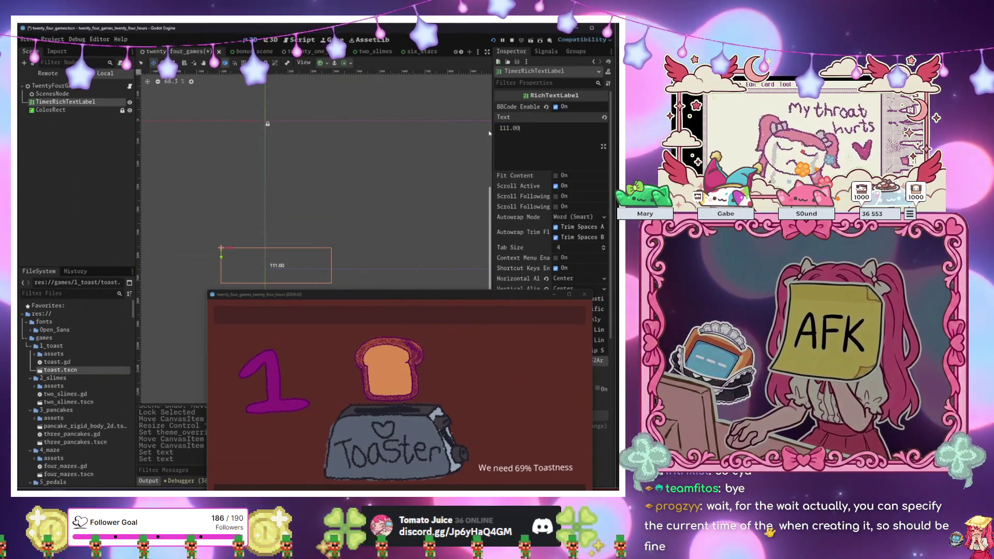
left_click_drag(363, 294, 387, 224)
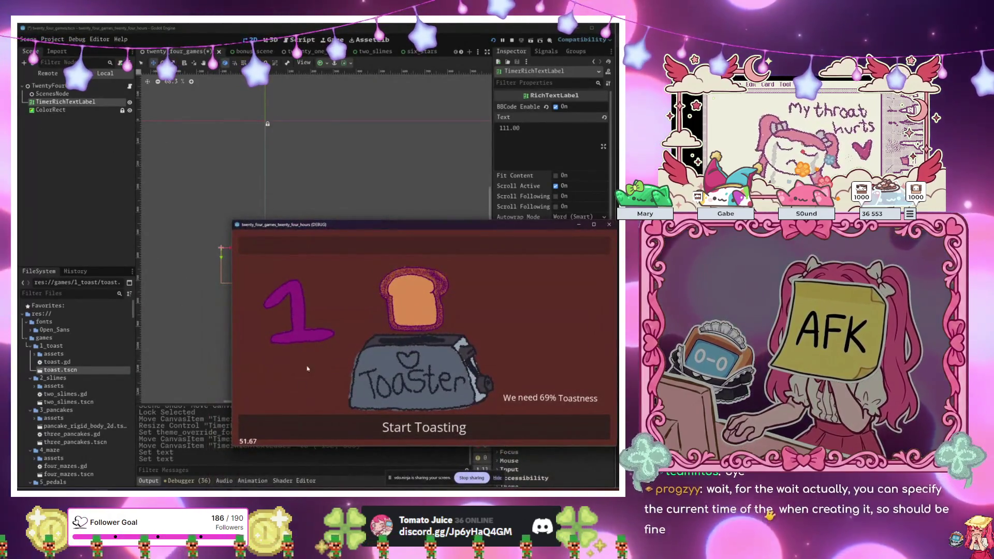
Step: Set the timer label's Horizontal Alignment to Left
left_click_drag(321, 225, 136, 223)
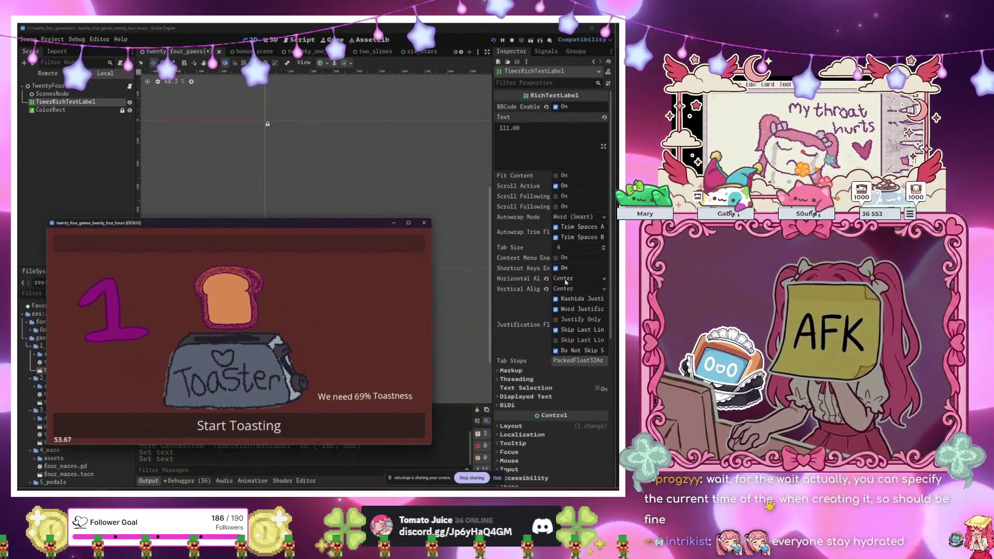
left_click(565, 281)
left_click(565, 291)
mouse_move(308, 226)
left_mouse_down()
mouse_move(599, 314)
mouse_move(579, 251)
mouse_move(590, 220)
left_mouse_up()
left_click_drag(272, 268, 315, 267)
Step: Reduce the label's Normal Font Size override from 20 to 11
left_click_drag(438, 217, 181, 154)
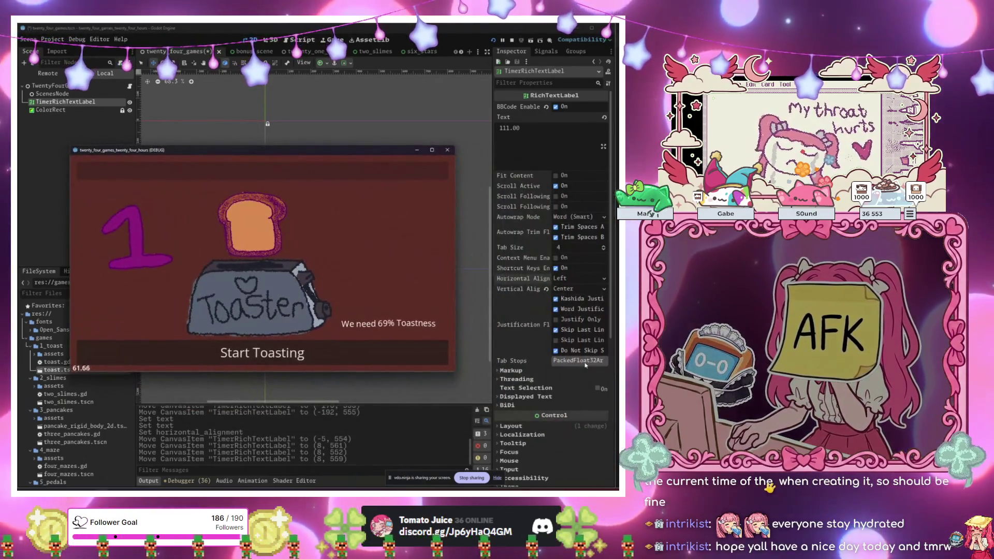
scroll(567, 380, "down", 10)
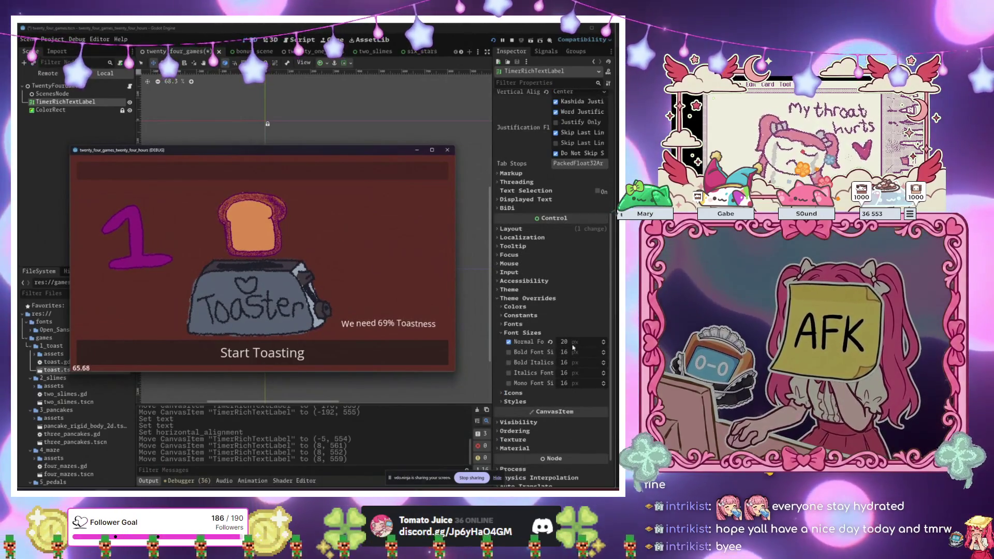
left_click_drag(565, 343, 544, 342)
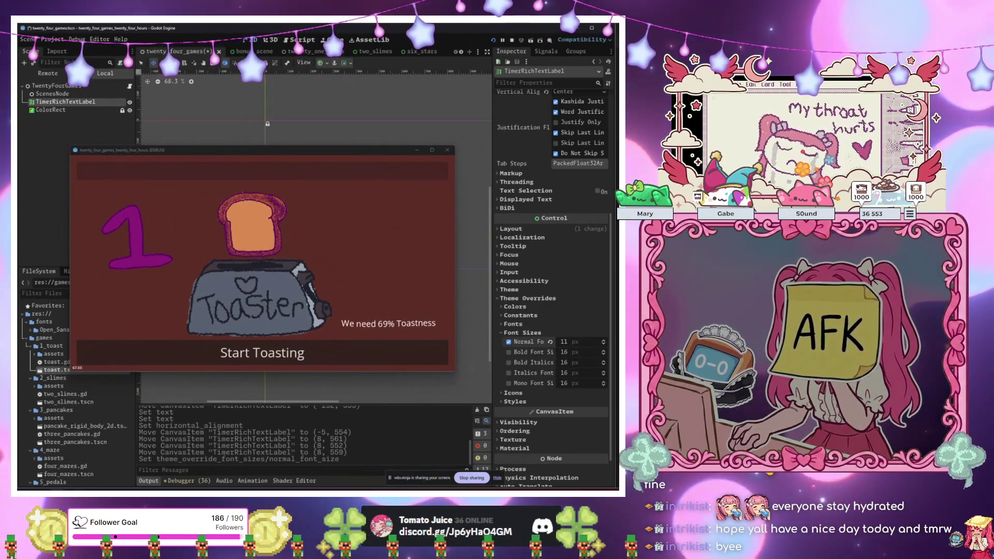
left_click_drag(227, 166, 377, 222)
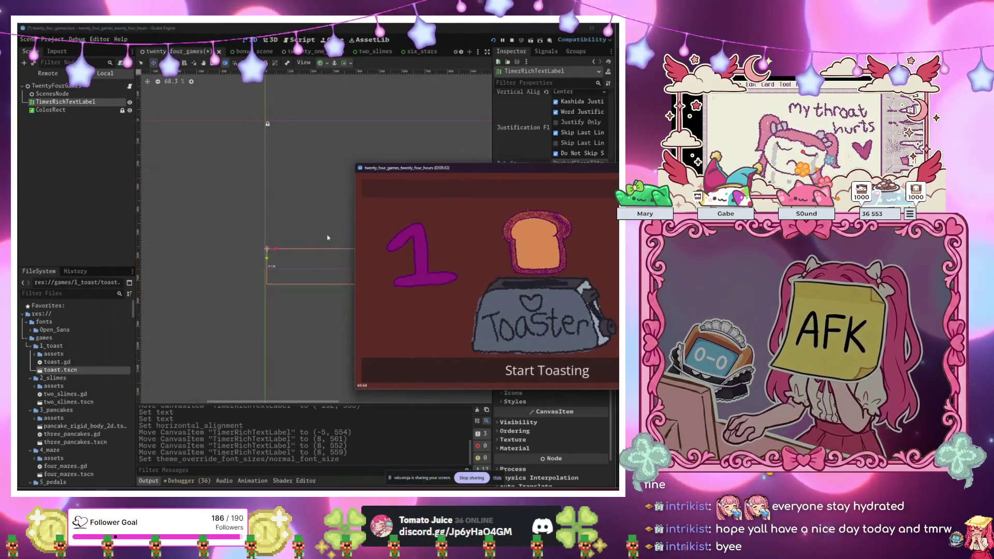
Step: Fine-tune the timer label's position by a few pixels and rerun the game with F5
left_click_drag(299, 244, 296, 244)
mouse_move(419, 185)
left_mouse_down()
mouse_move(289, 134)
mouse_move(219, 131)
mouse_move(390, 92)
left_mouse_up()
left_click_drag(274, 261, 276, 262)
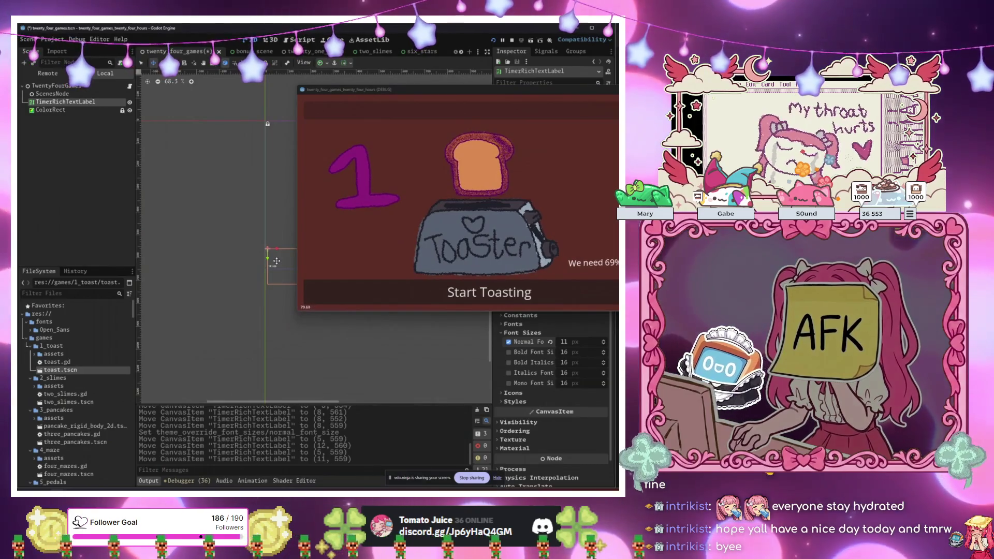
left_click_drag(276, 262, 277, 262)
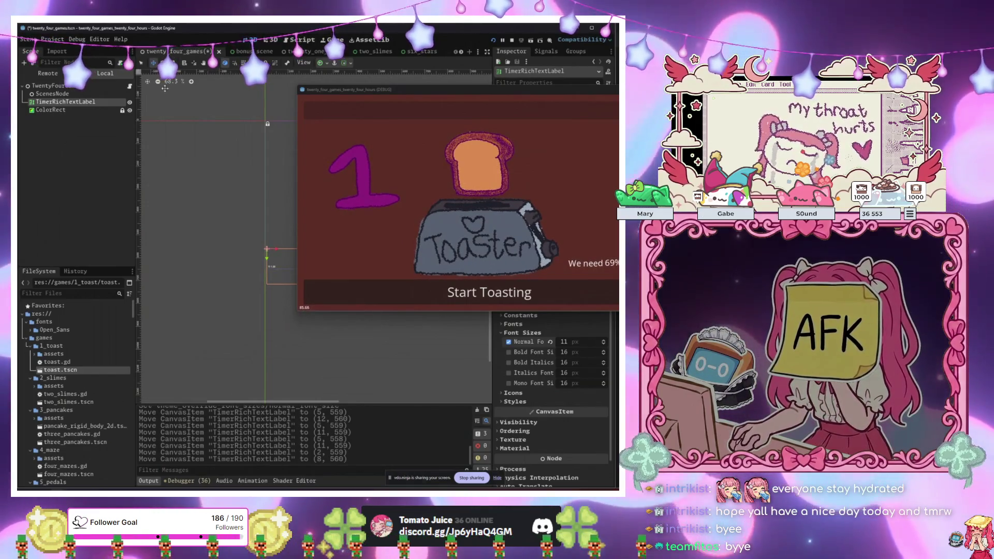
key("Left")
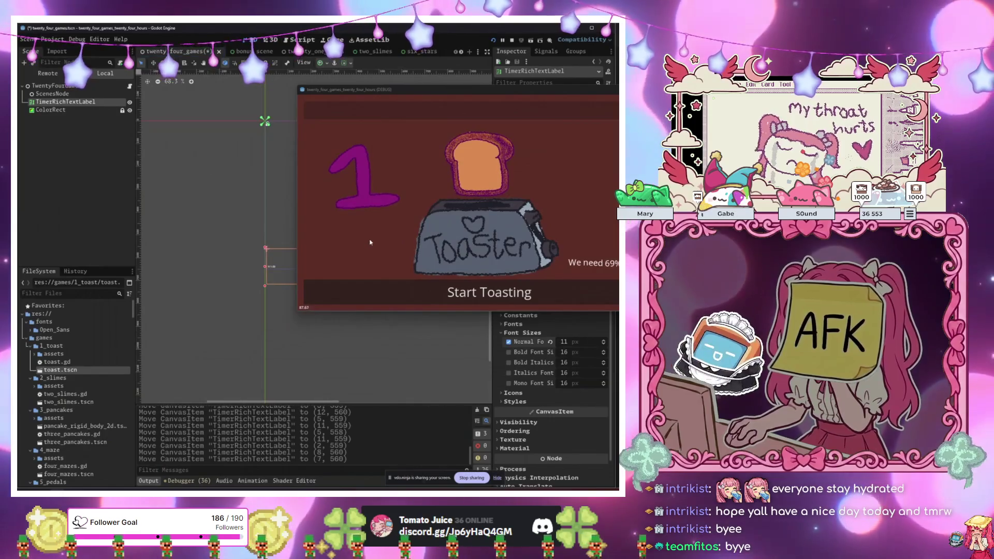
left_click(370, 242)
left_click_drag(412, 100, 253, 107)
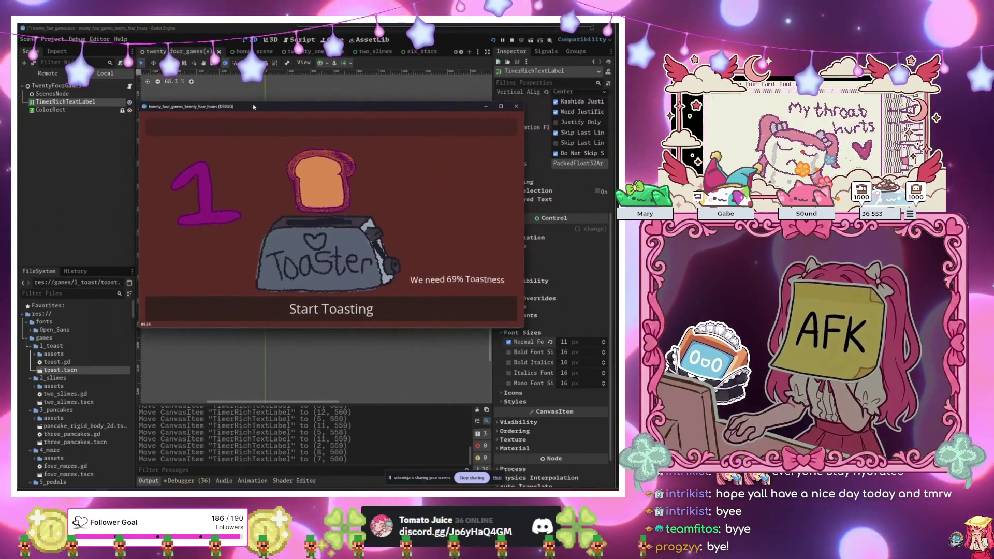
key("F5")
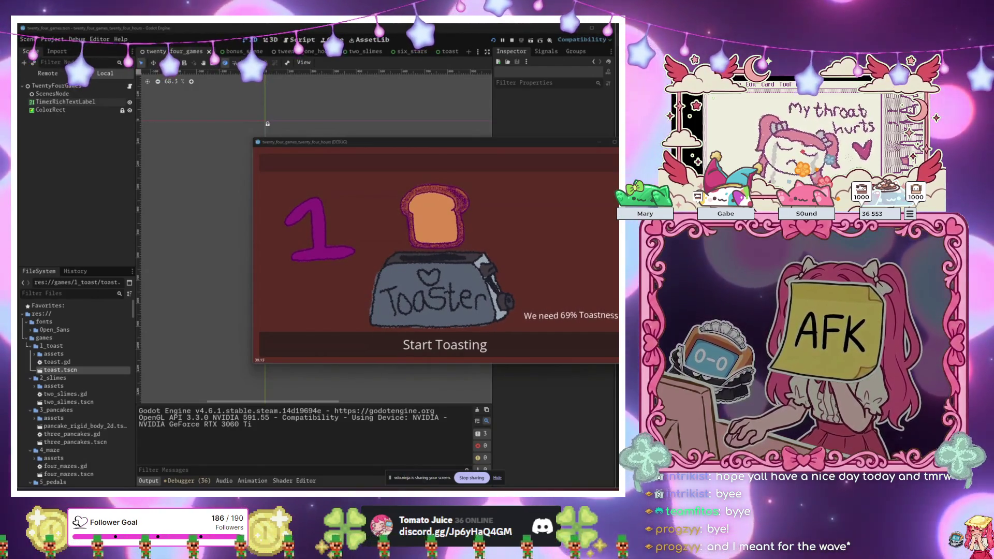
Step: Switch over to the stream chat window with Alt+Tab
key("alt+Tab")
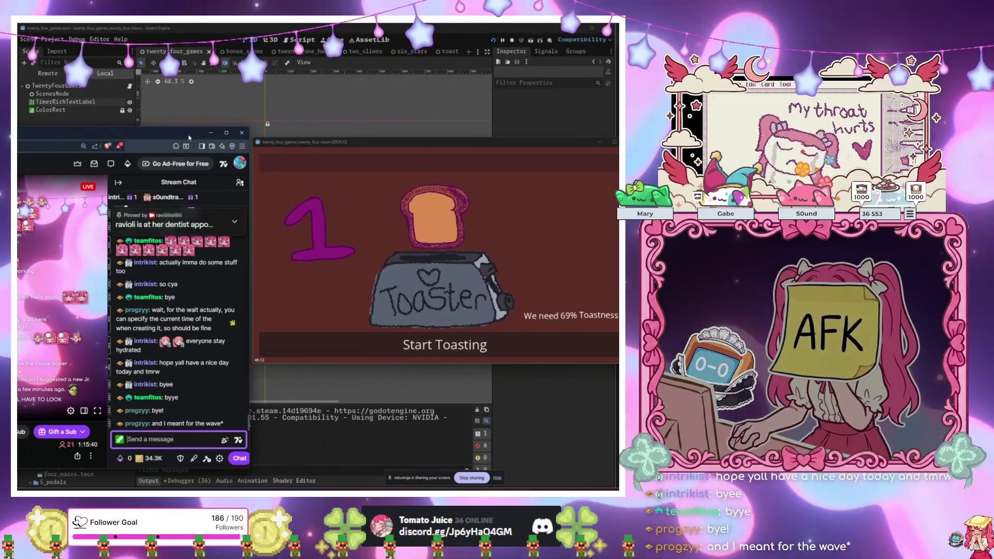
Step: Hide the chat window and bring the BBCode in RichTextLabel docs page forward, widened
left_click(210, 132)
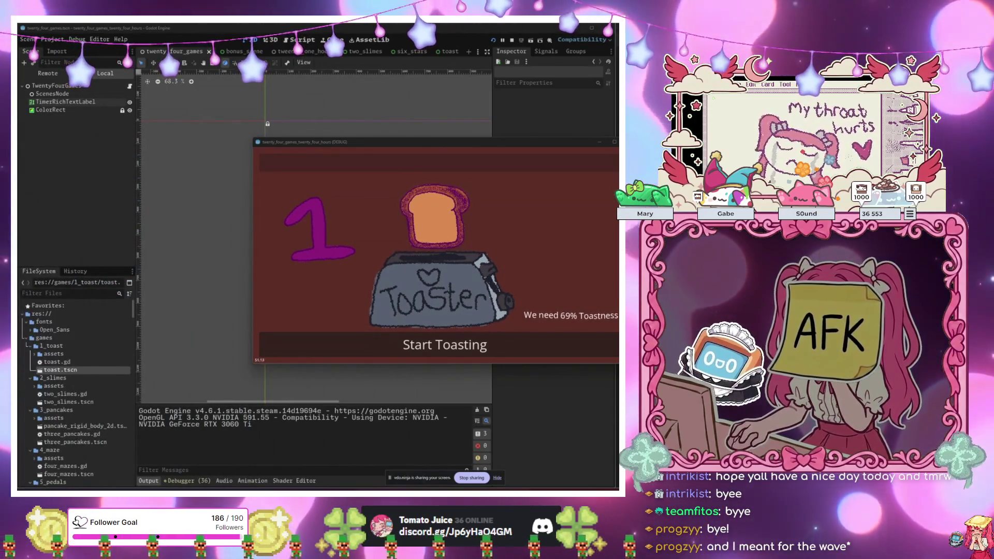
key("alt+Tab")
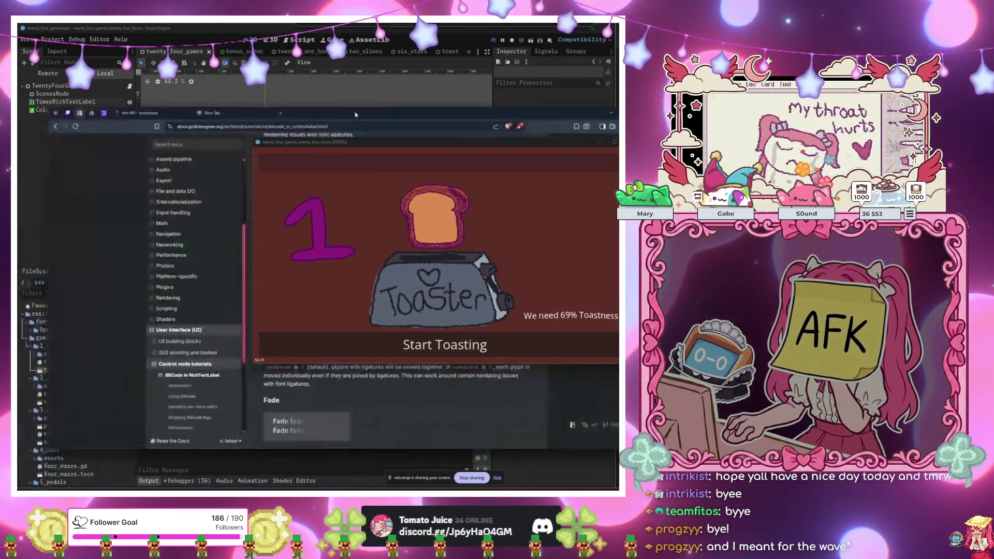
scroll(207, 290, "down", 10)
left_click_drag(298, 120, 362, 116)
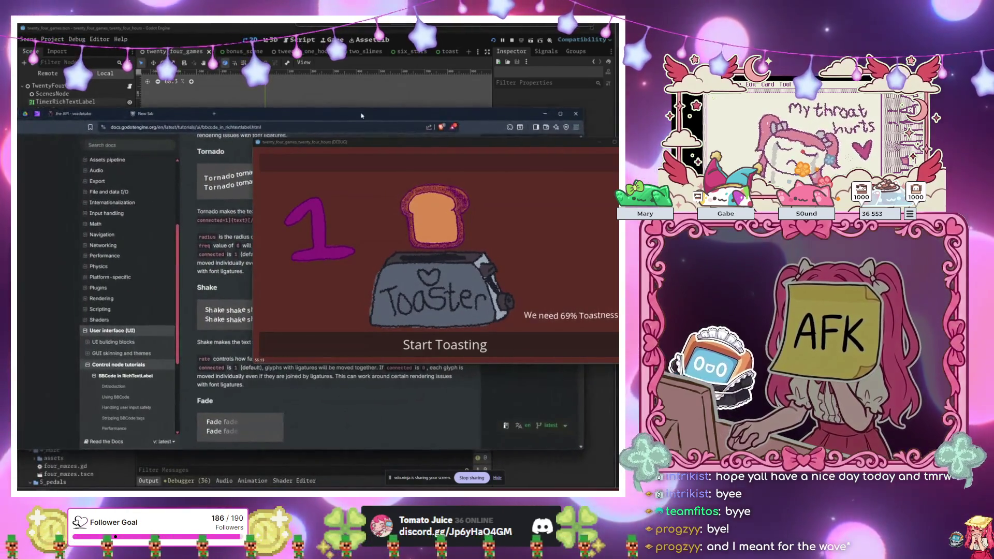
mouse_move(344, 161)
left_mouse_down()
mouse_move(235, 184)
mouse_move(0, 202)
left_mouse_up()
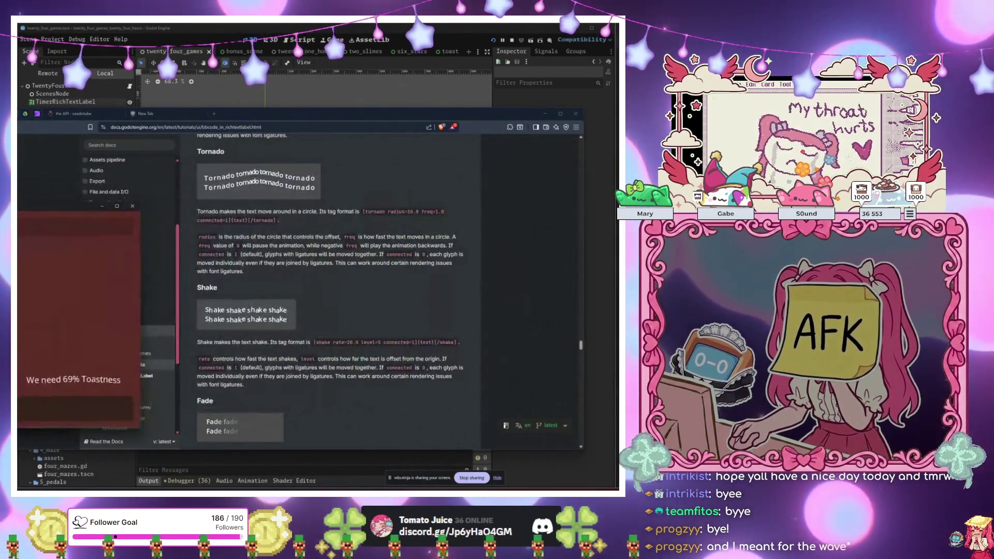
Step: Scroll through the Text effects section (Wave, Pulse, Tornado), then switch to the Twitch page
scroll(304, 326, "down", 2)
scroll(303, 326, "up", 7)
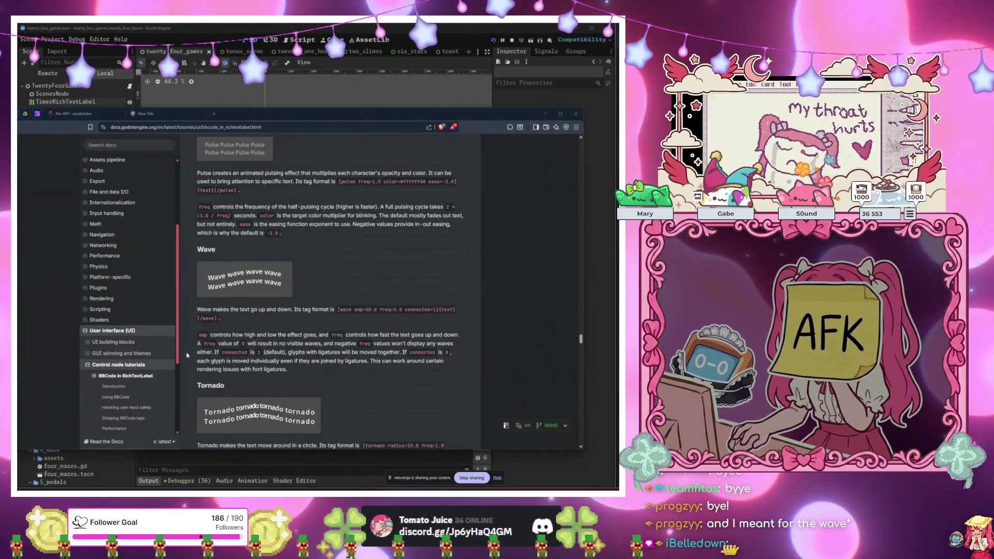
scroll(228, 283, "up", 3)
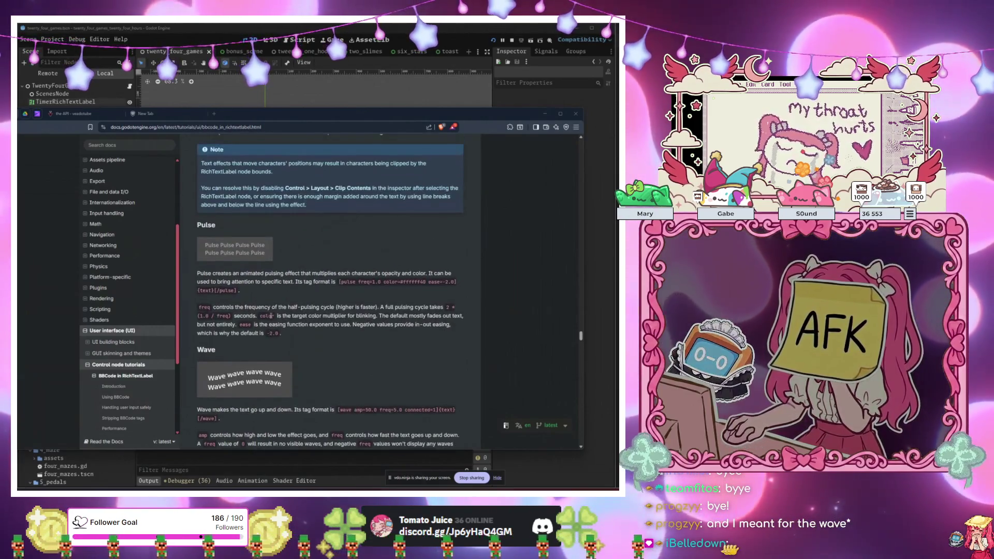
scroll(275, 332, "down", 3)
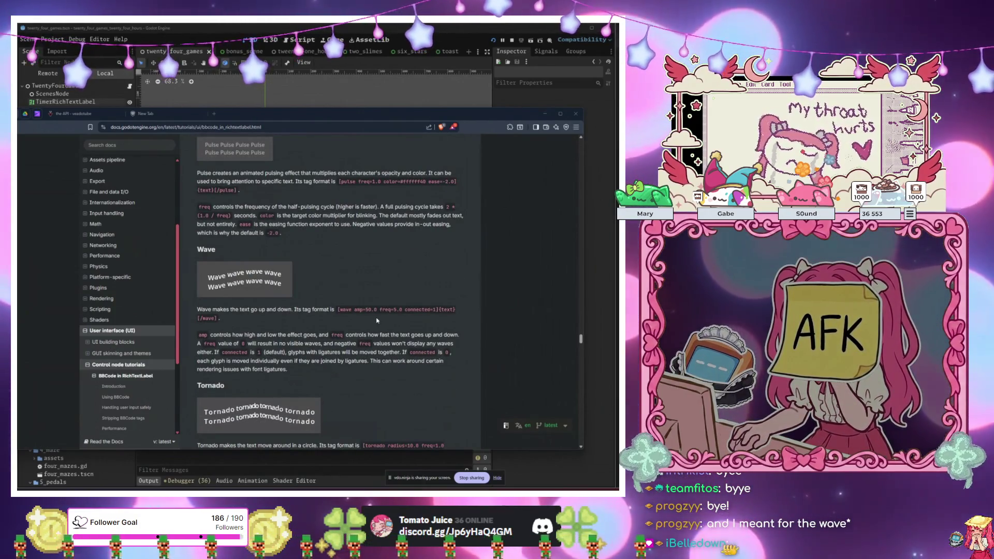
scroll(377, 321, "up", 5)
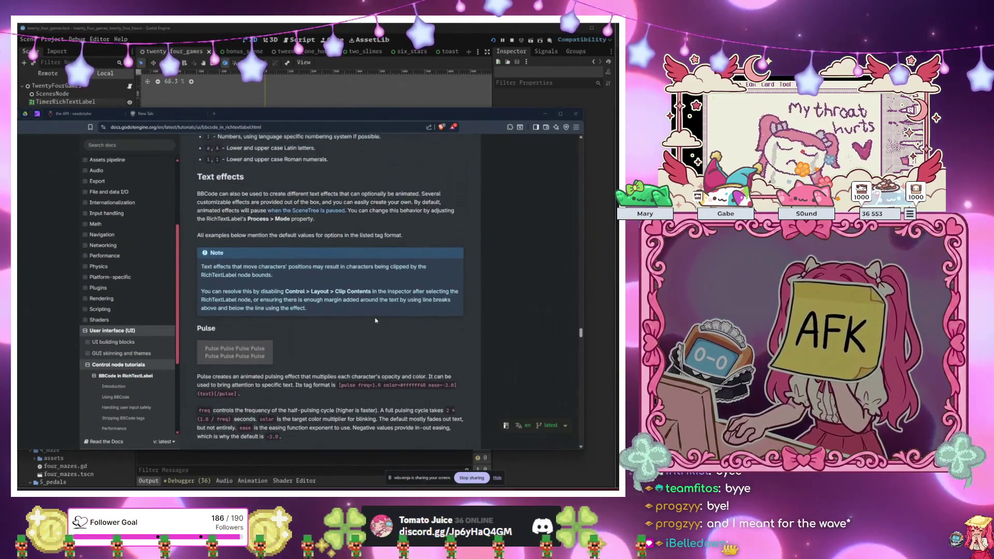
scroll(309, 259, "up", 2)
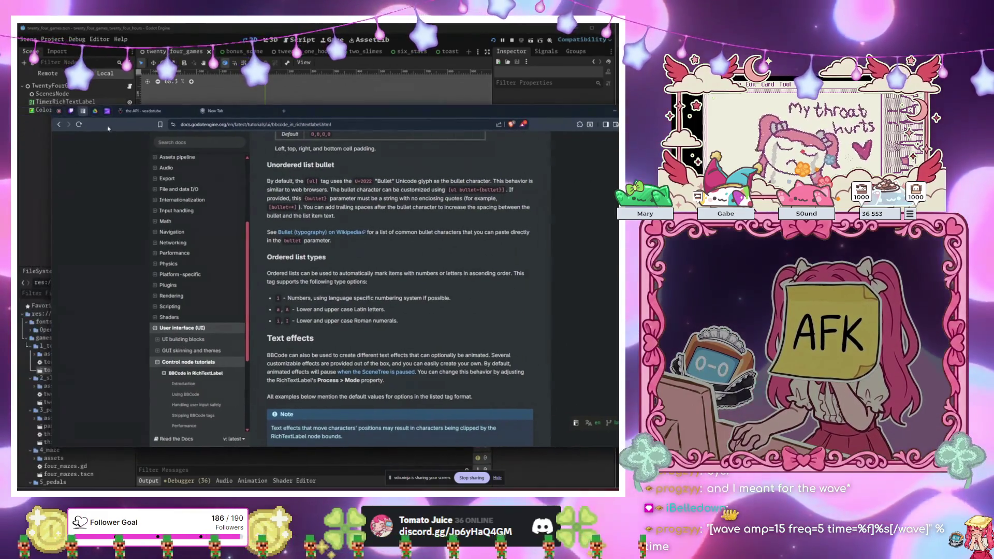
key("alt+Tab")
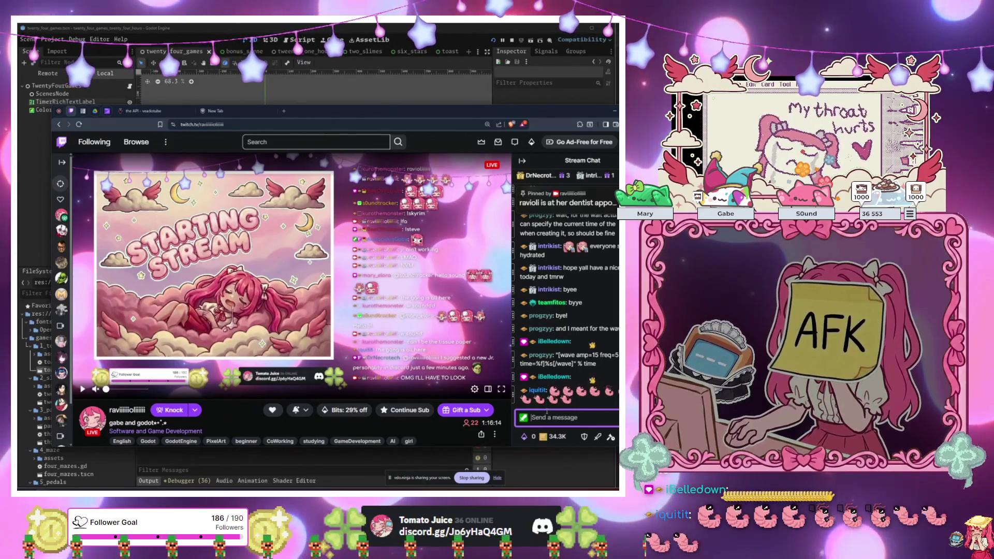
Step: Check the Twitch chat and its wave emote, then minimize the browser window
left_click(524, 363)
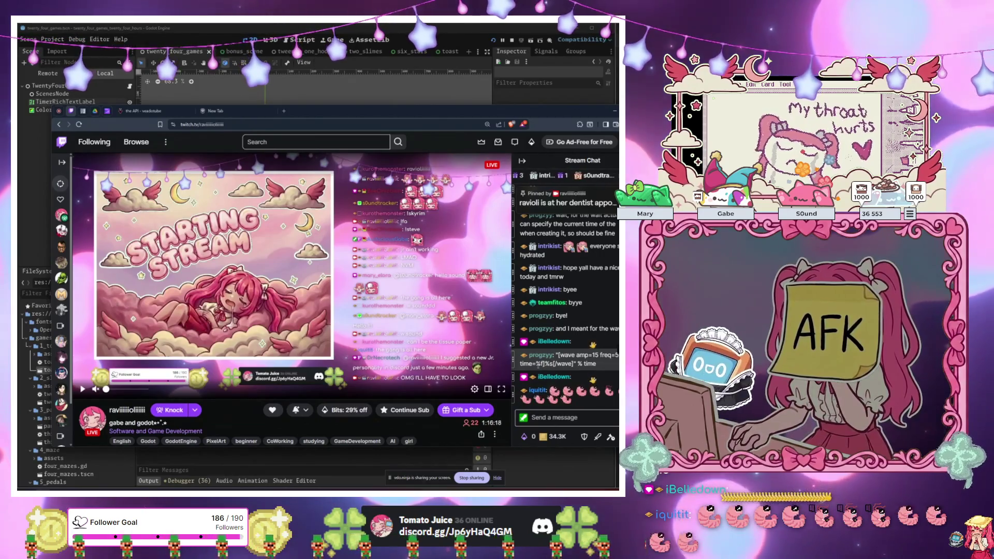
mouse_move(590, 379)
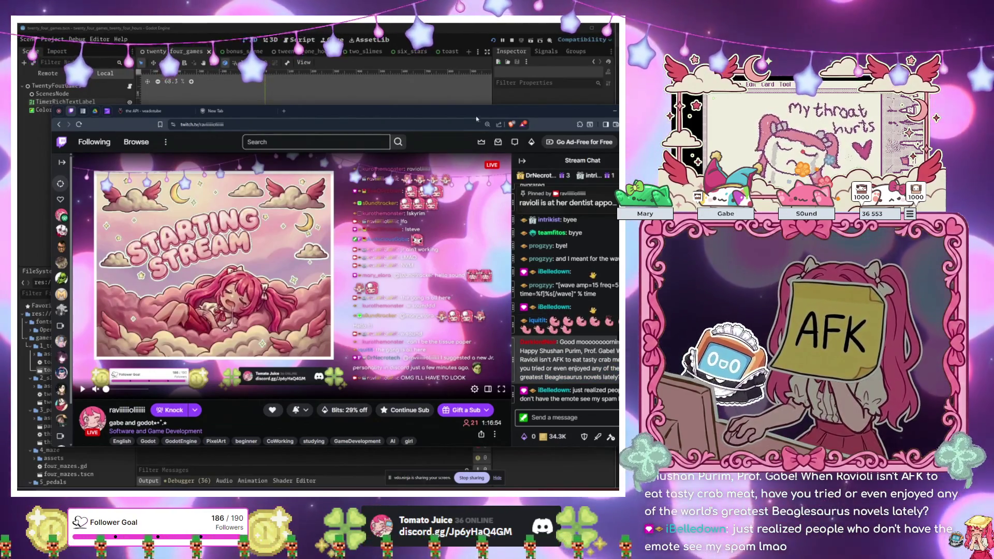
left_click(615, 110)
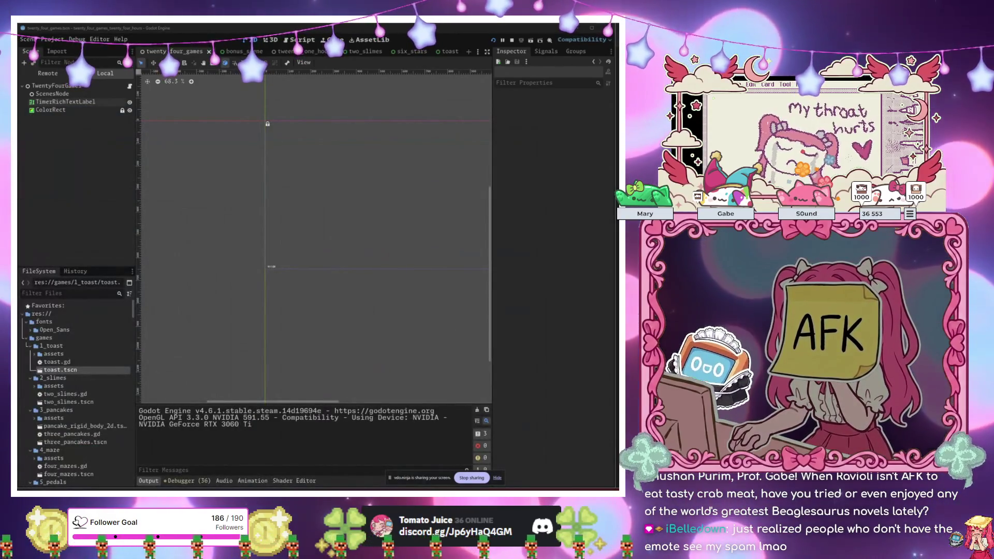
Step: Move the running toaster game window into view, then switch to the Twitch stream page
left_click_drag(273, 199, 313, 178)
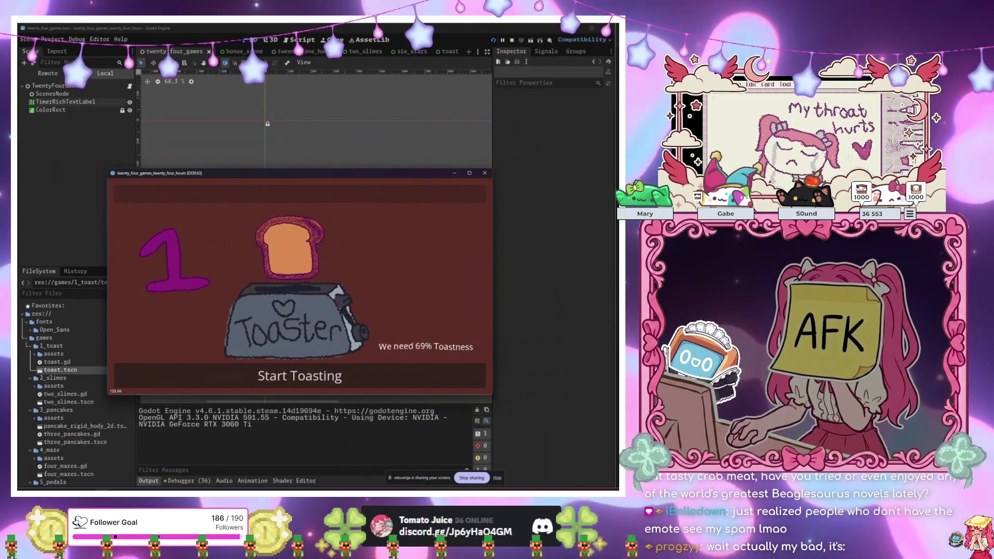
key("alt+Tab")
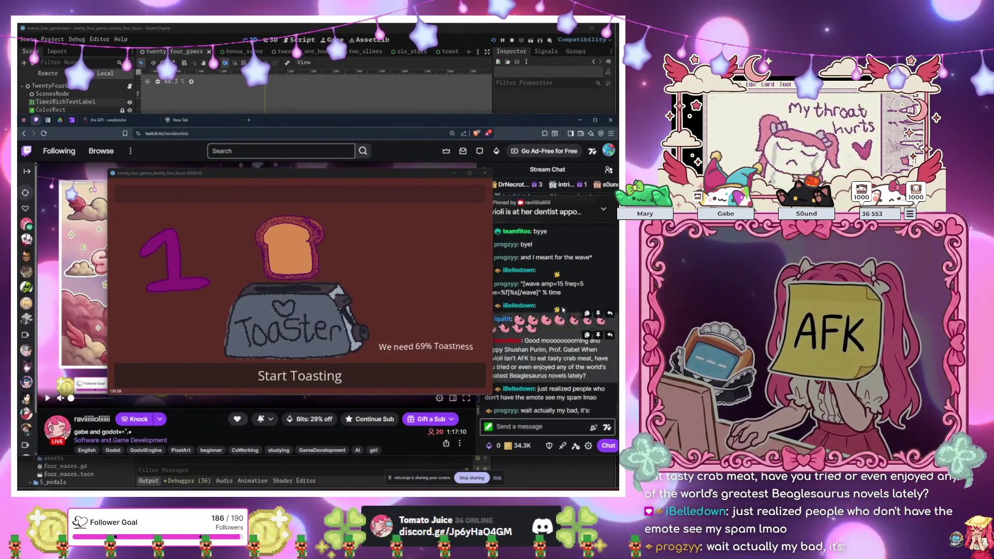
Step: Send a :wave 7TV emote message in the Twitch chat, then minimize the browser
mouse_move(556, 309)
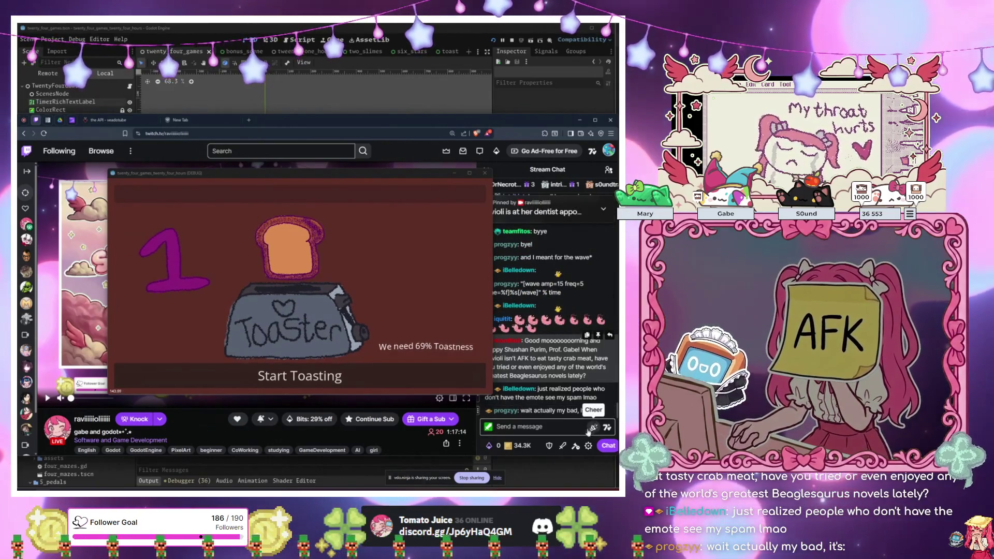
left_click(561, 428)
left_click(611, 430)
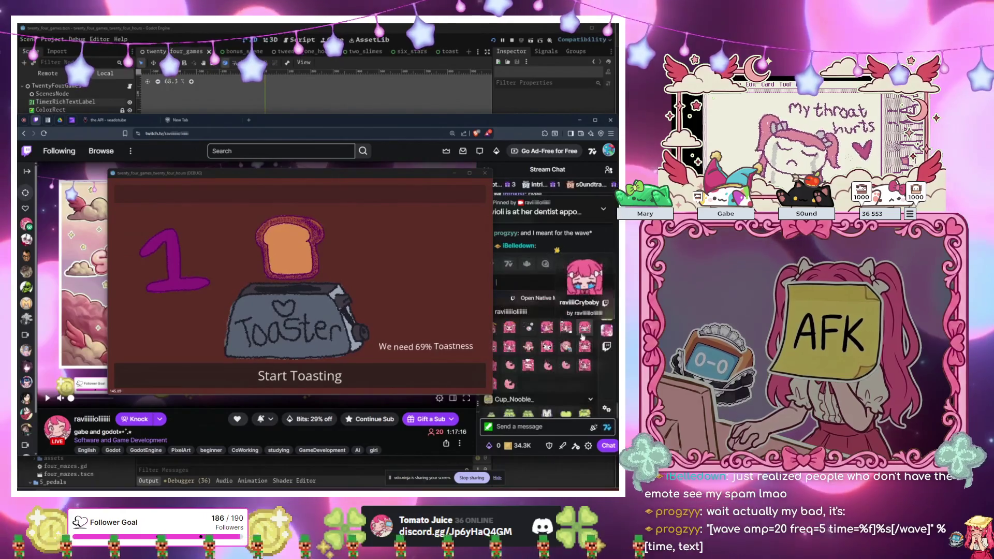
left_click(509, 327)
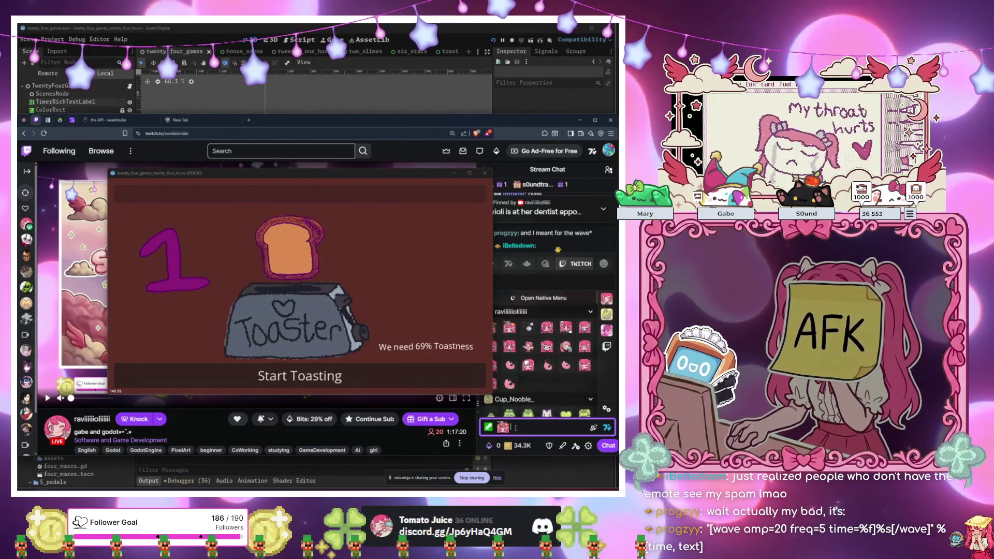
type(":wave")
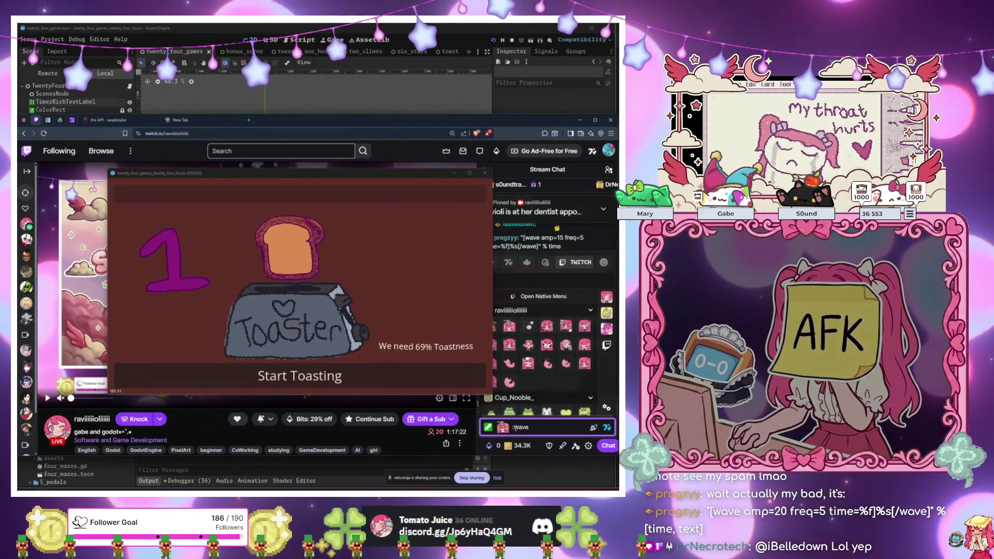
left_click(539, 418)
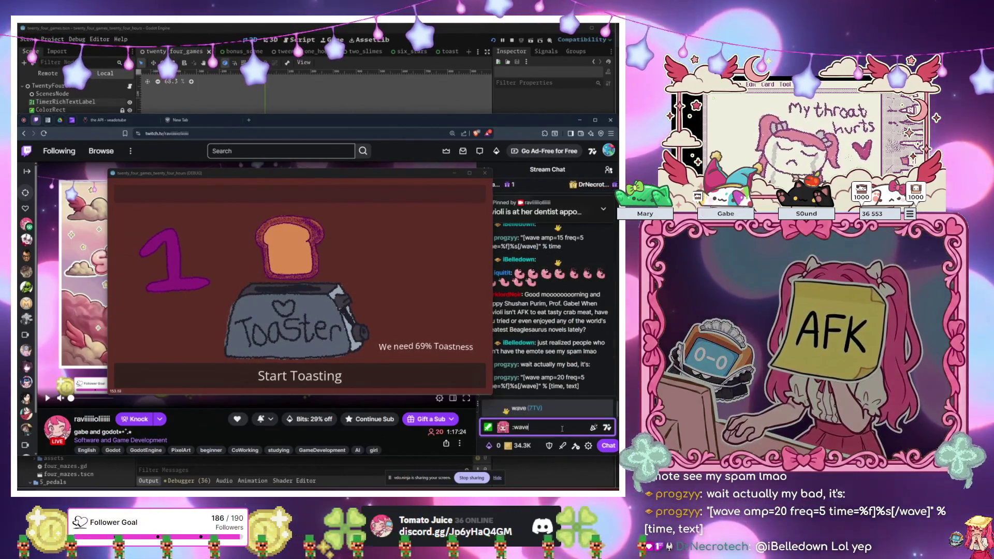
key("Return")
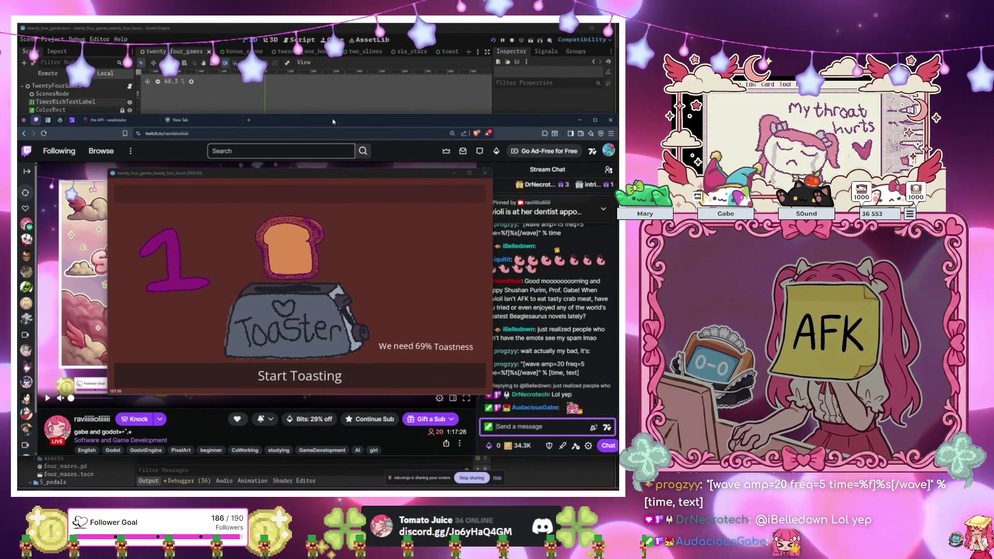
key("super+Down")
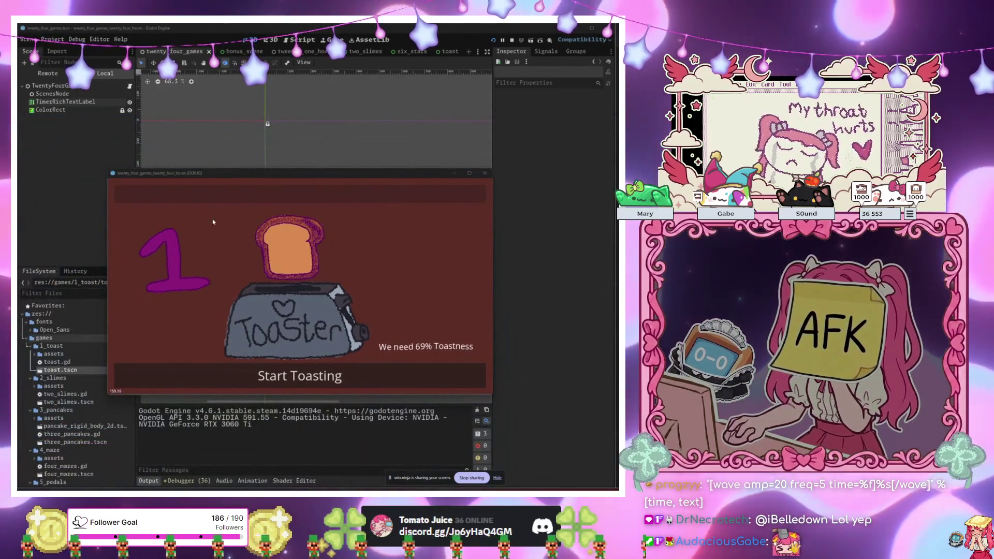
Step: Place the toaster game window over the editor and bring up the twenty_four_games.gd script
left_click_drag(286, 175, 356, 123)
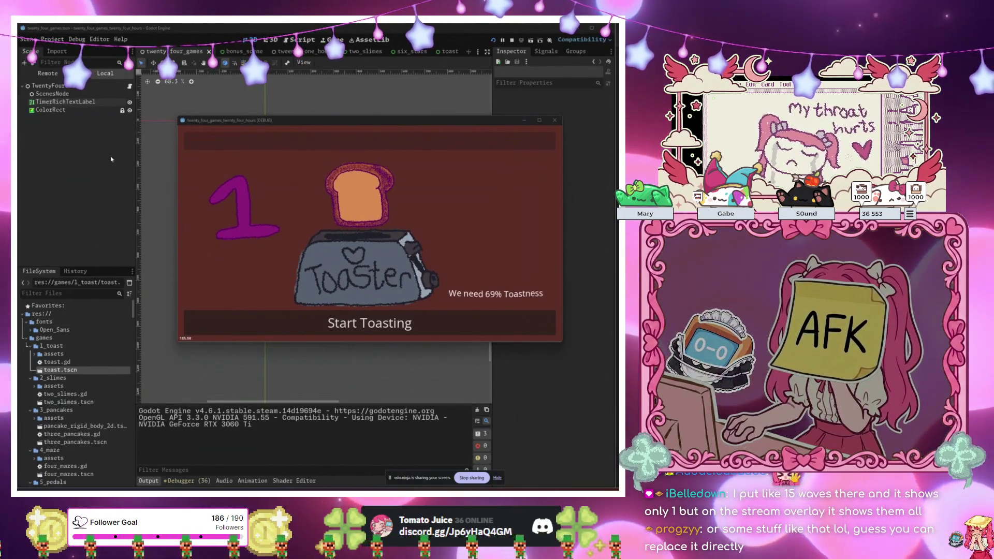
left_click(130, 86)
Step: Stop the game and replace line 80's str(time_delta).pad_decimals(2) with the pasted wave BBCode string
mouse_move(310, 120)
left_mouse_down()
mouse_move(337, 185)
mouse_move(393, 256)
left_mouse_up()
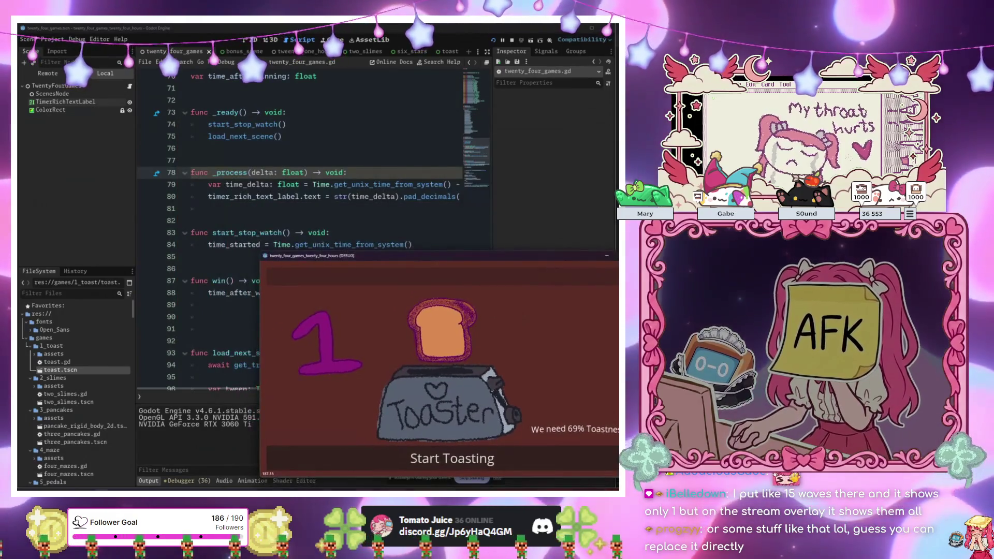
key("F8")
scroll(348, 274, "down", 5)
left_click(348, 274)
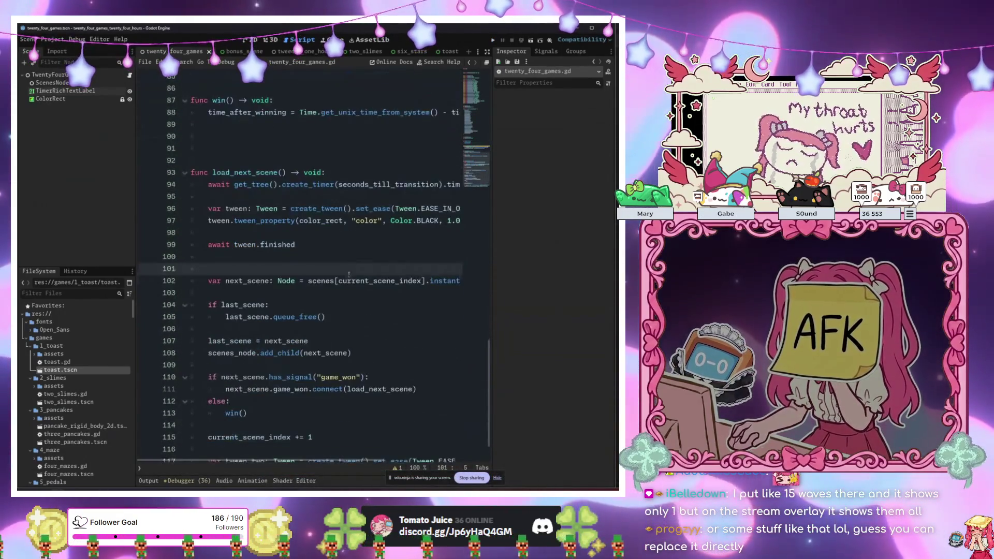
scroll(336, 280, "up", 4)
scroll(317, 288, "up", 3)
left_click(318, 282)
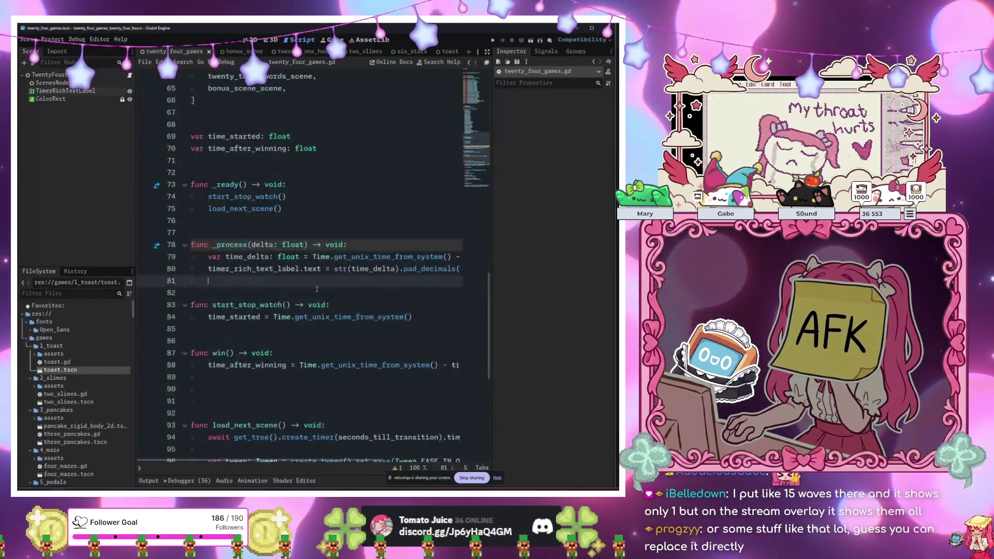
key("Down")
key("Down")
key("Down")
left_click(335, 269)
key("shift+End")
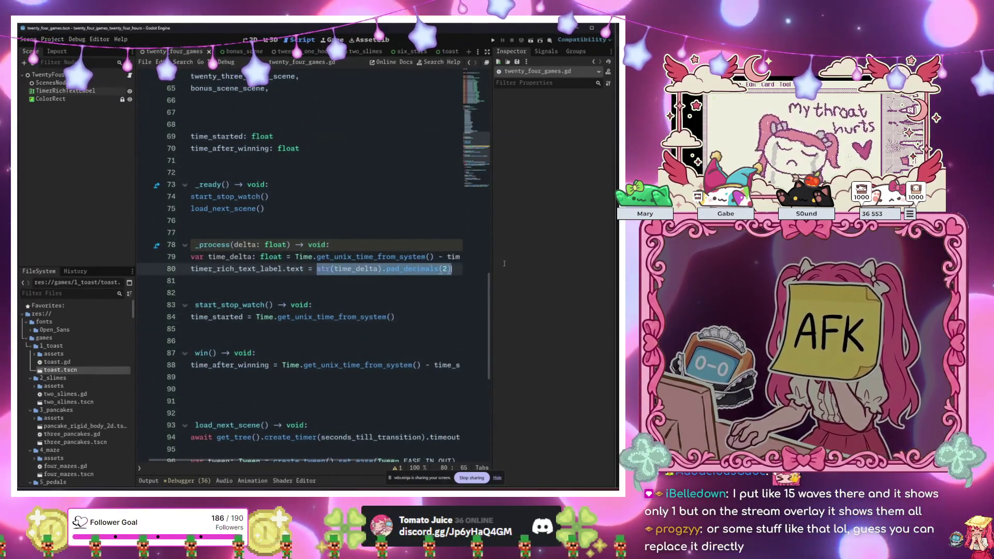
type("\"[wave amp=20 freq=5 time=%f]%s[/wave]\" % [time, text]")
Step: Change the undeclared time argument on line 80 to time_delta
key("End")
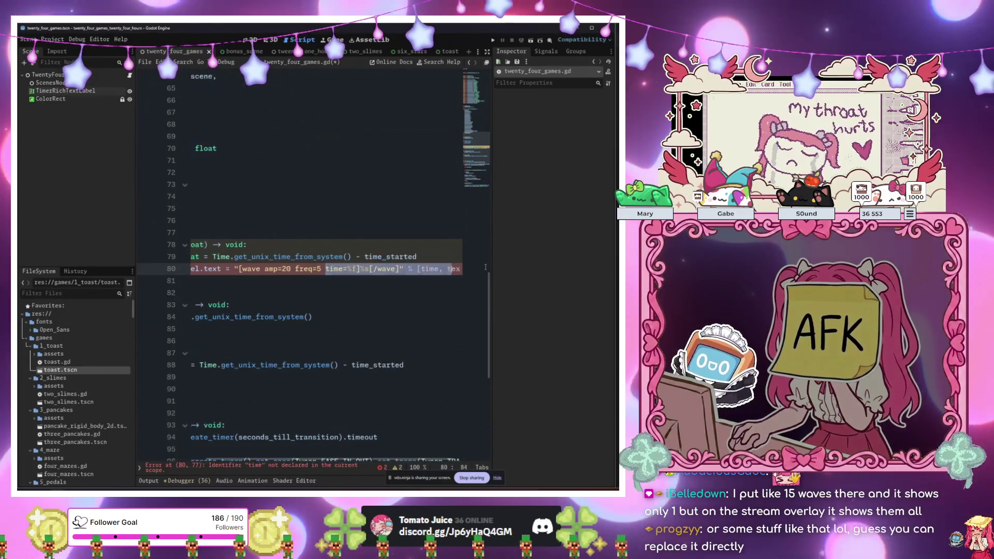
key("ctrl+Left")
key("ctrl+Left")
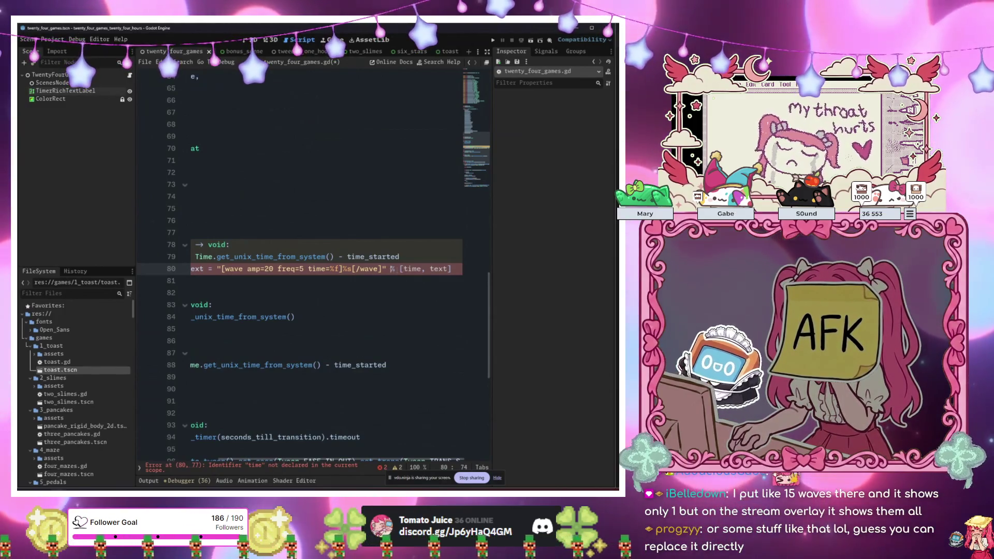
key("ctrl+shift+Right")
key("ctrl+shift+Left")
key("ctrl+shift+Left")
key("ctrl+shift+Left")
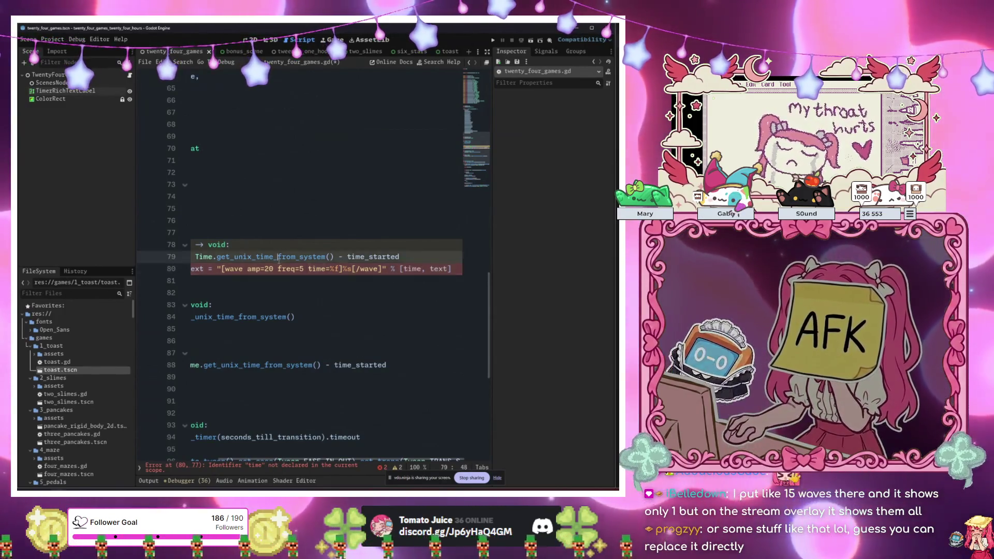
key("ctrl+Right")
key("ctrl+Right")
key("ctrl+Right")
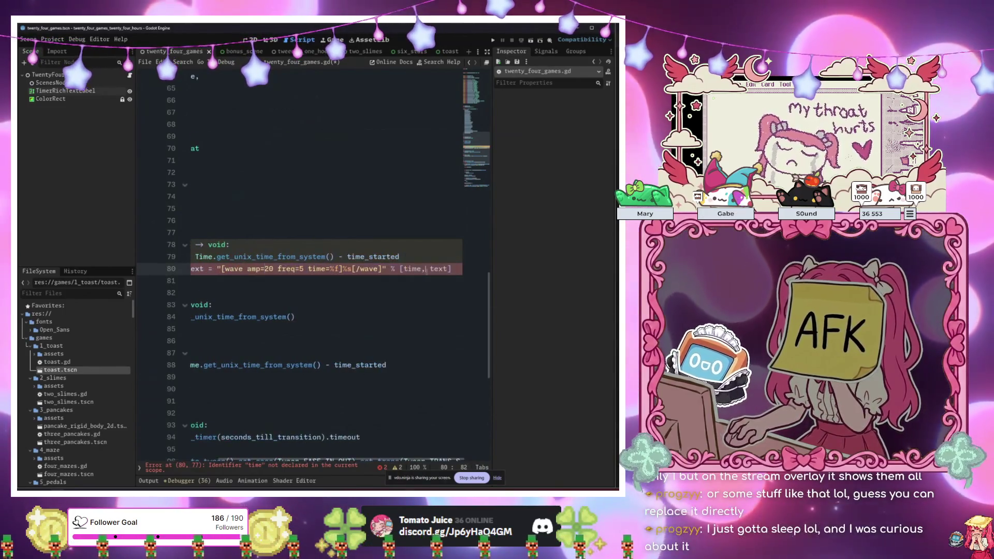
type("_delta")
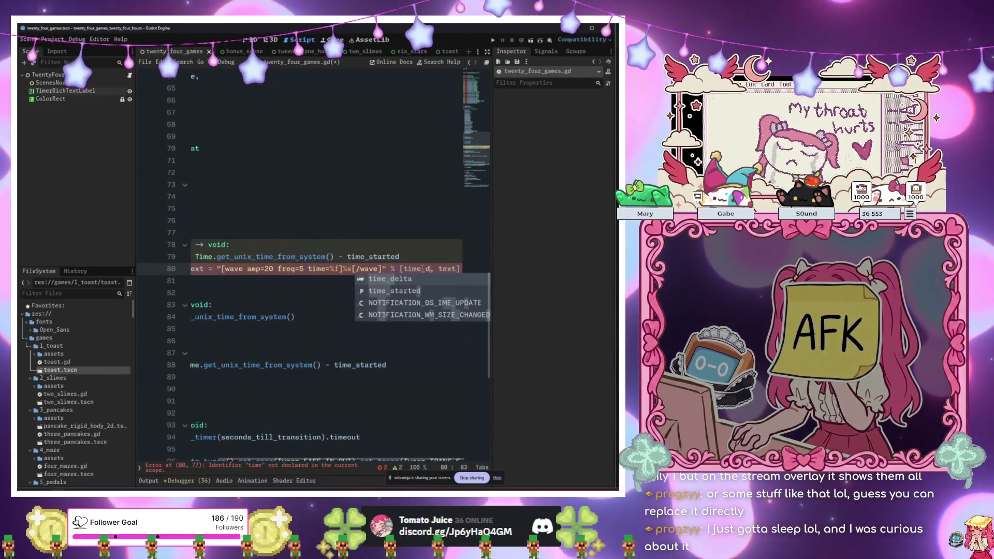
Step: Replace the undeclared text argument so line 80 uses [time_delta, time_delta]
key("Down")
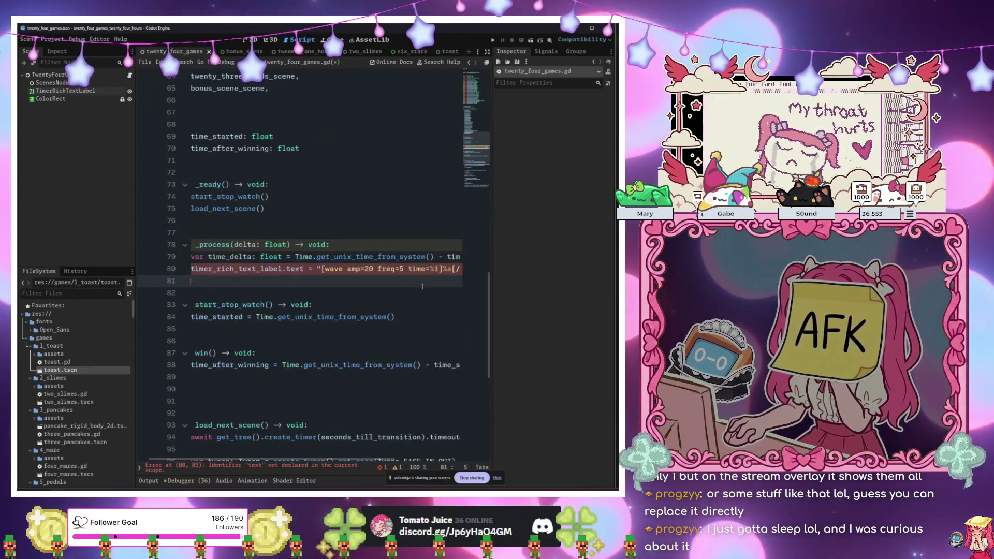
key("Up")
key("Up")
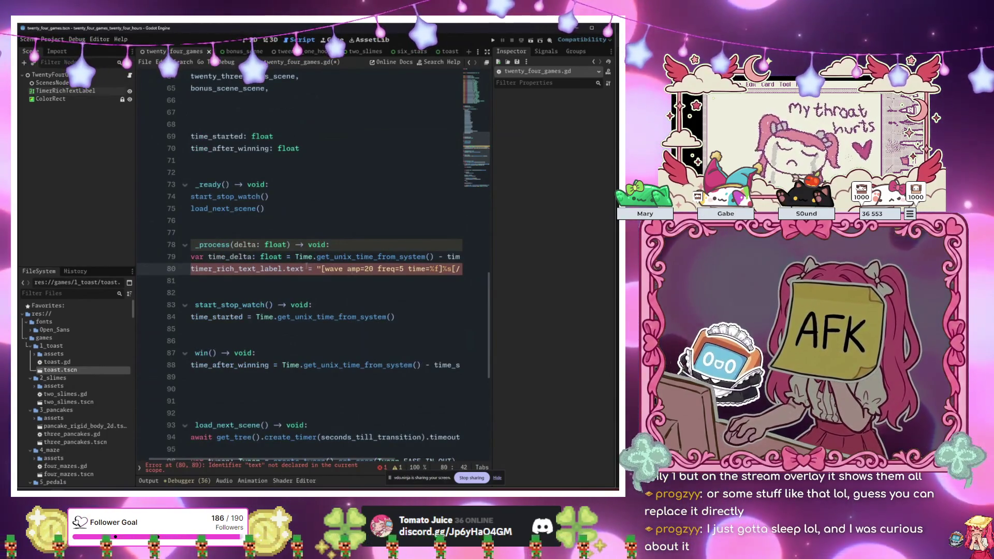
key("End")
key("Down")
key("End")
key("Left")
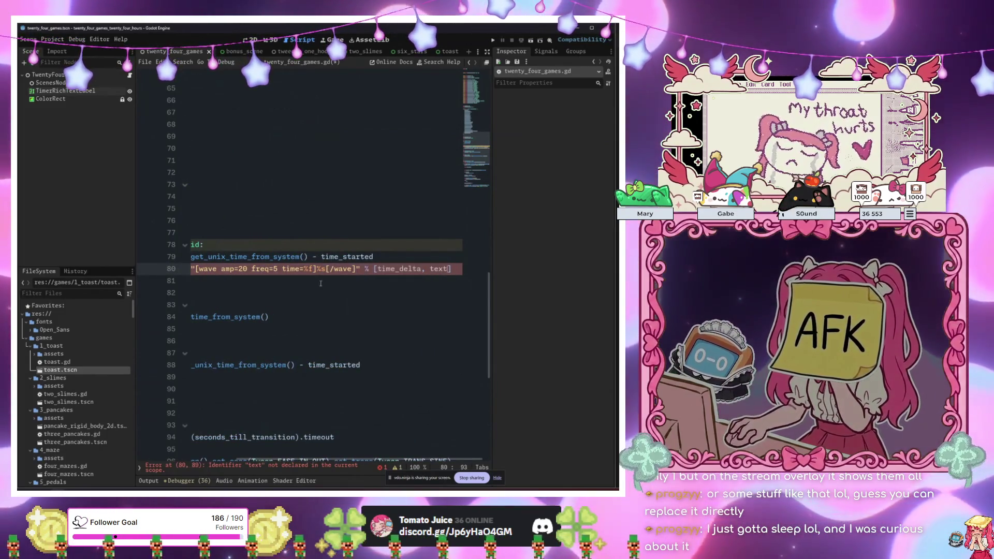
left_click(321, 284)
left_click_drag(417, 256, 505, 267)
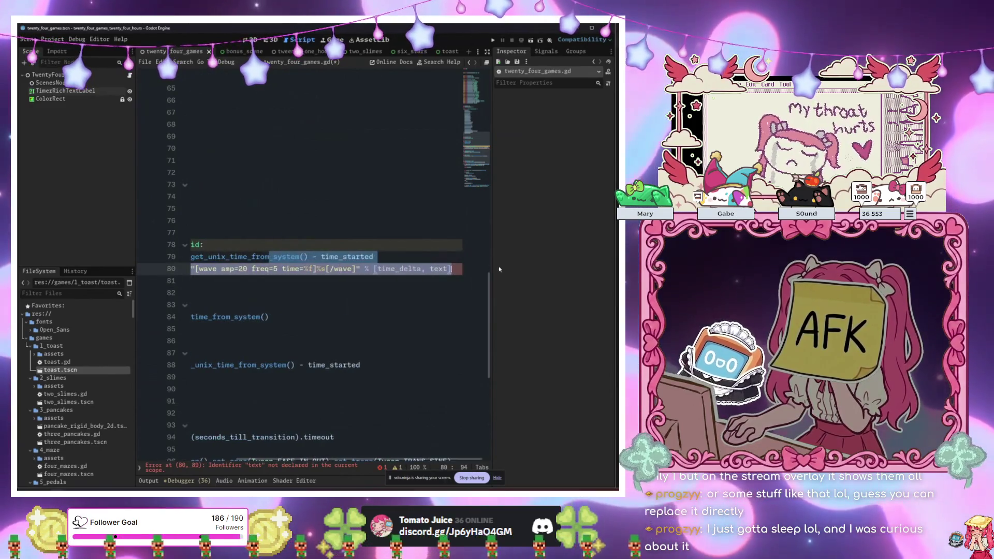
key("Left")
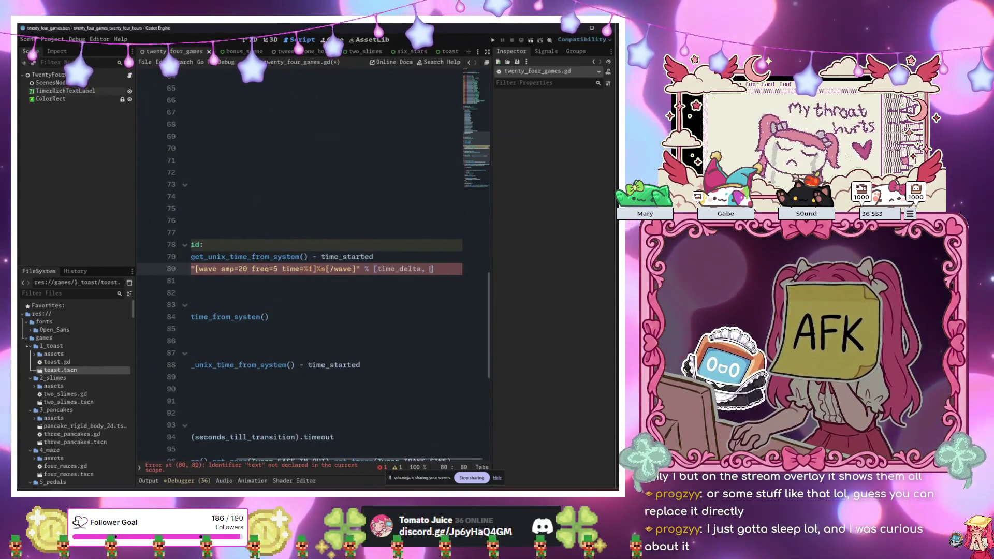
key("BackSpace")
key("BackSpace")
key("BackSpace")
type("tim")
key("BackSpace")
key("BackSpace")
key("BackSpace")
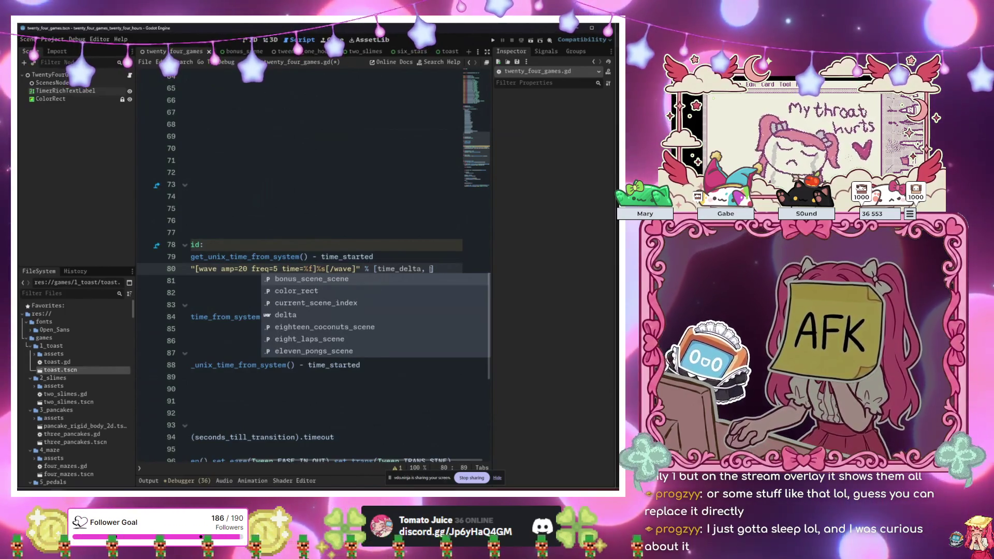
type("time_delta")
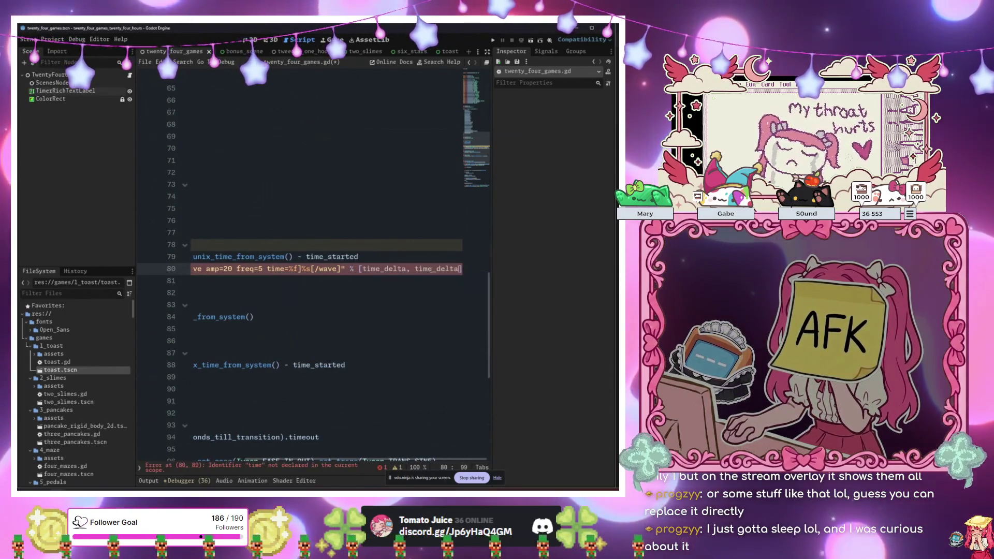
left_click(298, 268)
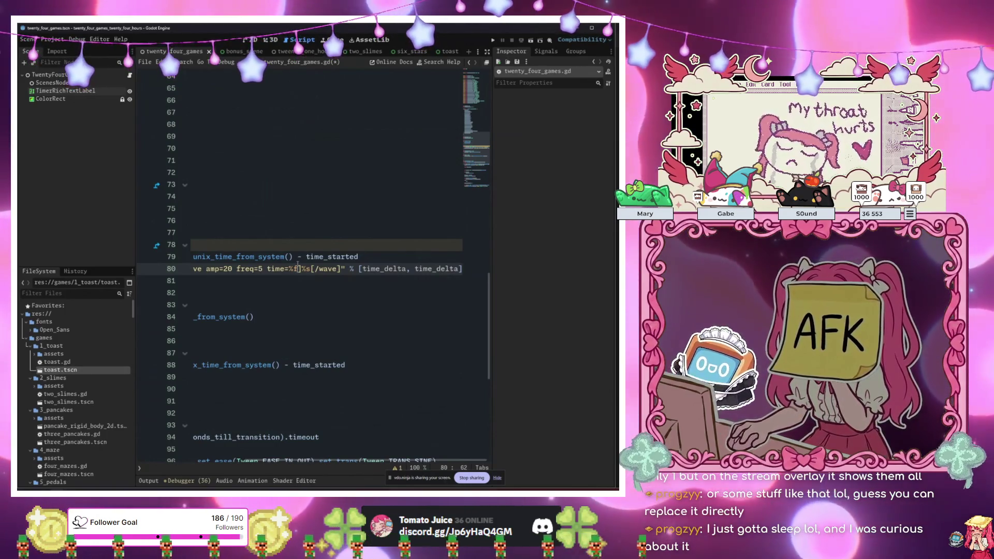
Step: Save the twenty_four_games.gd script with Ctrl+S
key("Right")
key("Right")
key("Right")
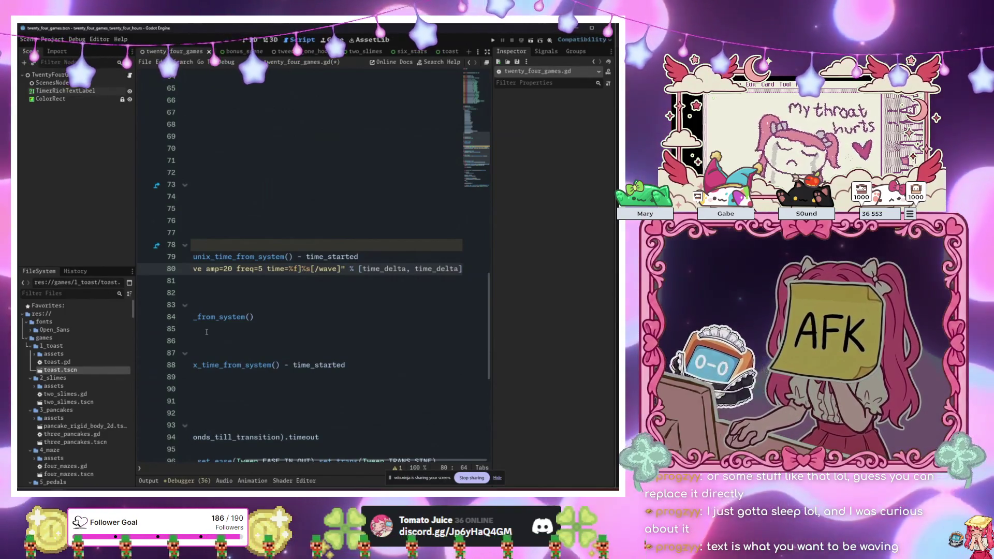
key("ctrl+s")
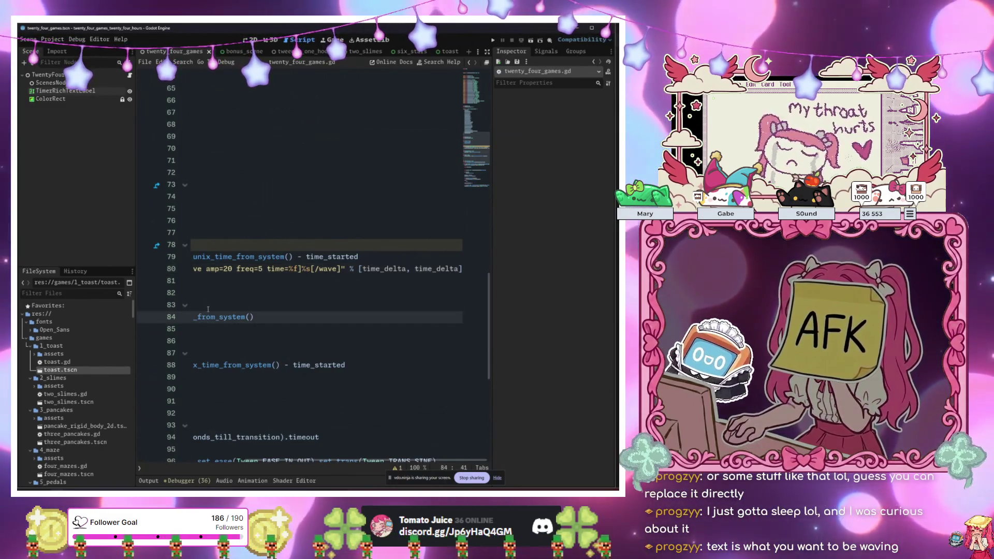
scroll(310, 311, "left", 1)
left_click(433, 269)
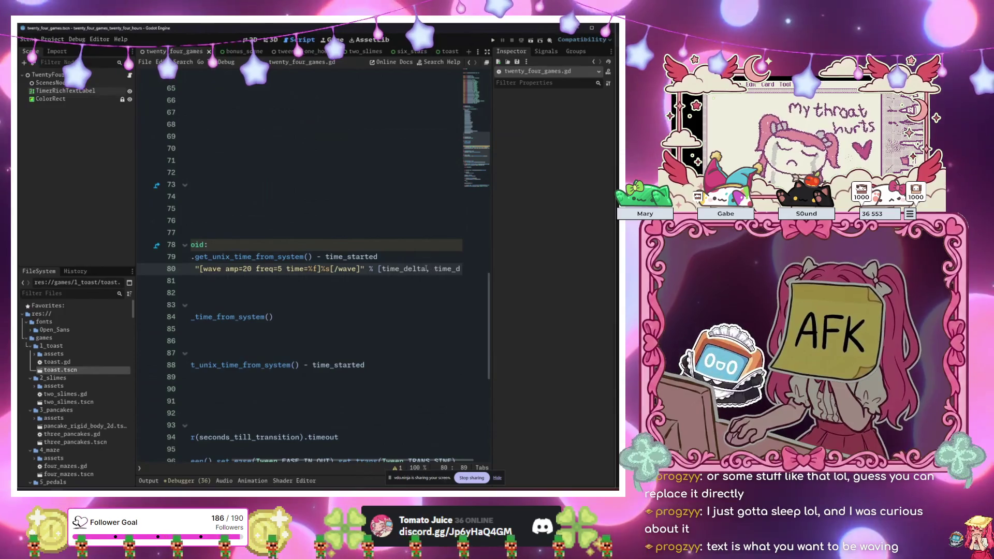
key("End")
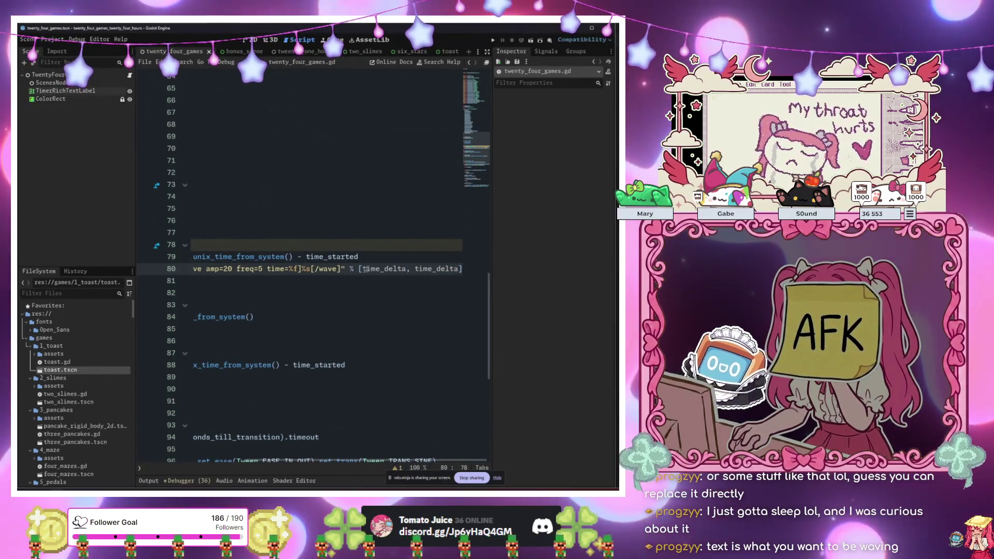
Step: Review the two time_delta arguments on line 80 and run the project with F5
left_click_drag(363, 268, 399, 269)
left_click(418, 269)
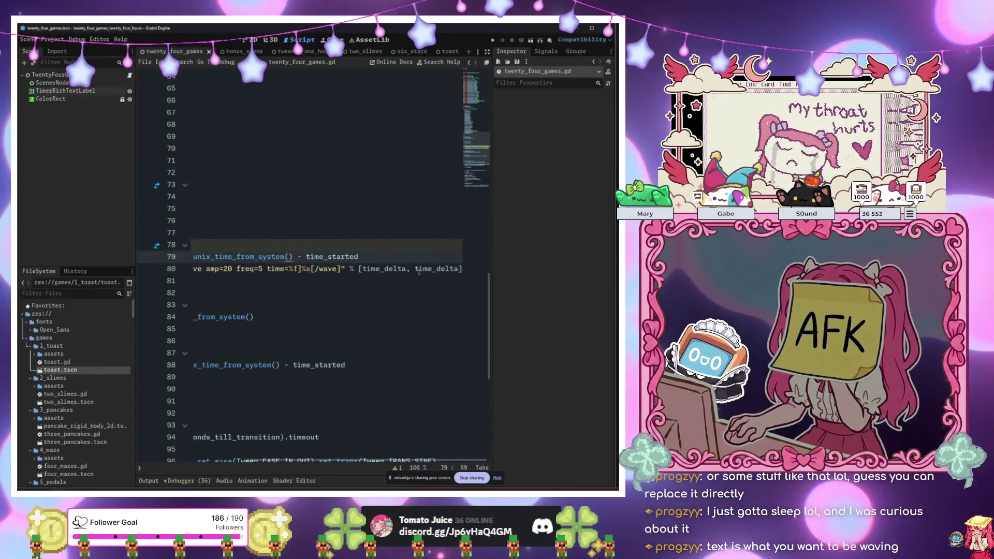
double_click(418, 268)
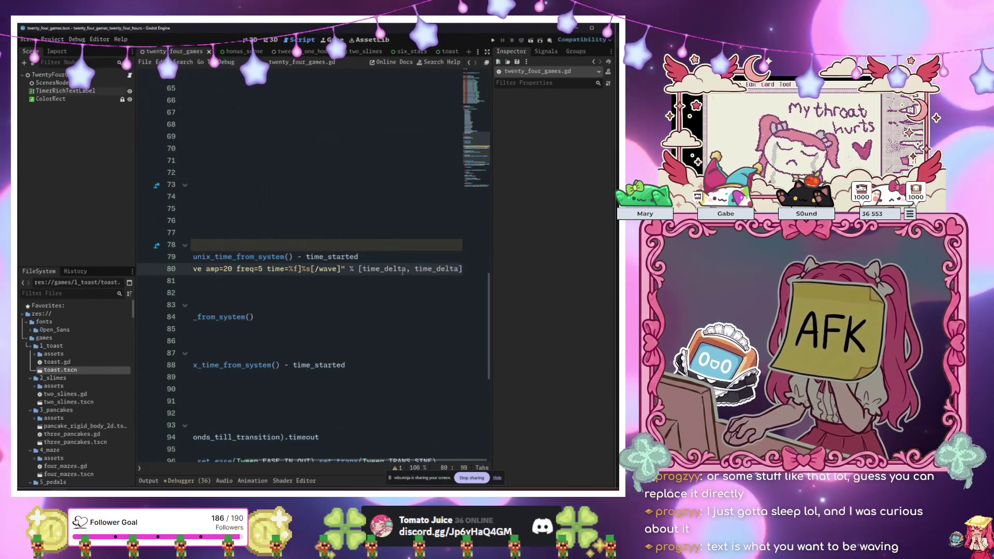
left_click(381, 268)
key("F5")
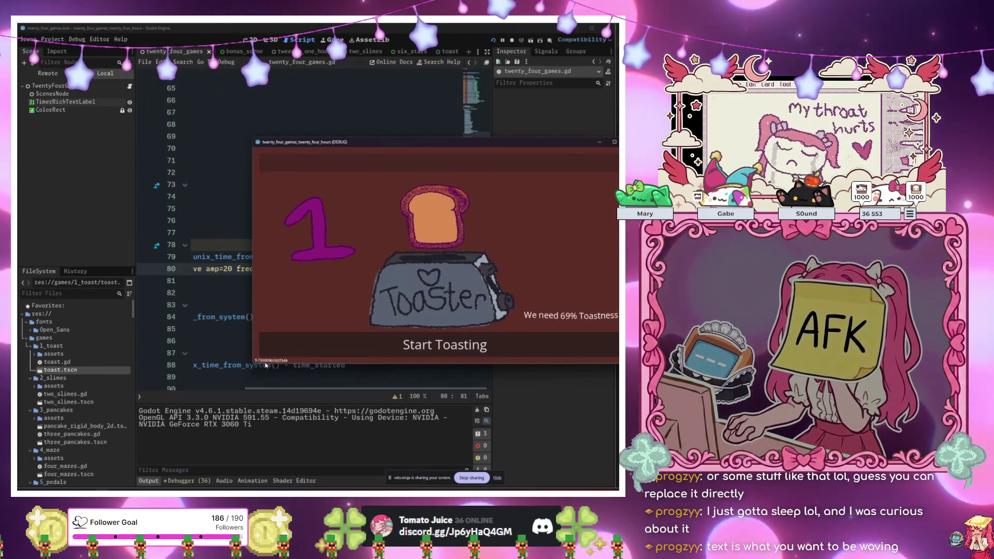
Step: Restart the toaster game, move and enlarge its window, then close it
mouse_move(315, 144)
left_mouse_down()
mouse_move(492, 163)
mouse_move(322, 135)
mouse_move(453, 124)
left_mouse_up()
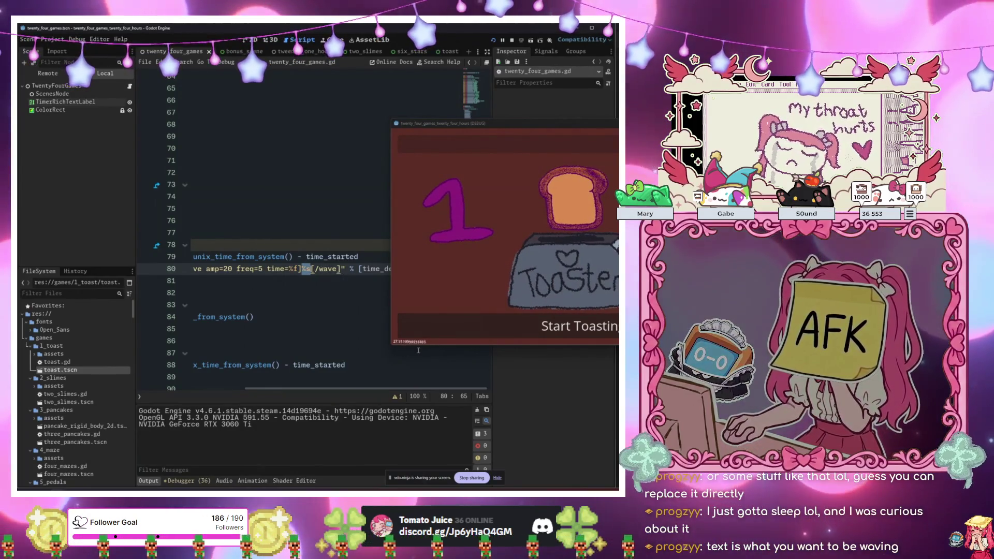
key("F5")
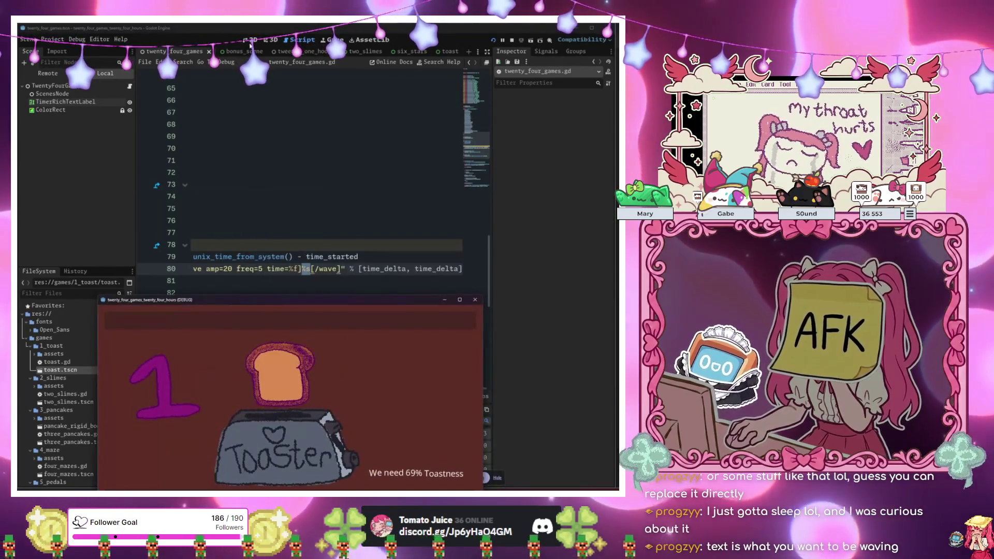
left_click(251, 43)
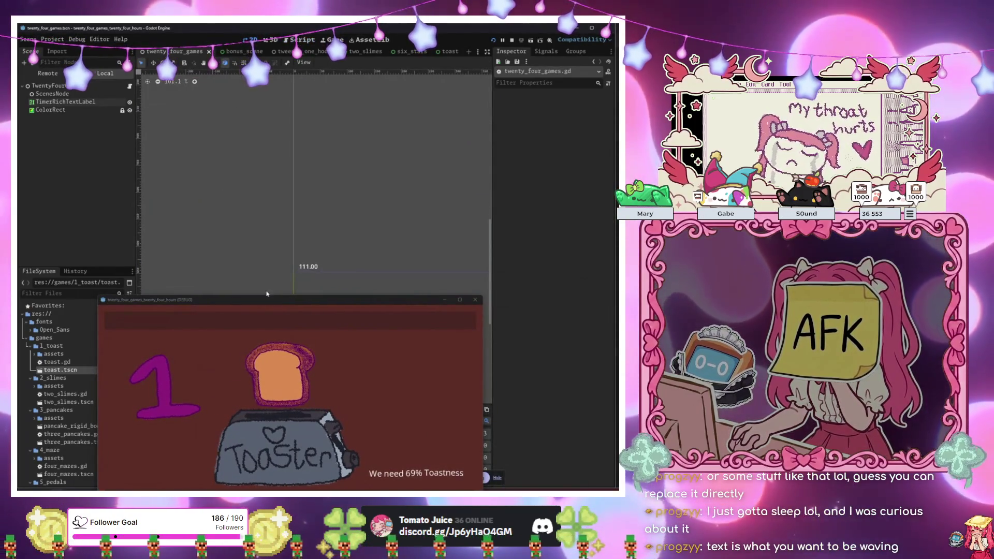
left_click_drag(267, 300, 365, 82)
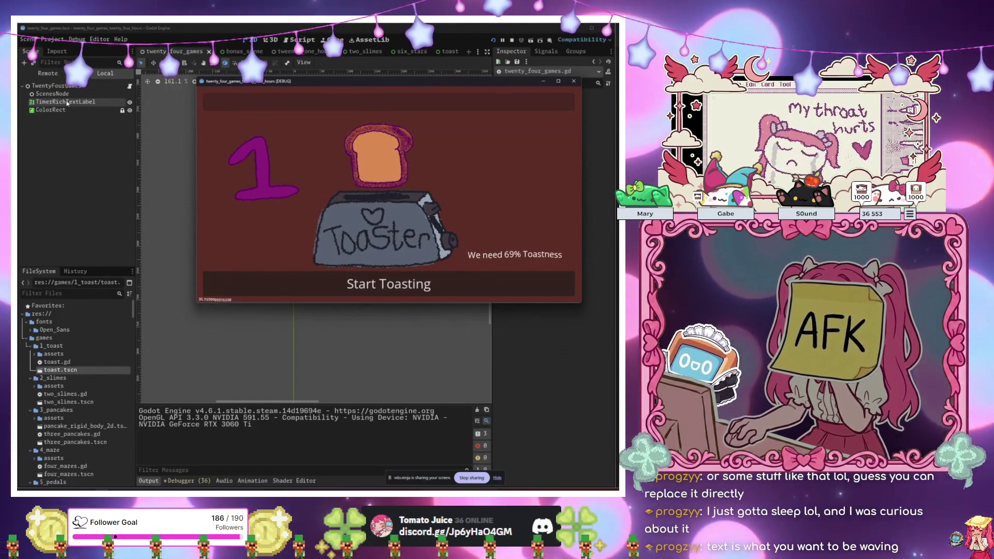
mouse_move(295, 78)
left_mouse_down()
mouse_move(318, 44)
mouse_move(318, 160)
mouse_move(318, 151)
mouse_move(606, 201)
left_mouse_up()
left_click(536, 201)
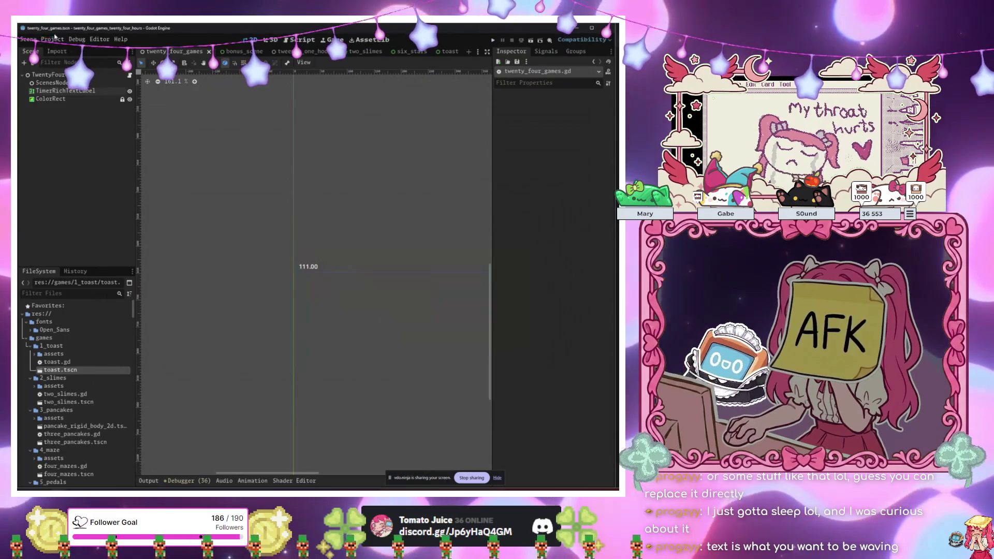
left_click(58, 49)
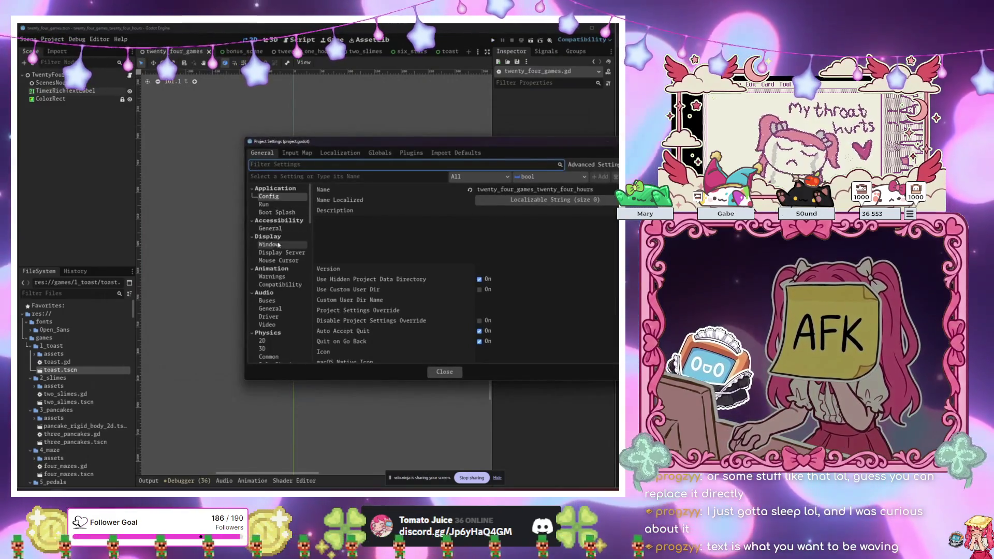
left_click(275, 253)
left_click(269, 244)
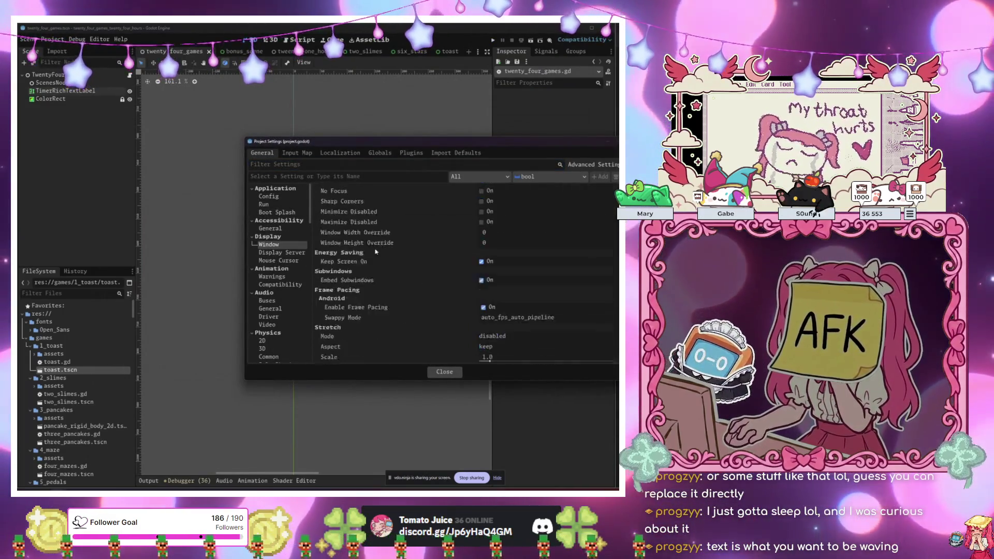
scroll(482, 267, "down", 5)
key("F5")
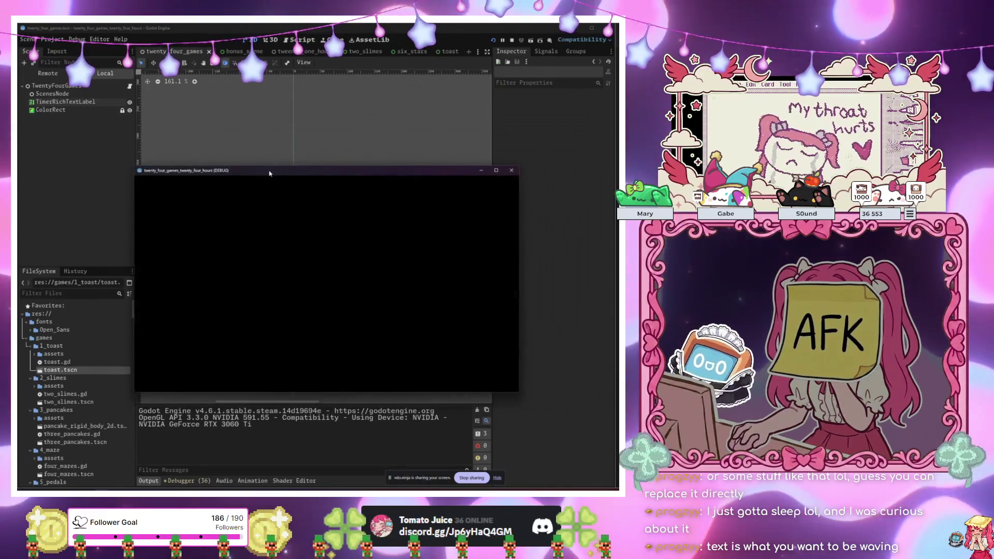
mouse_move(544, 147)
left_mouse_down()
mouse_move(573, 129)
mouse_move(616, 136)
left_mouse_up()
left_click_drag(523, 134, 526, 72)
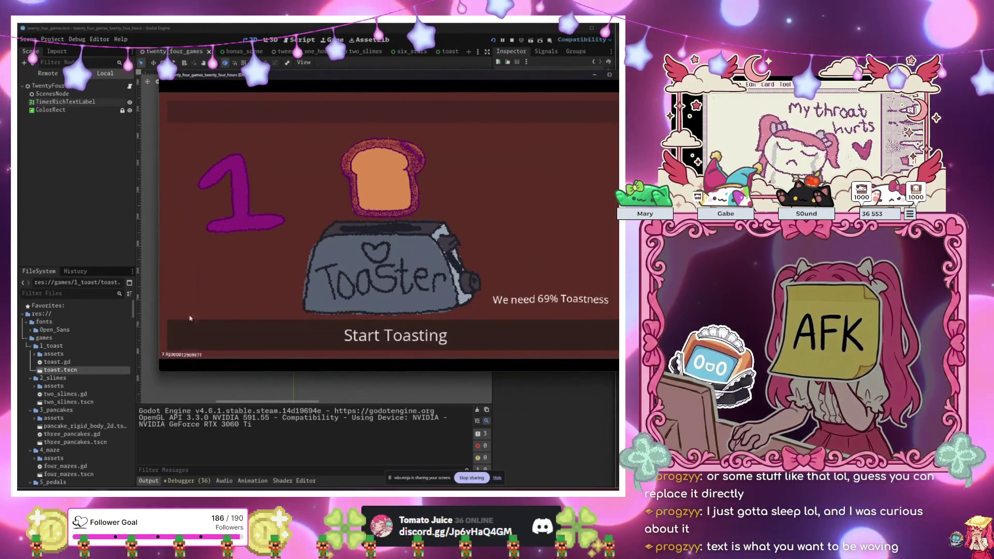
left_click_drag(268, 80, 127, 158)
double_click(57, 156)
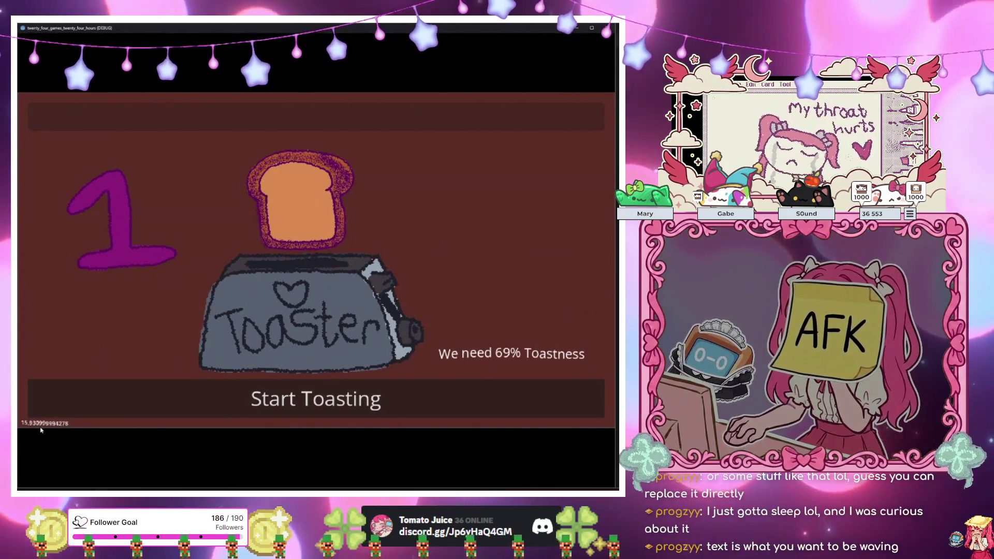
left_click(578, 29)
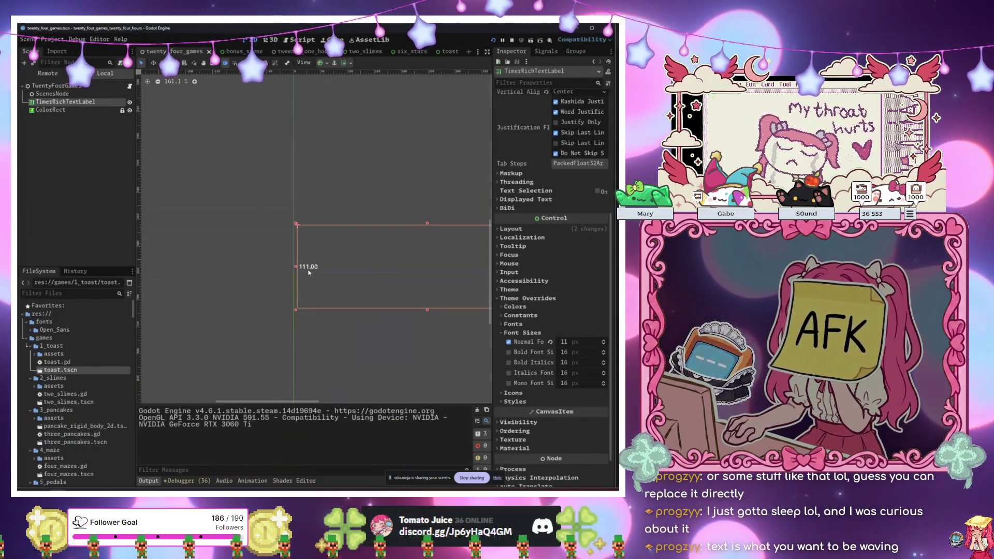
Step: Nudge TimerRichTextLabel left, undo line 80 to str(time_delta).pad_decimals(2), save and rerun
key("Left")
key("Left")
key("Left")
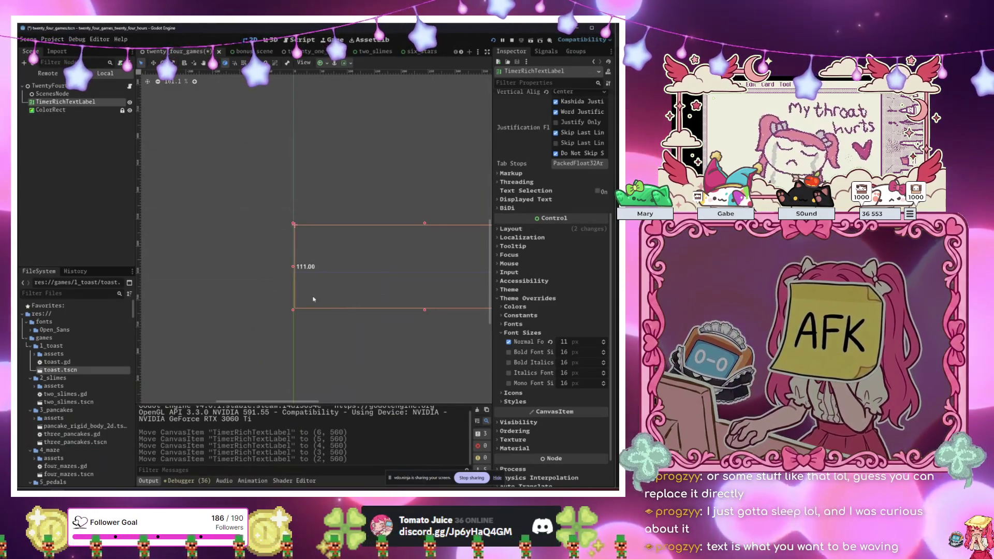
key("ctrl+F3")
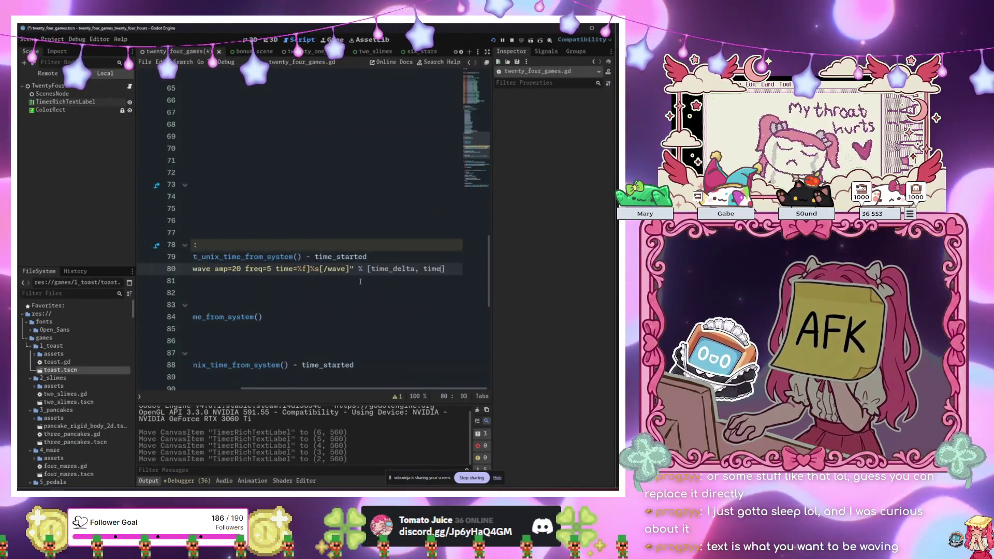
key("ctrl+z")
key("ctrl+z")
key("ctrl+z")
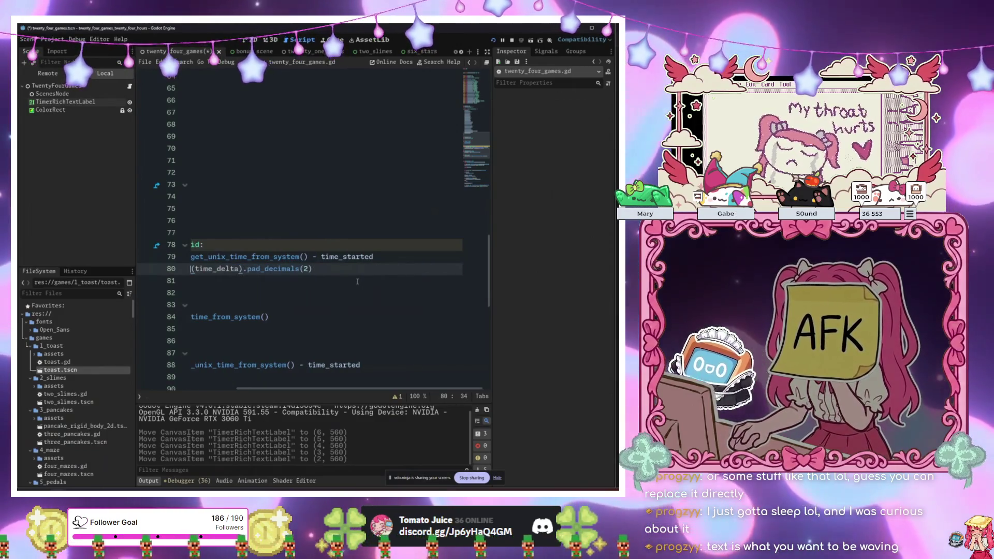
key("ctrl+z")
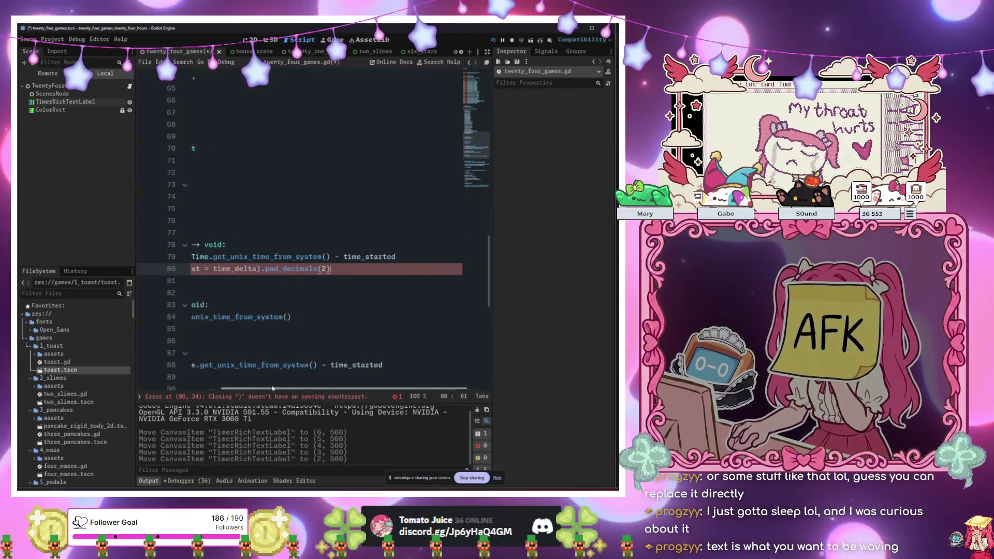
key("ctrl+s")
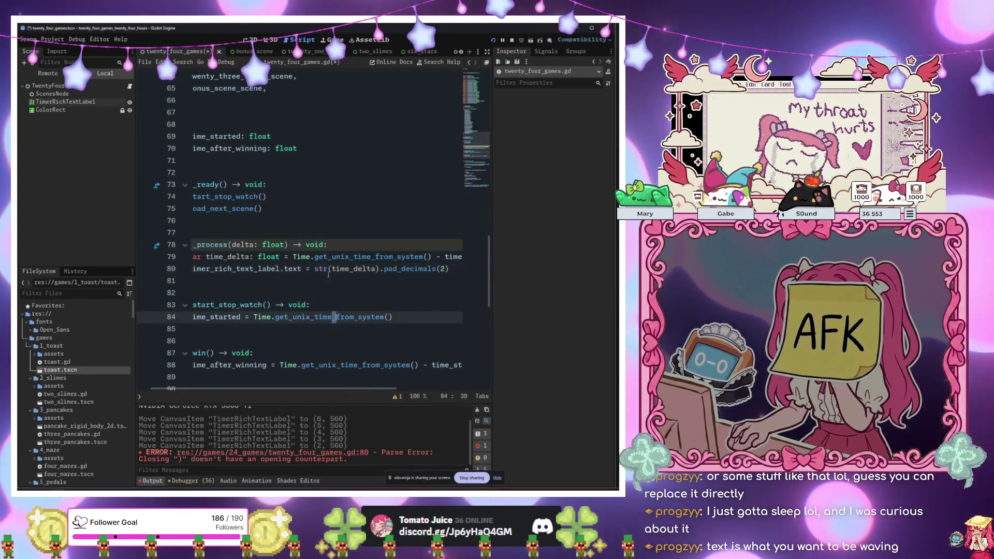
left_click(343, 214)
key("F5")
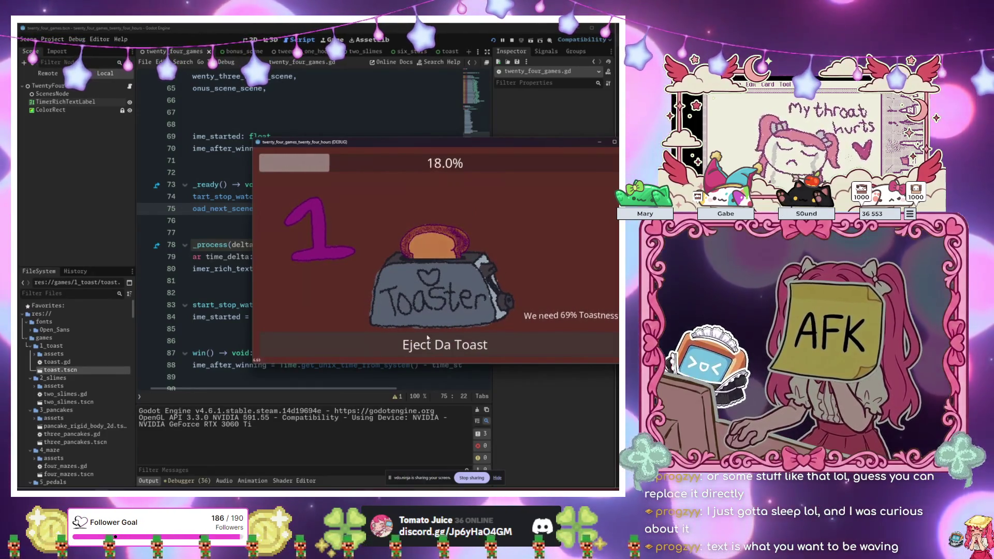
Step: Eject the toast, start toasting again, and eject at 69% to win the round
left_click(468, 348)
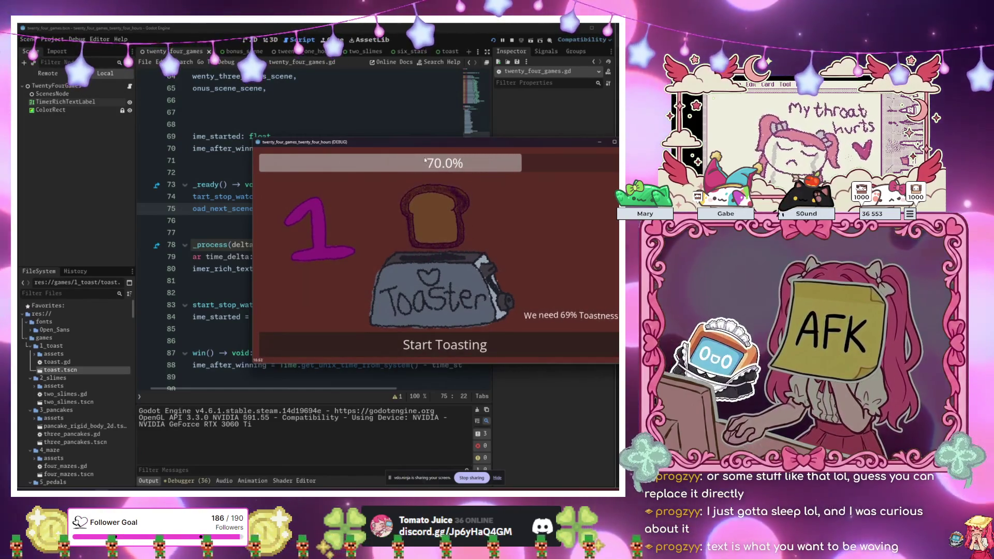
left_click(486, 346)
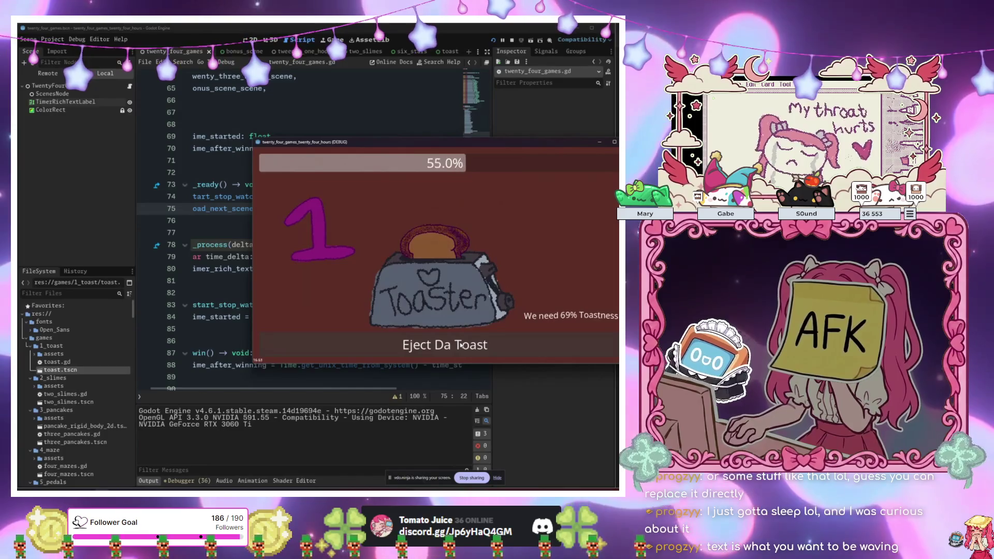
left_click(461, 345)
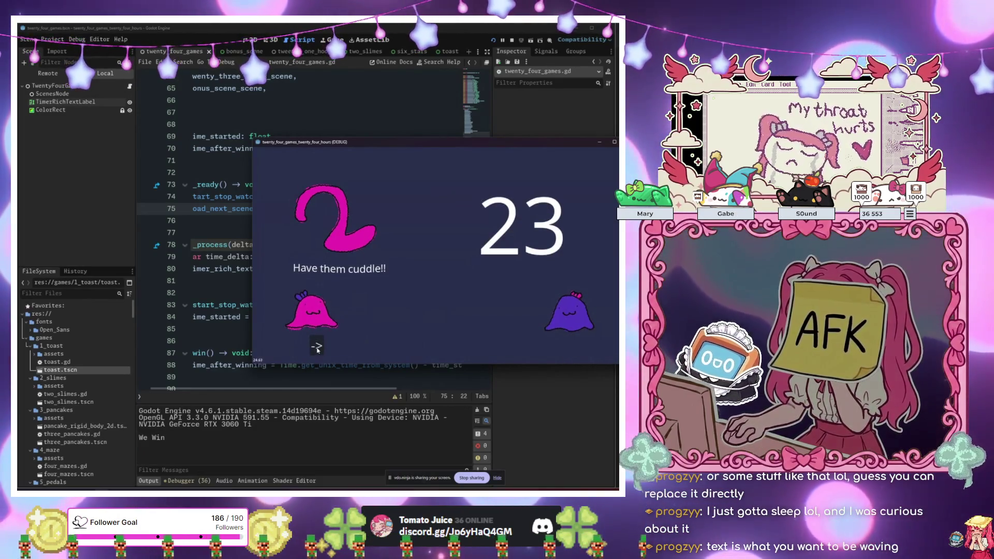
Step: Select TimerRichTextLabel in the 2D view and change its Mouse filter option
left_click_drag(311, 142, 417, 274)
key("ctrl+F1")
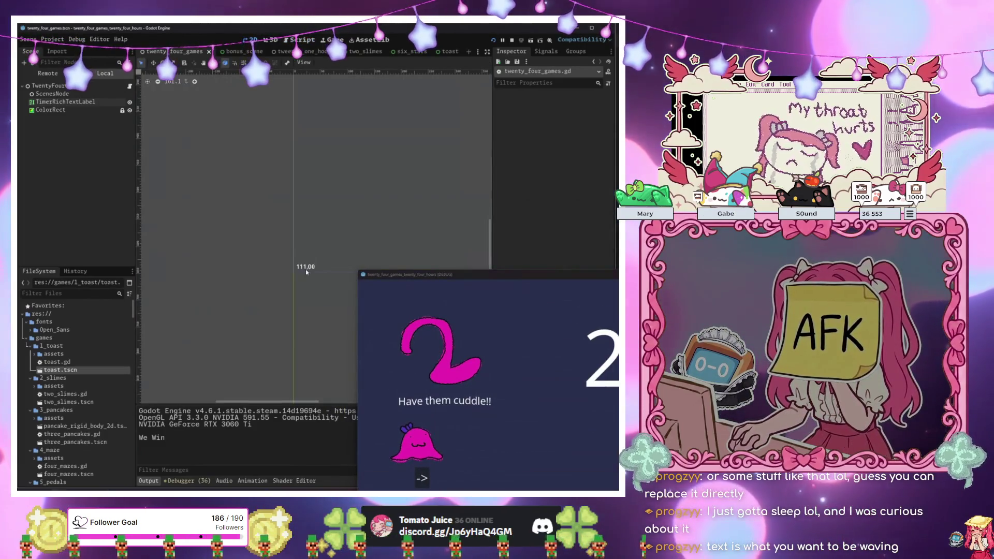
left_click(306, 271)
mouse_move(492, 278)
left_mouse_down()
mouse_move(422, 303)
mouse_move(414, 293)
left_mouse_up()
left_click(509, 263)
mouse_move(549, 295)
left_mouse_down()
mouse_move(546, 311)
mouse_move(435, 208)
mouse_move(404, 129)
left_mouse_up()
left_click(580, 272)
left_click(569, 301)
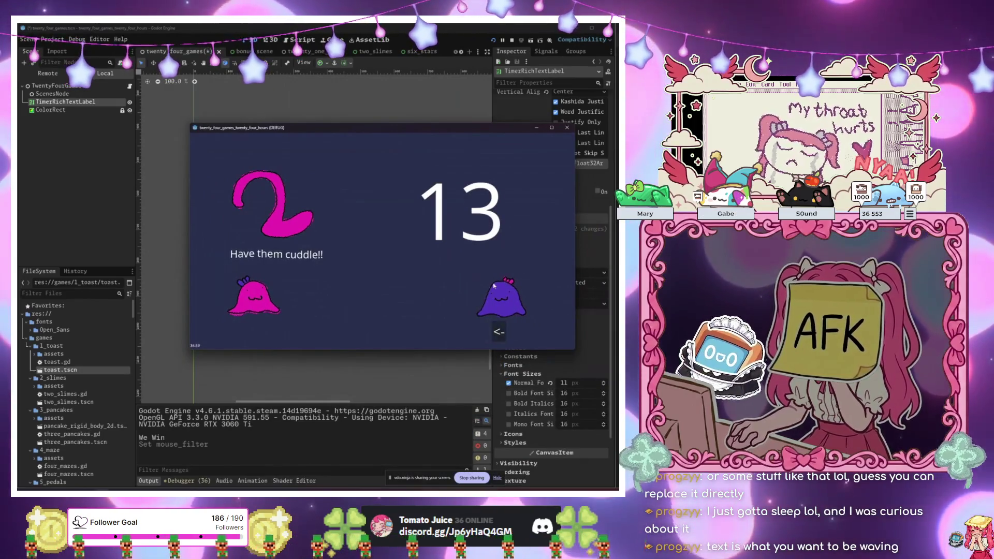
Step: Step the pink and purple slimes toward each other in the cuddle game
left_click(275, 332)
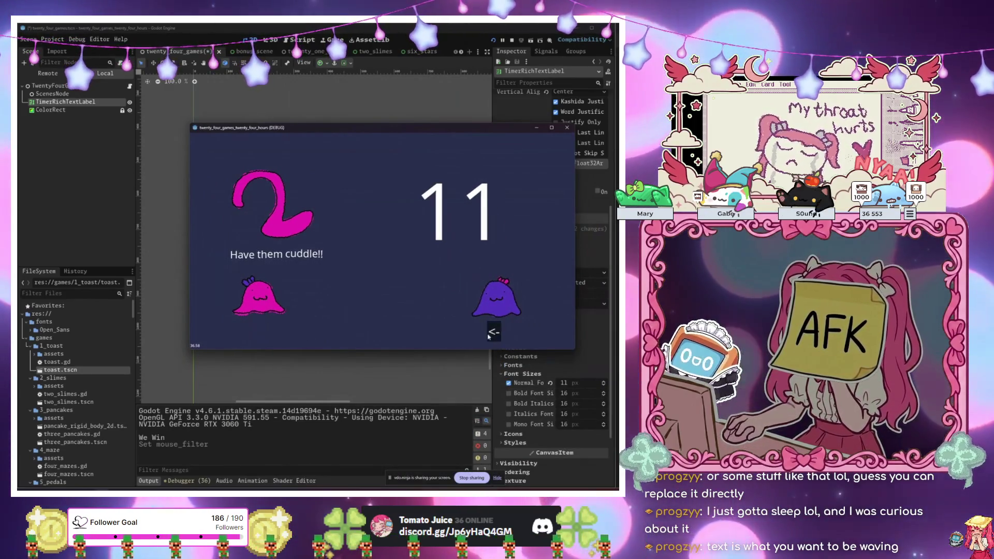
left_click(273, 332)
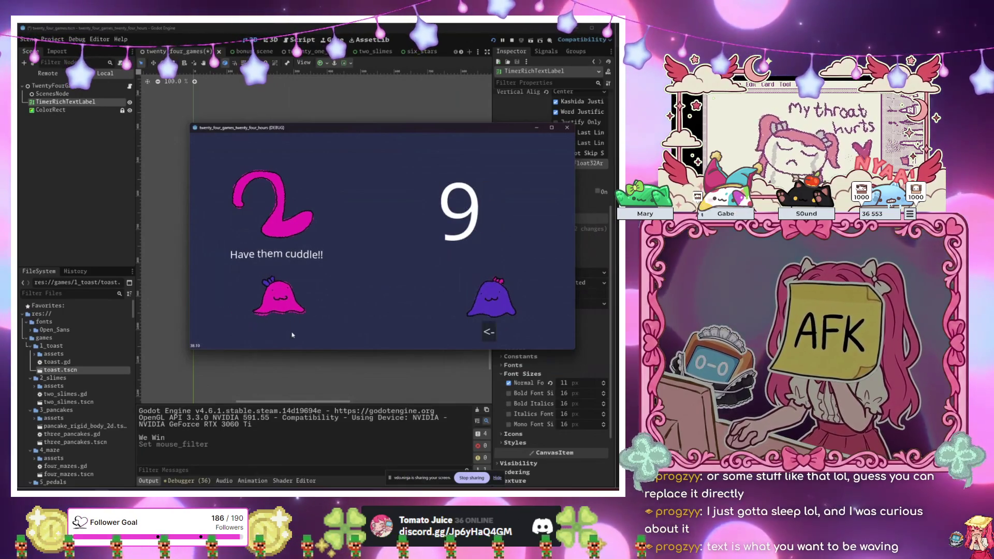
left_click(482, 334)
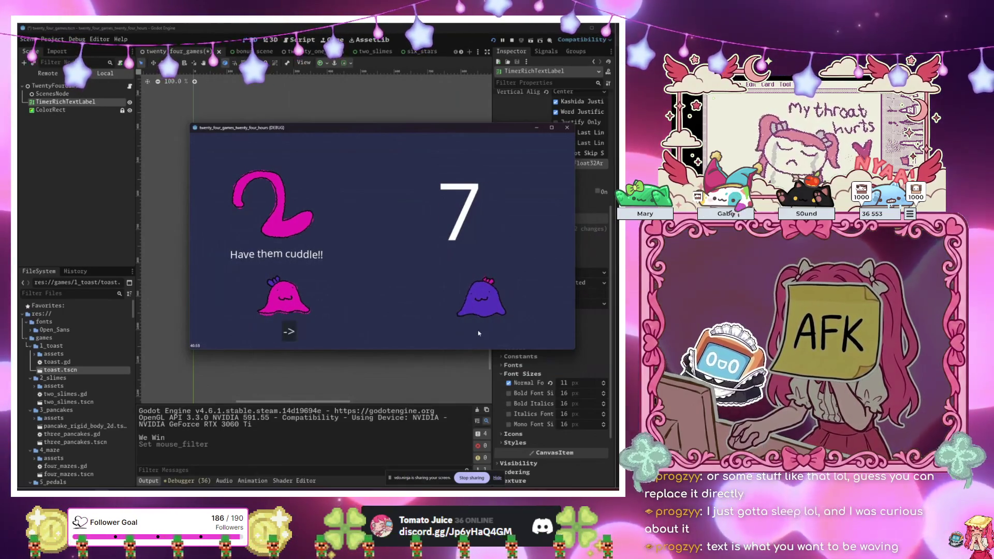
left_click(289, 332)
left_click(477, 332)
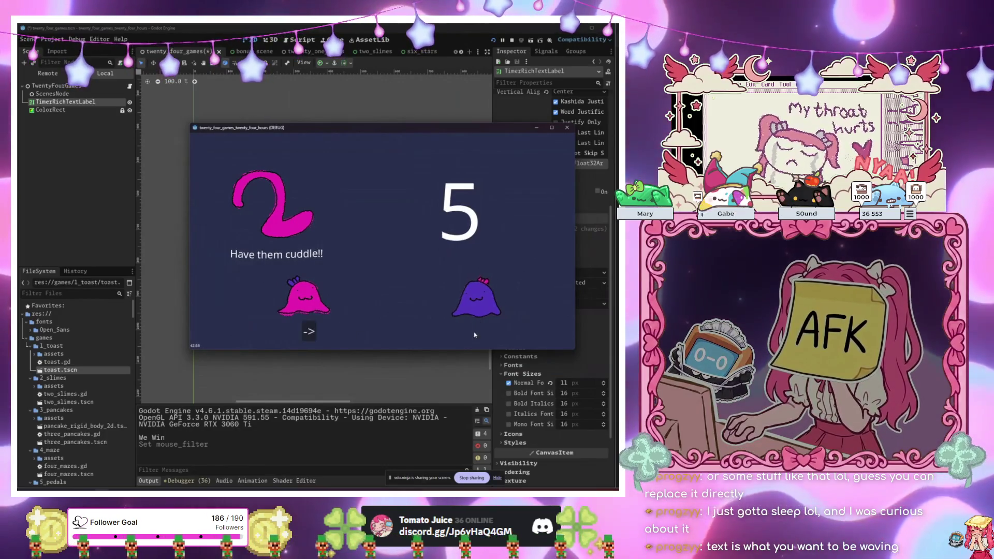
left_click(307, 330)
left_click(470, 330)
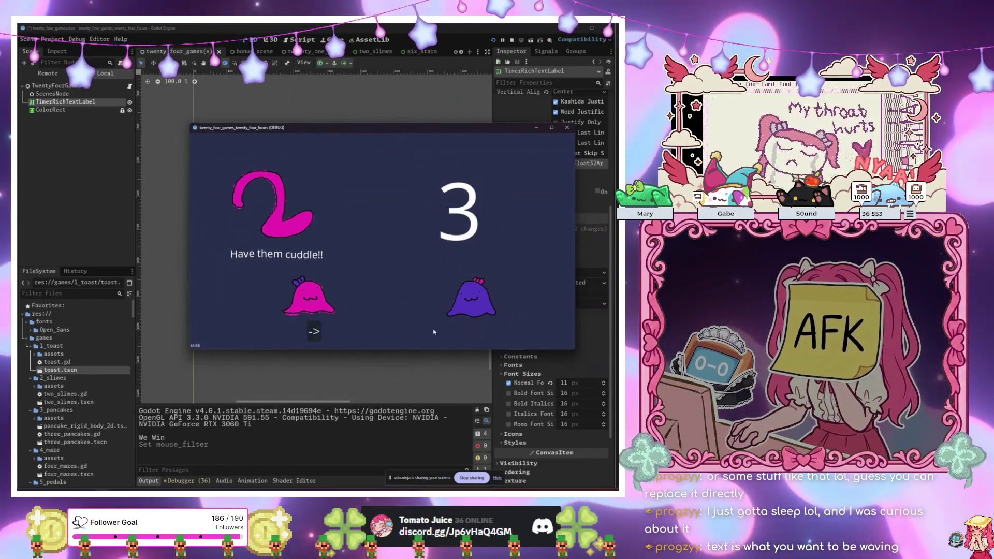
left_click(319, 332)
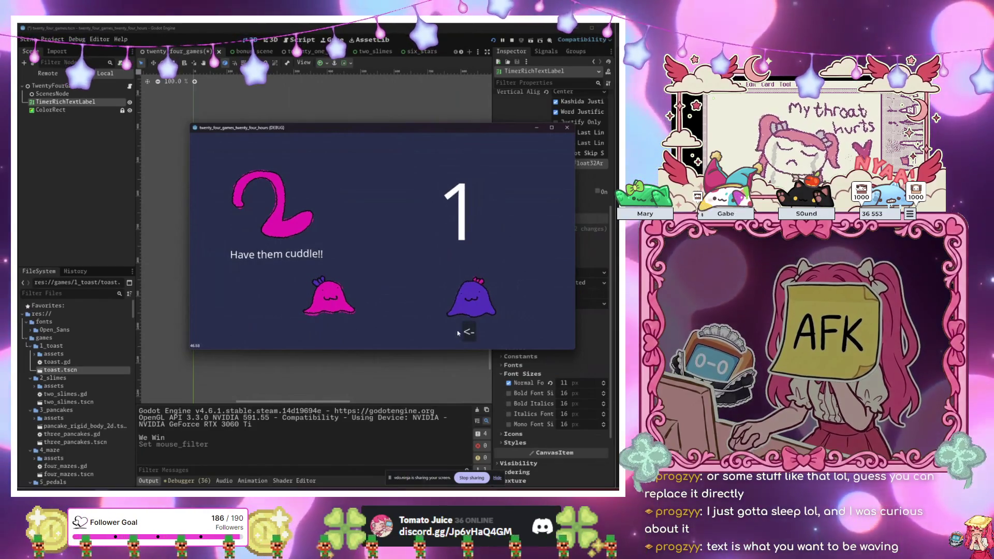
left_click(466, 330)
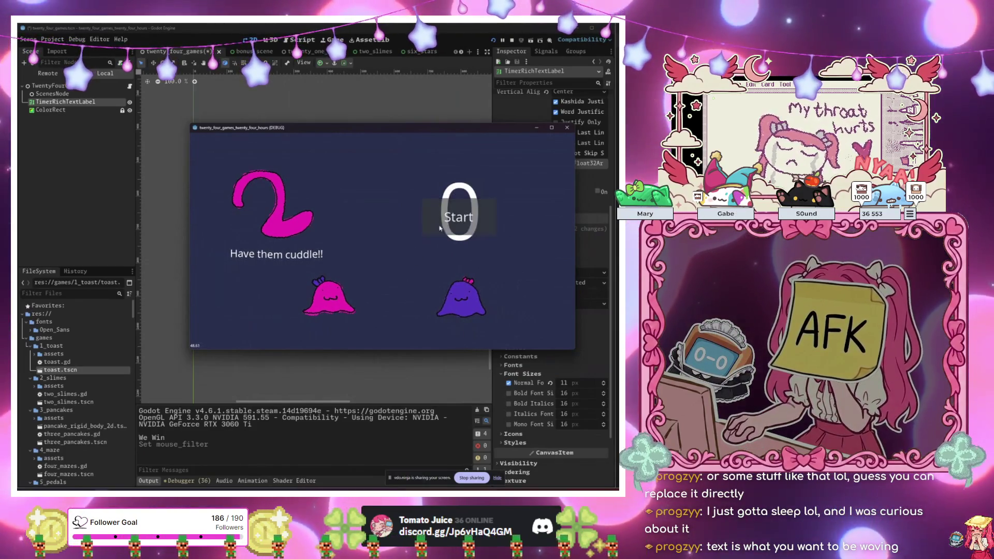
Step: Restart the cuddle minigame and push the slimes together again, then reposition the window
left_click(457, 215)
left_click(258, 331)
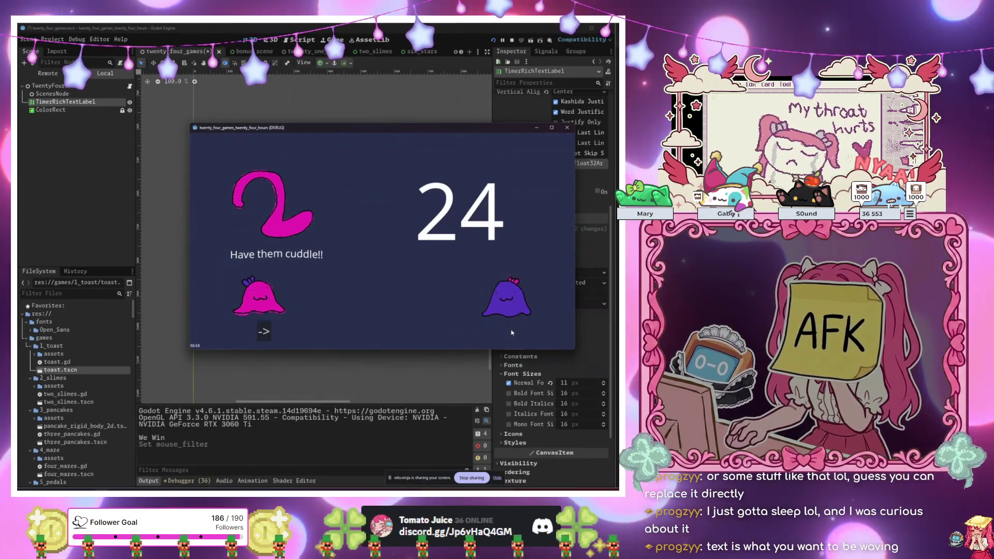
left_click(501, 335)
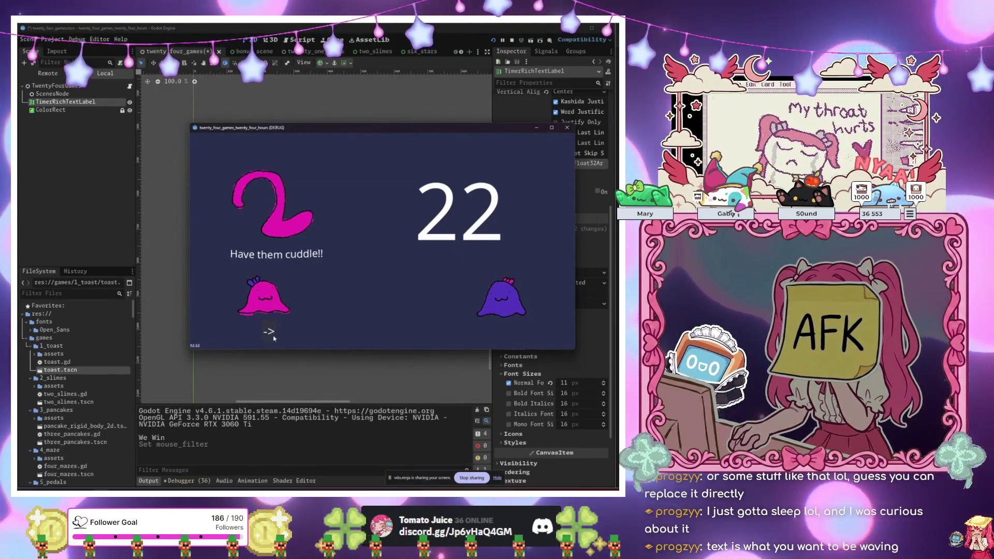
left_click(269, 331)
left_click(492, 333)
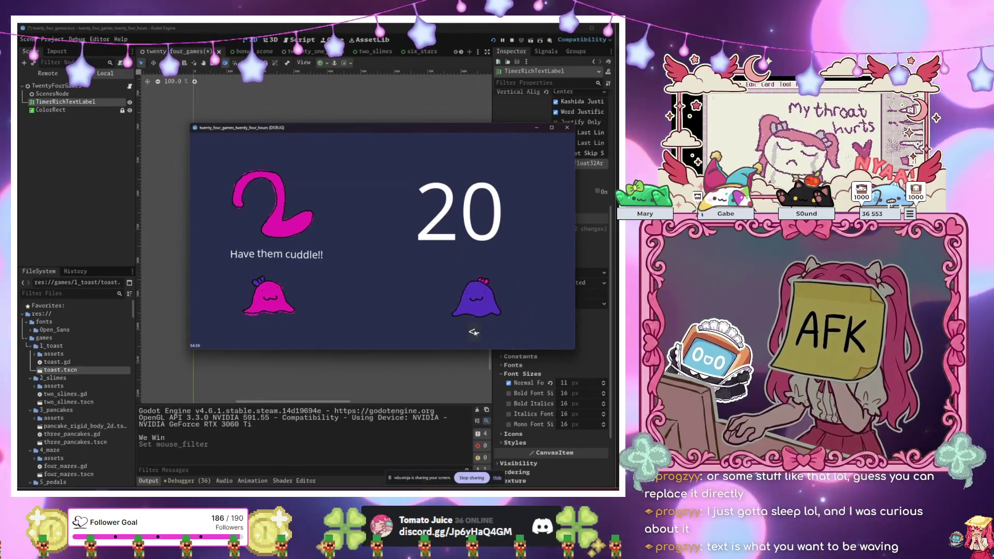
left_click(473, 332)
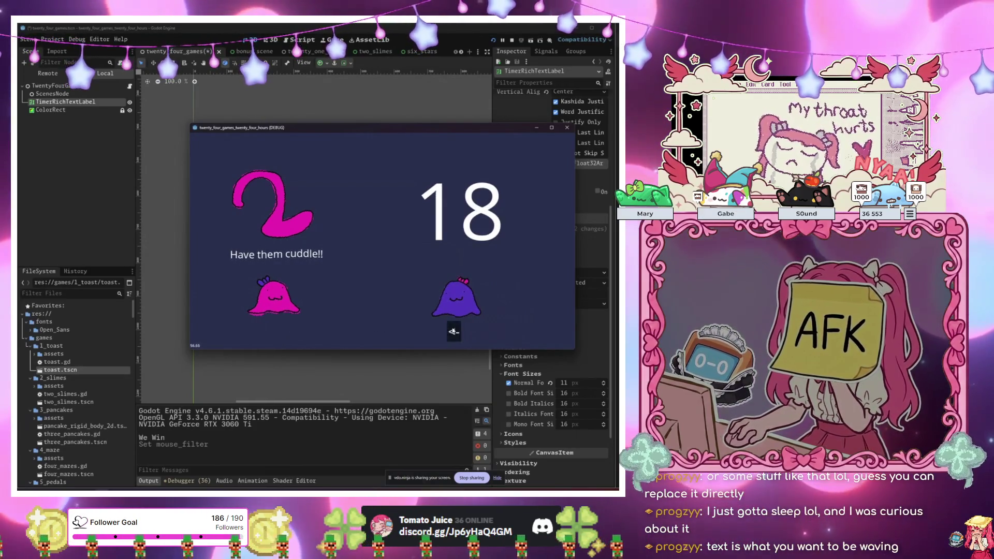
left_click(452, 331)
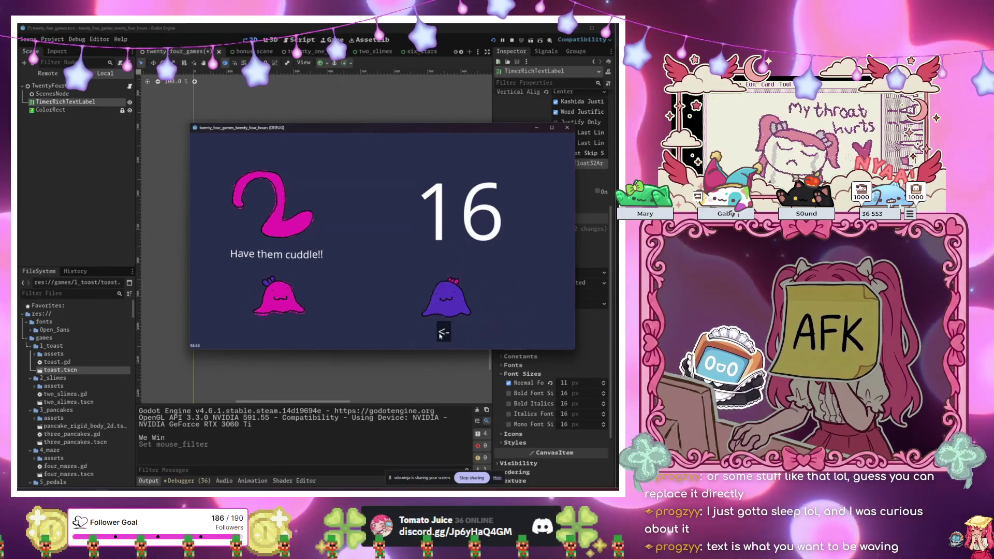
left_click(442, 333)
left_click(290, 335)
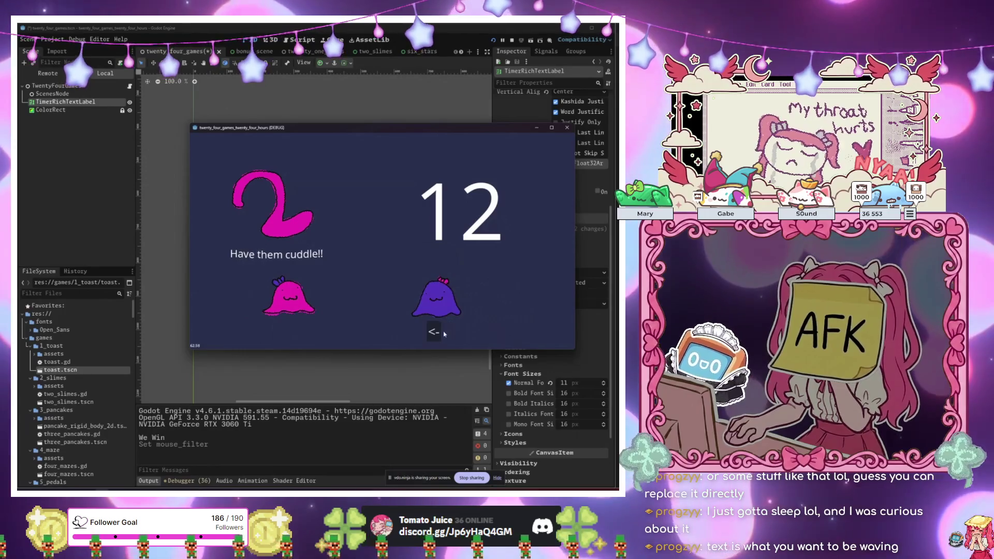
left_click_drag(332, 128, 44, 238)
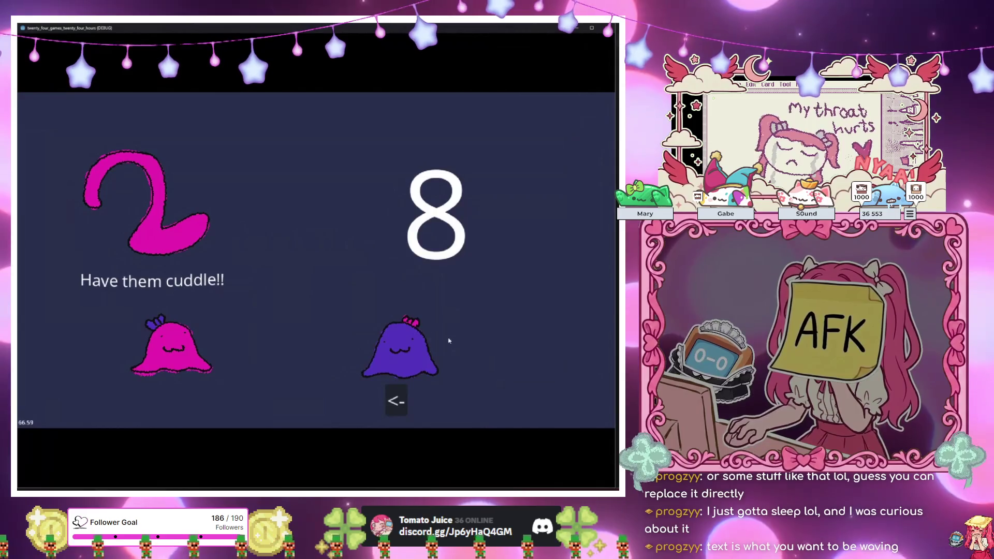
Step: Start a new cuddle round and alternate '<-' and '->' steps until the blobs touch
mouse_move(449, 340)
left_mouse_down()
mouse_move(362, 41)
mouse_move(341, 82)
mouse_move(55, 240)
left_mouse_up()
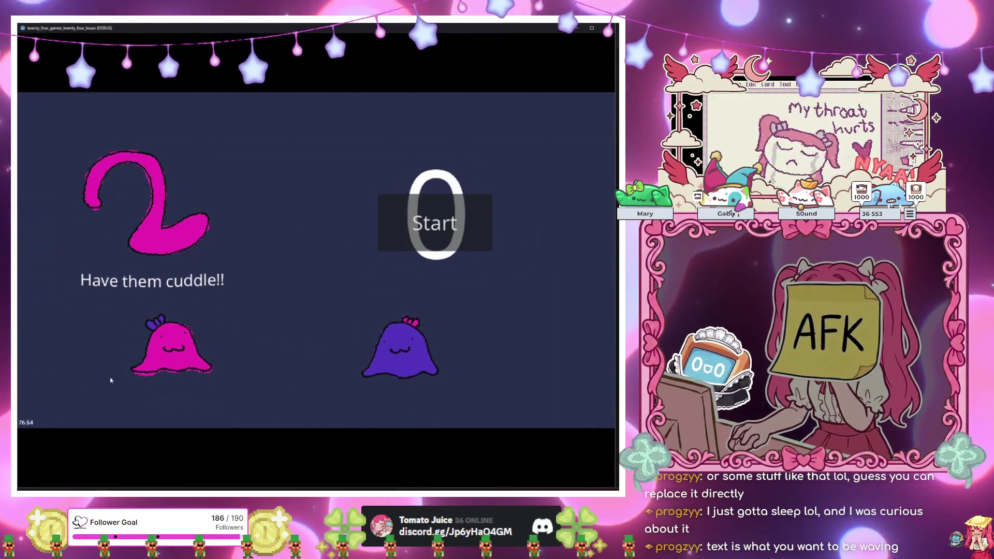
key("Return")
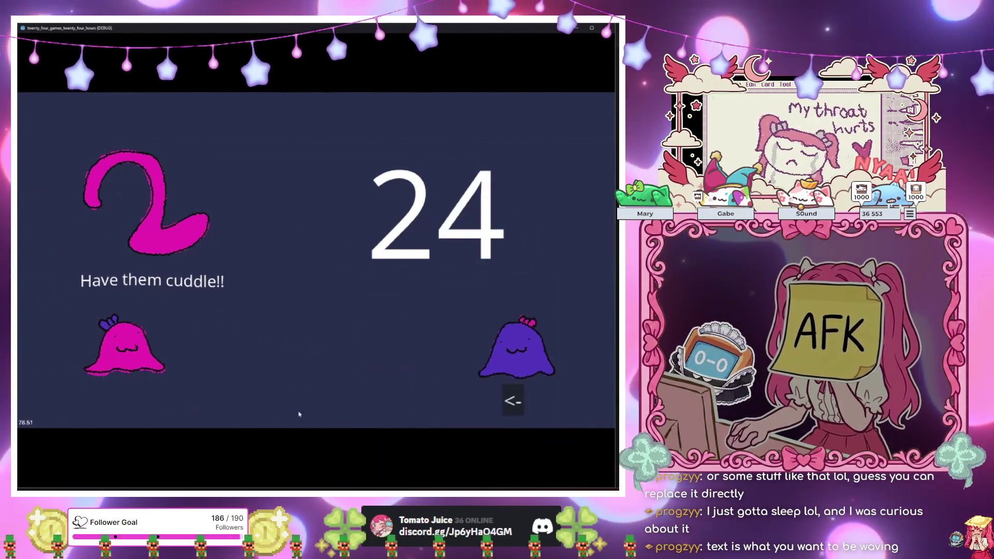
left_click(512, 401)
left_click(133, 401)
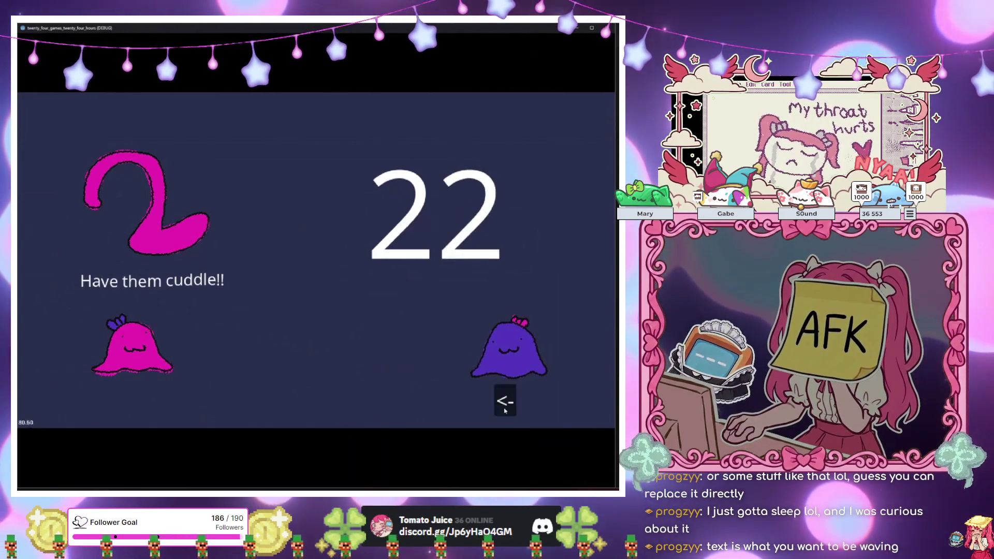
left_click(505, 406)
left_click(141, 403)
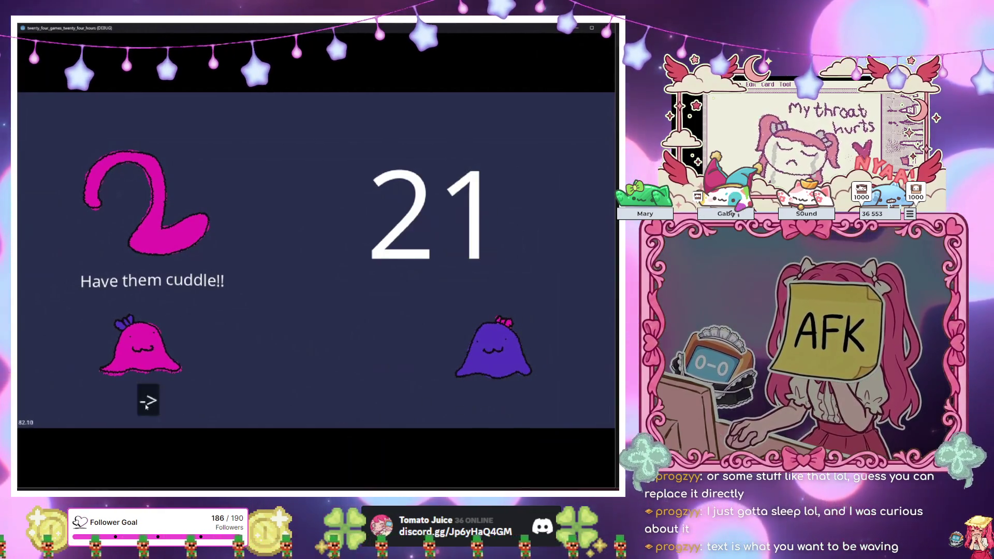
left_click(468, 404)
left_click(162, 402)
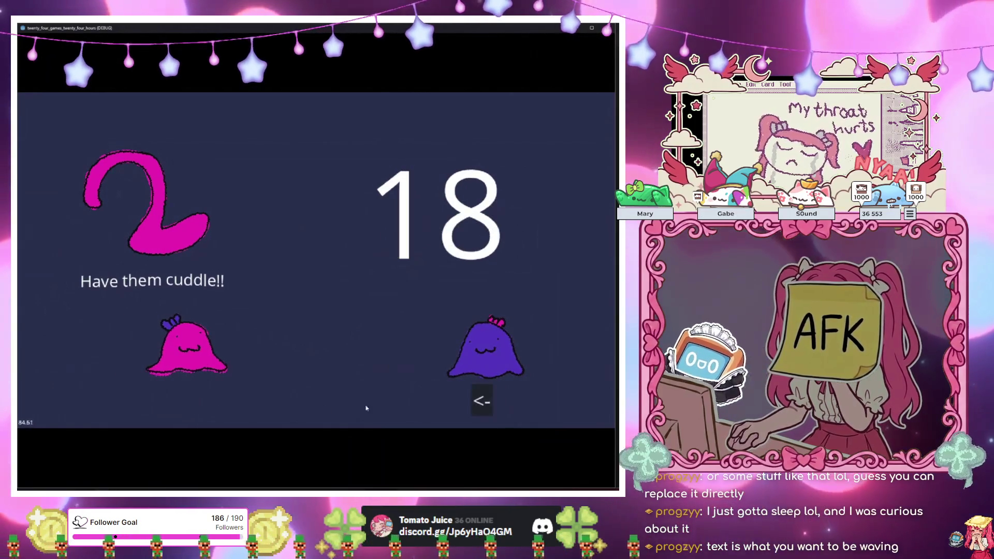
left_click(474, 403)
left_click(197, 403)
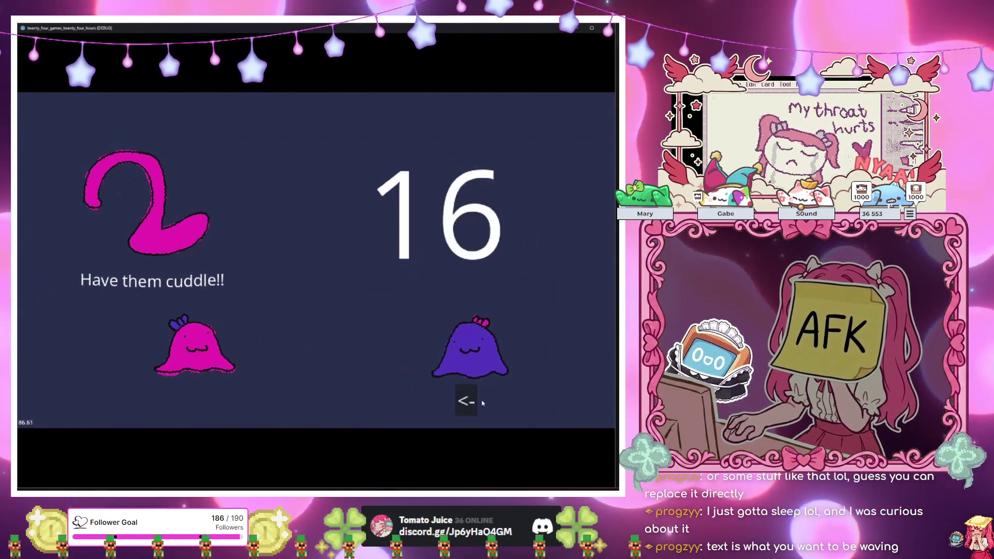
left_click(468, 402)
left_click(200, 401)
left_click(454, 402)
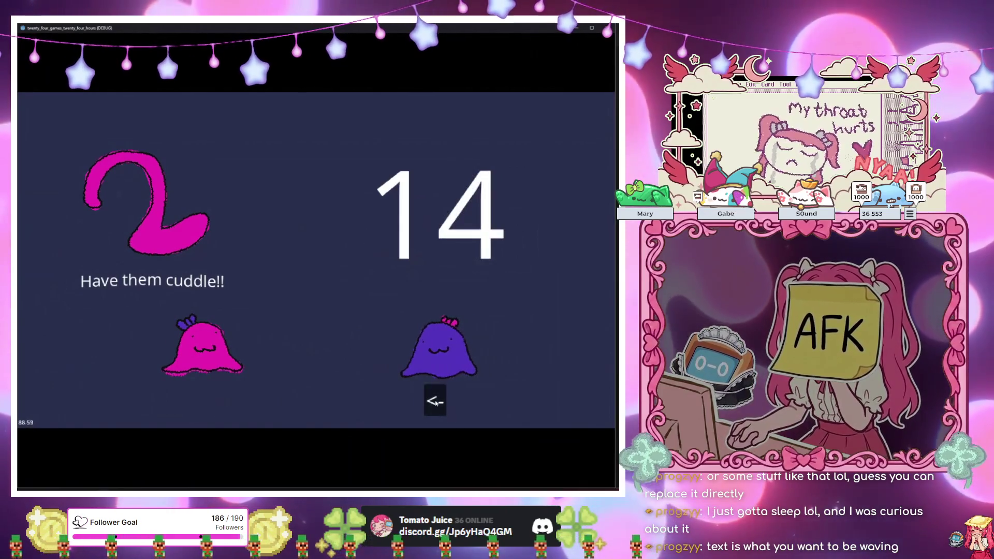
left_click(436, 402)
left_click(411, 403)
left_click(388, 402)
left_click(210, 402)
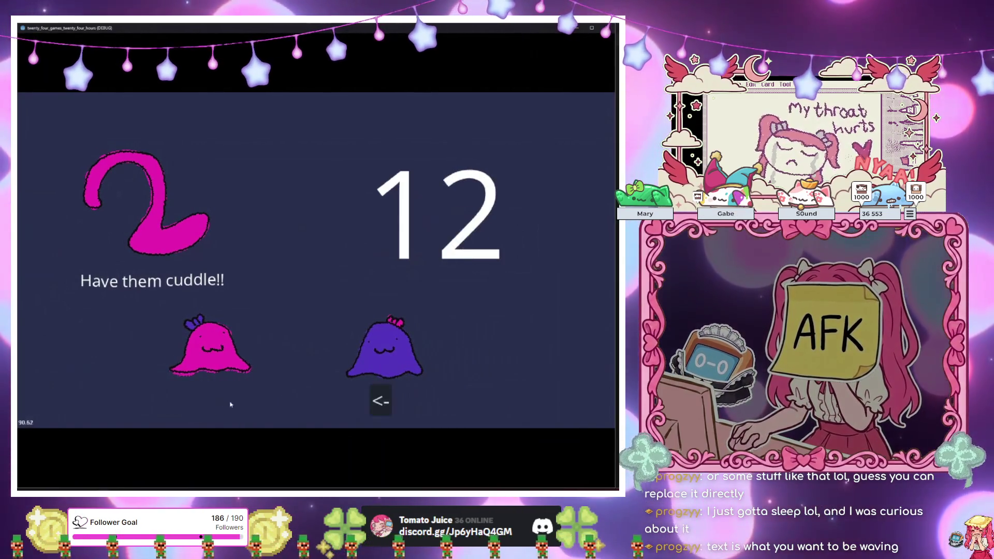
left_click(381, 402)
left_click(219, 403)
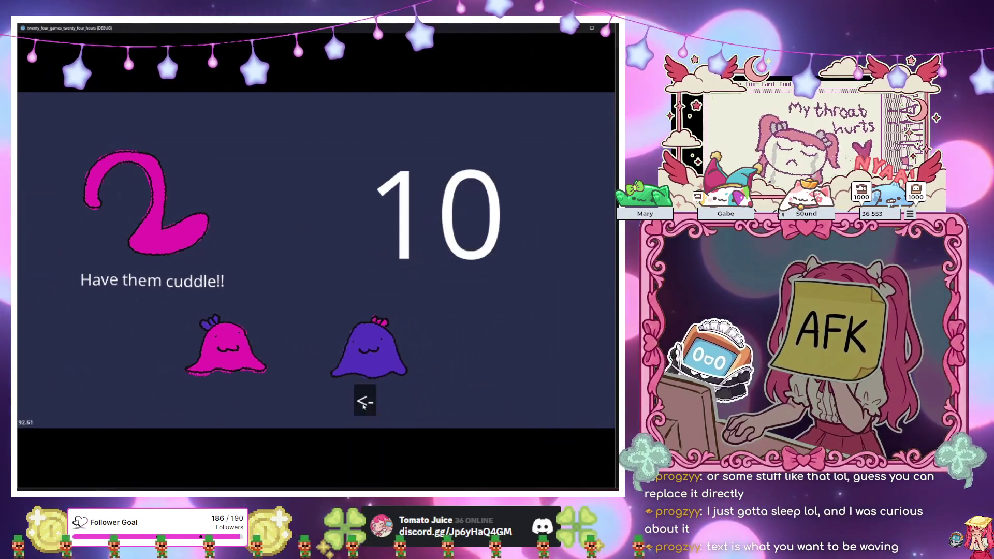
left_click(233, 401)
left_click(356, 402)
left_click(344, 403)
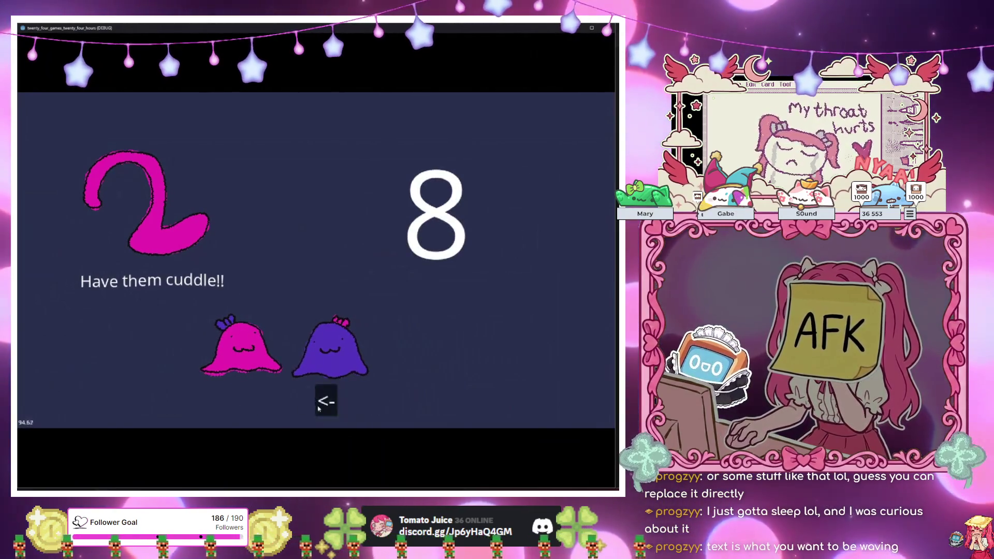
left_click(320, 405)
left_click(251, 401)
left_click(294, 403)
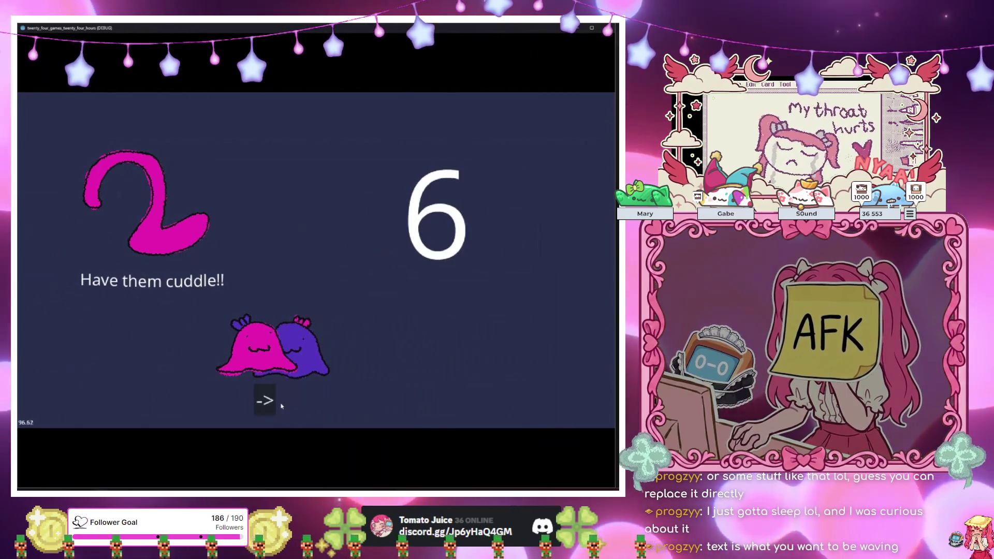
left_click(279, 403)
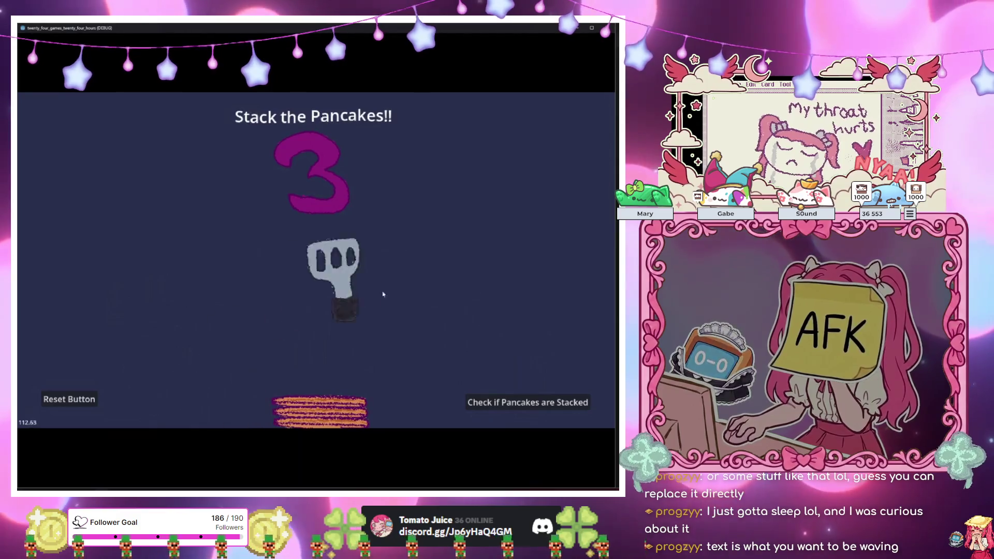
Step: Check that the pancakes are stacked to win and load maze minigame 4
left_click(500, 403)
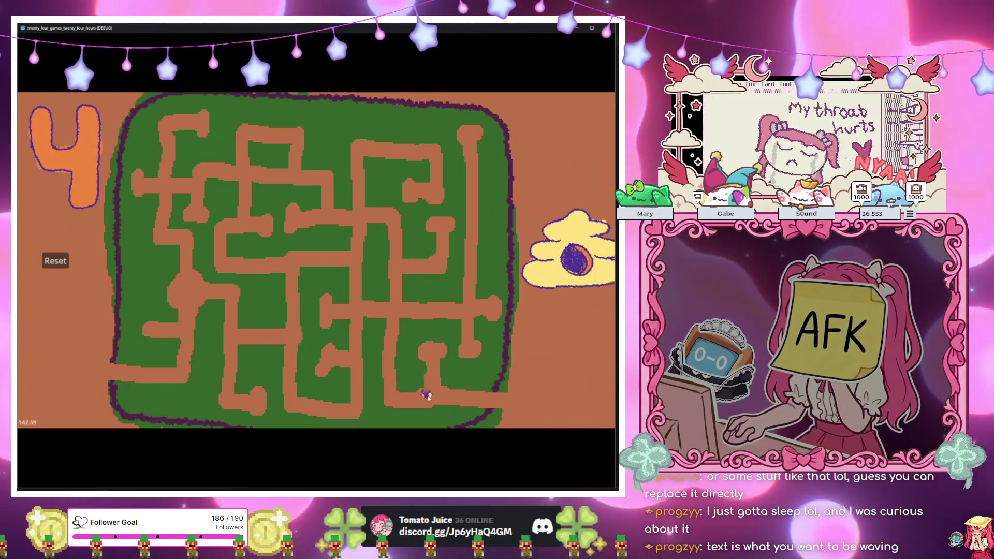
Step: Start the flower minigame and tap the pink petal to win it
mouse_move(554, 394)
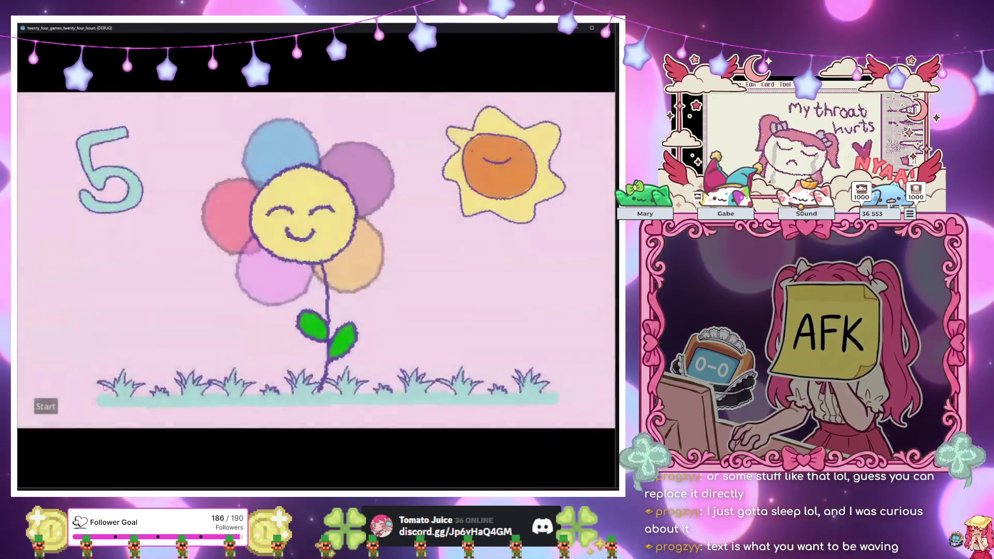
left_click(45, 407)
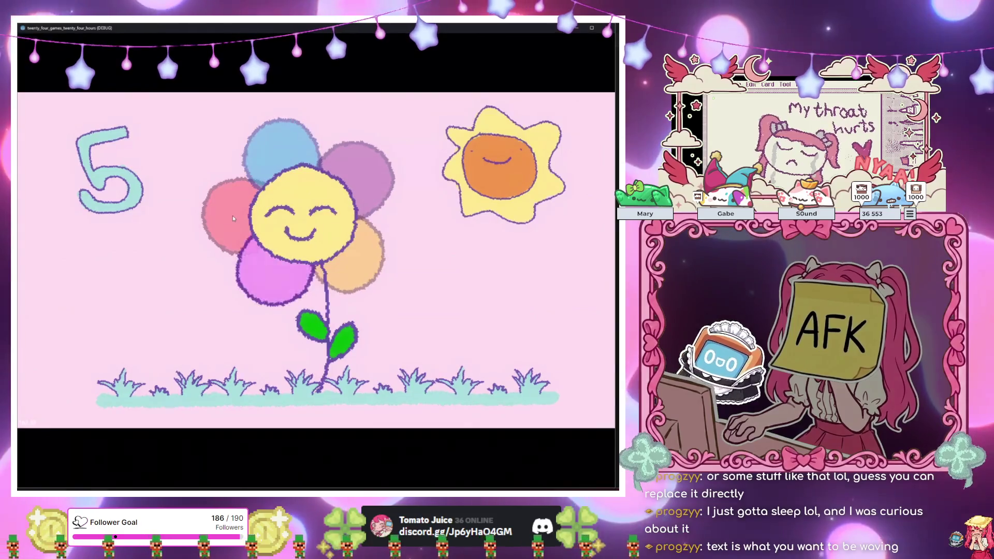
left_click(273, 288)
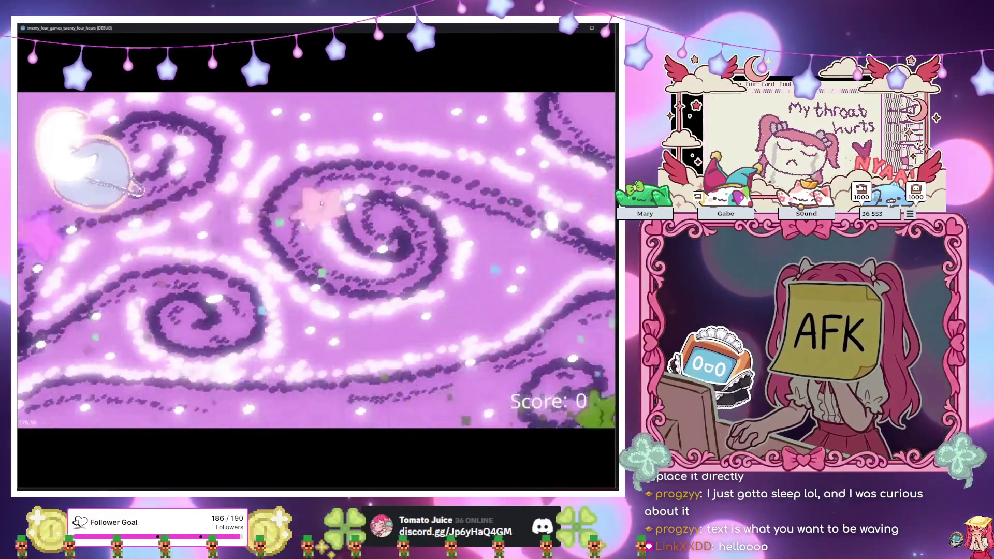
Step: Catch the pale green star for a point in the space minigame
left_click(537, 145)
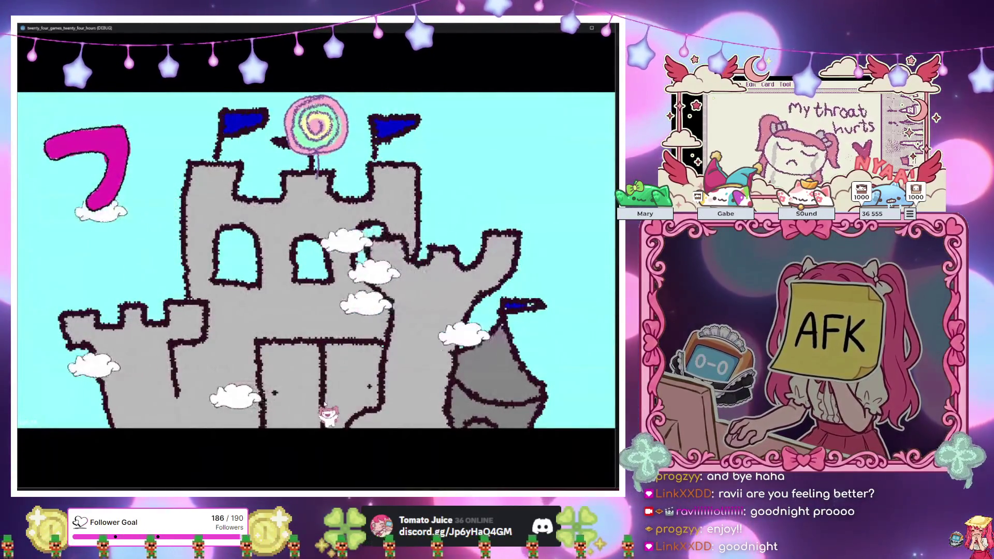
Step: Jump the character up the clouds with the arrow keys onto the top cloud
key("Left")
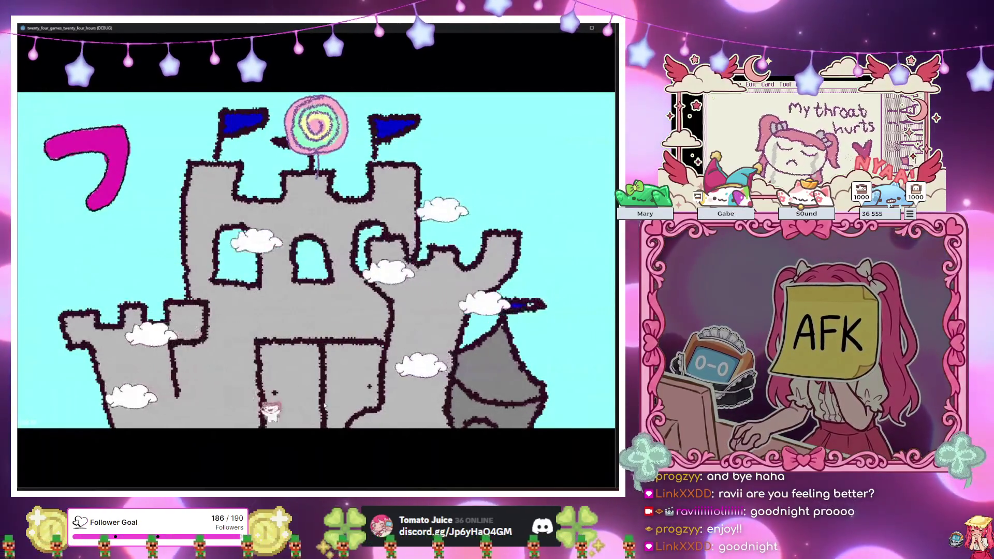
key("Right")
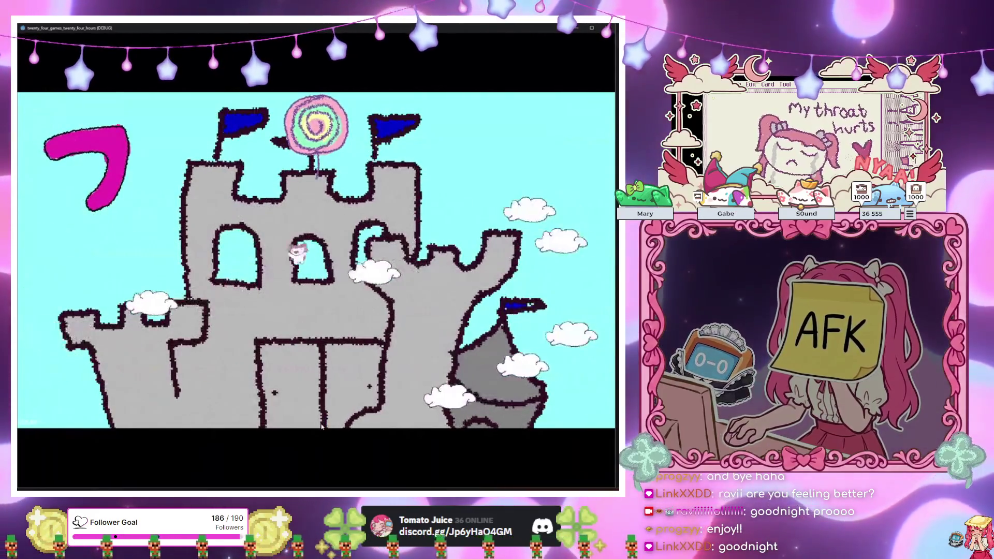
key("Right")
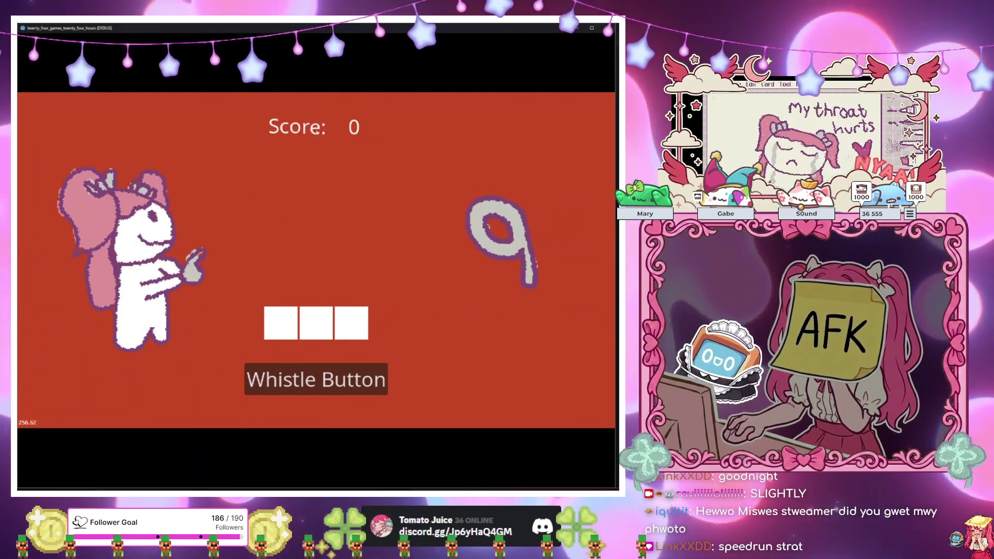
Step: Whistle along with the rhythm boxes over several attempts at the box pattern
left_click(318, 381)
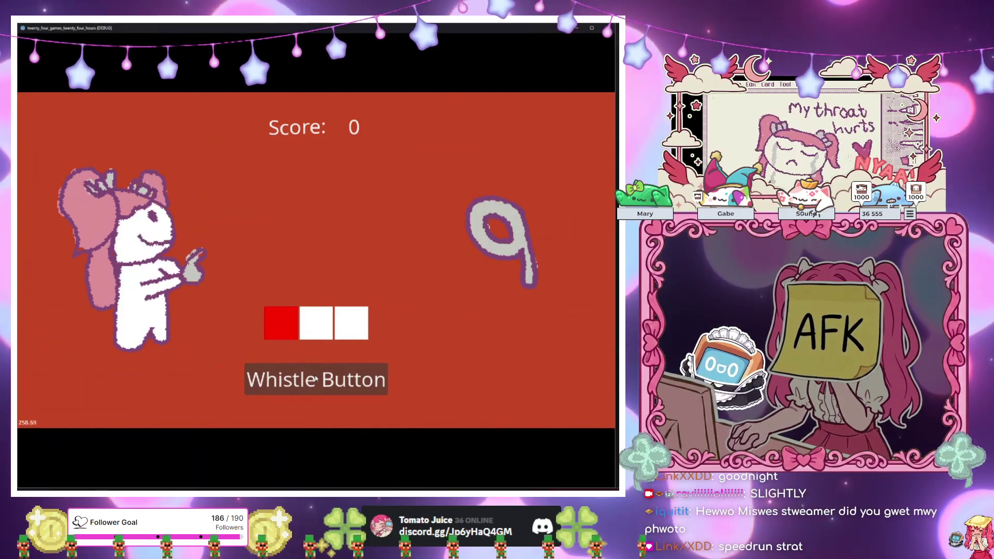
left_click(317, 380)
left_click(318, 382)
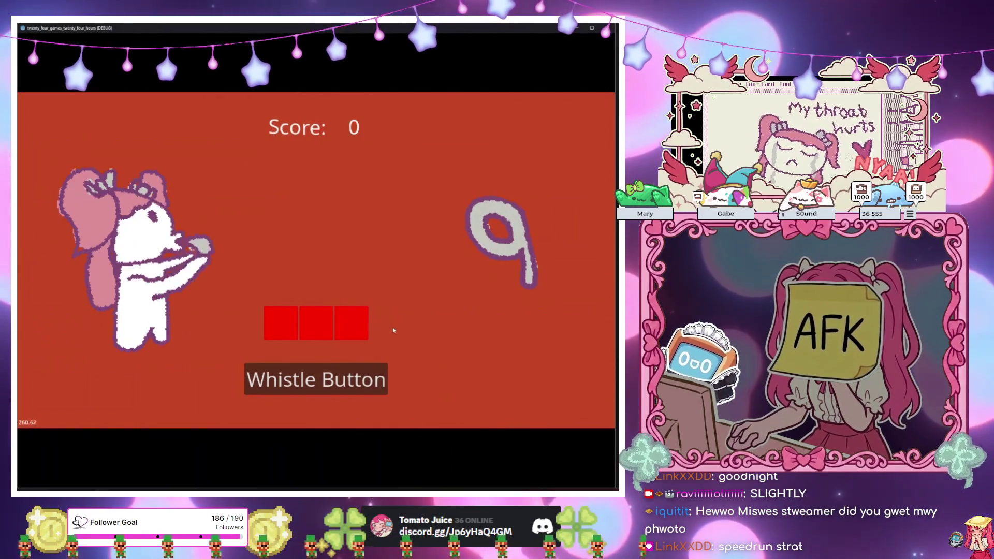
left_click(327, 382)
left_click(327, 381)
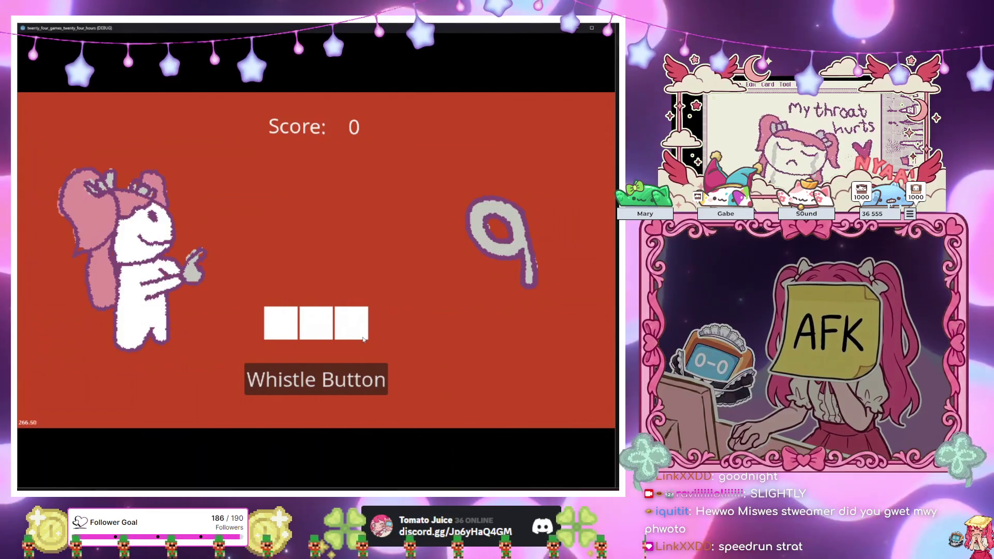
left_click(310, 387)
left_click(311, 383)
left_click(311, 384)
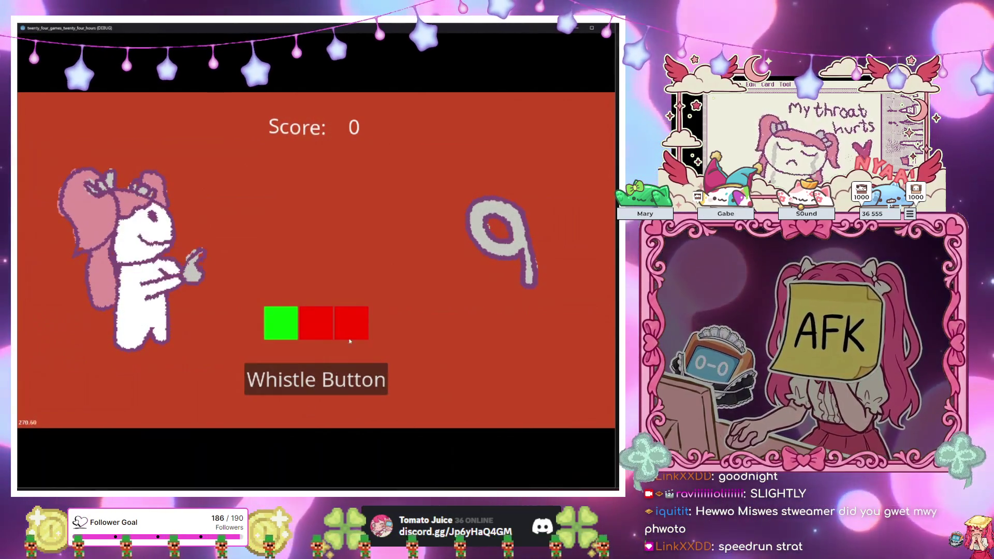
left_click(325, 379)
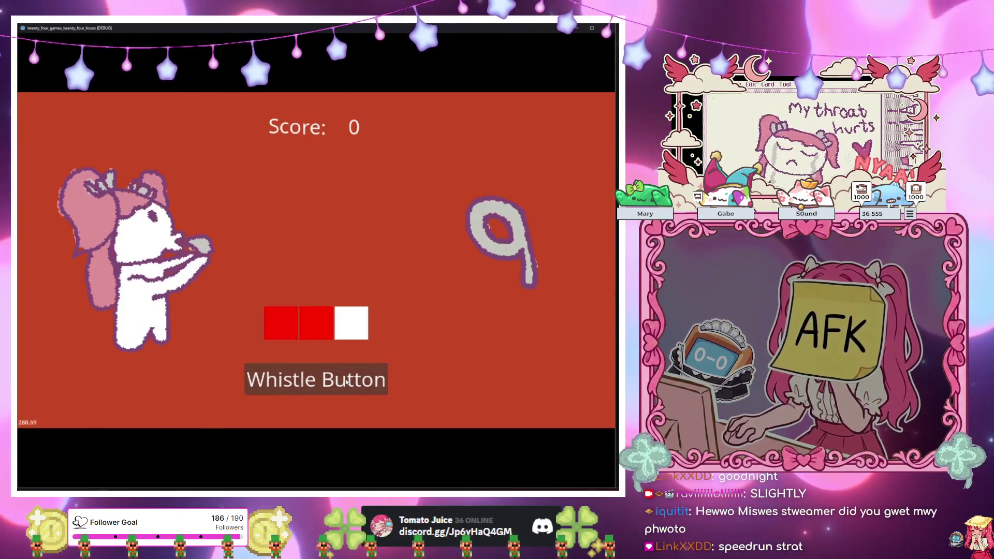
left_click(346, 382)
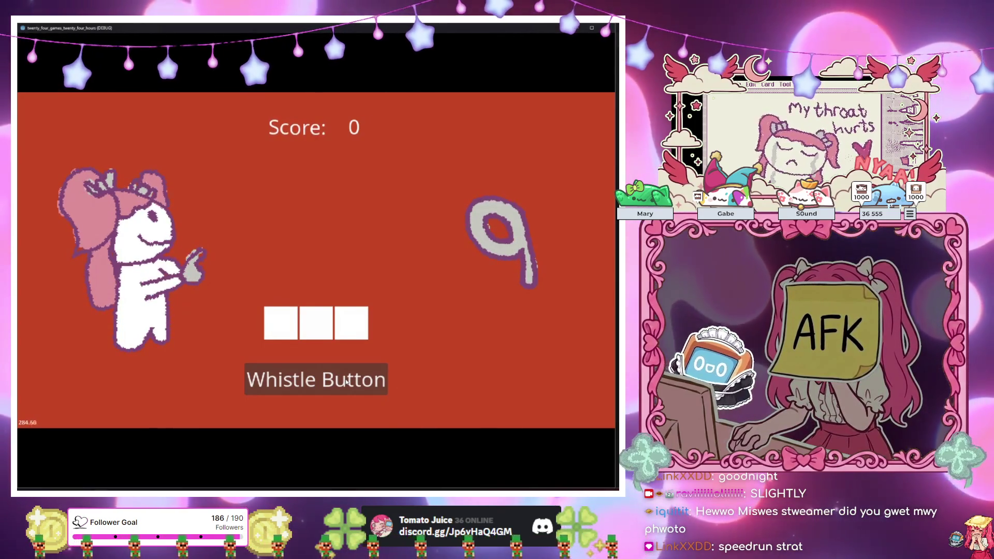
left_click(346, 381)
left_click(345, 381)
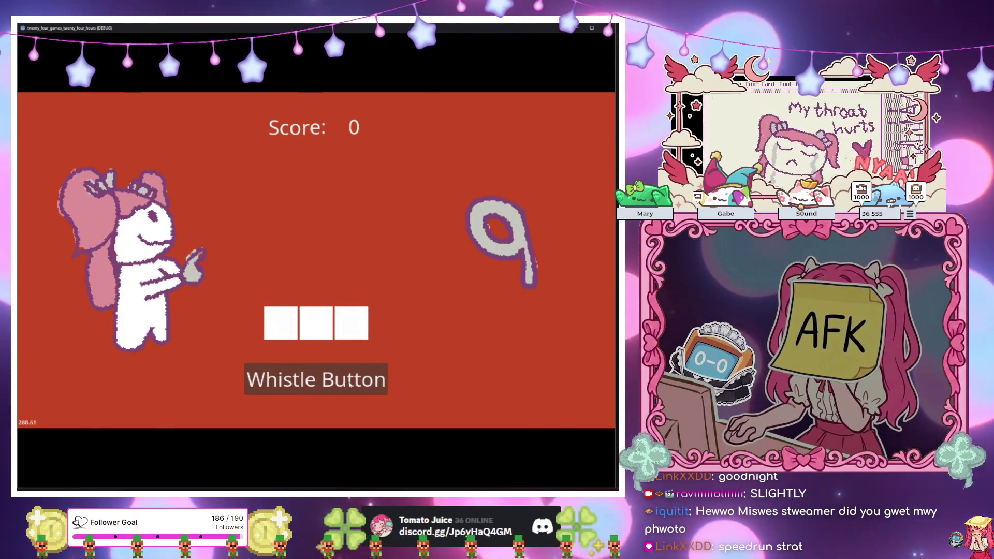
left_click(352, 383)
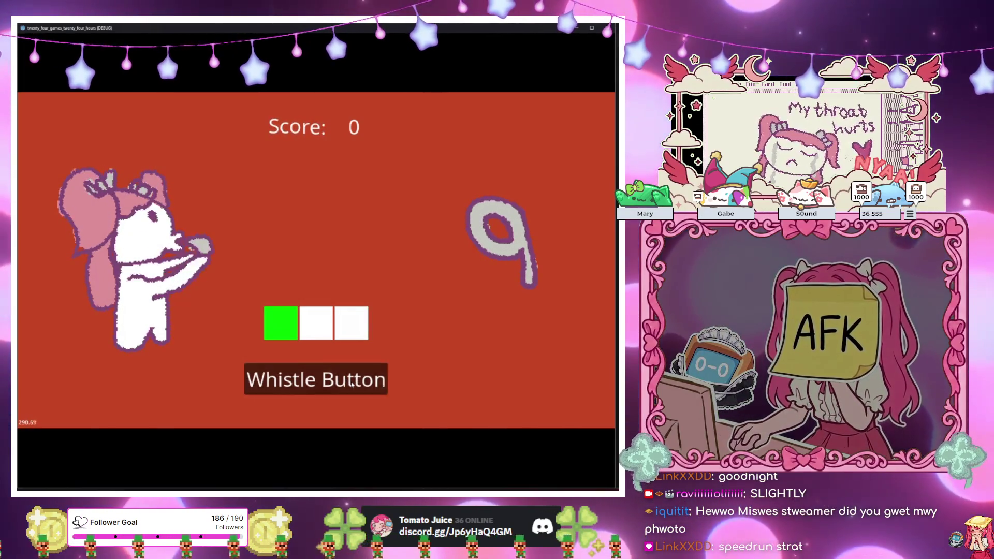
left_click(354, 383)
left_click(353, 384)
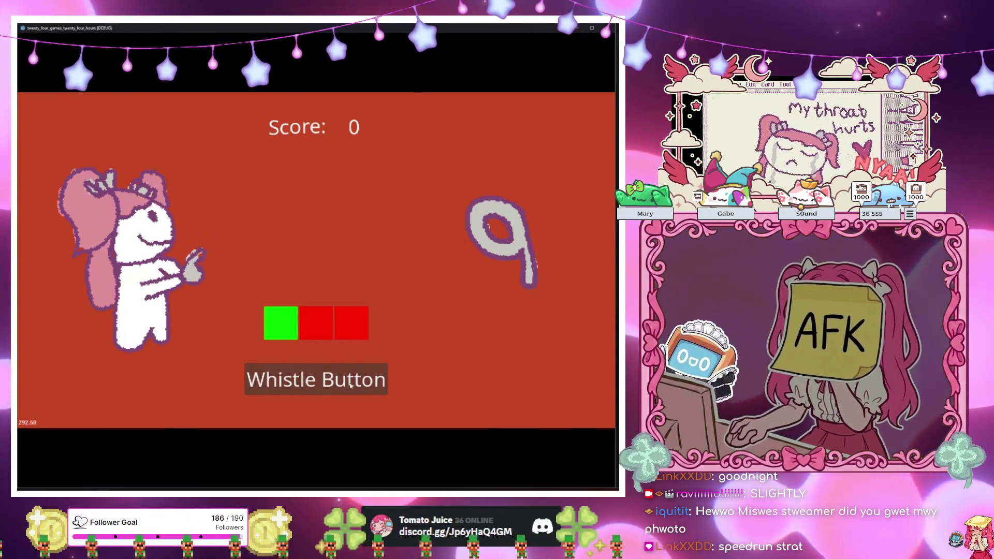
left_click(344, 391)
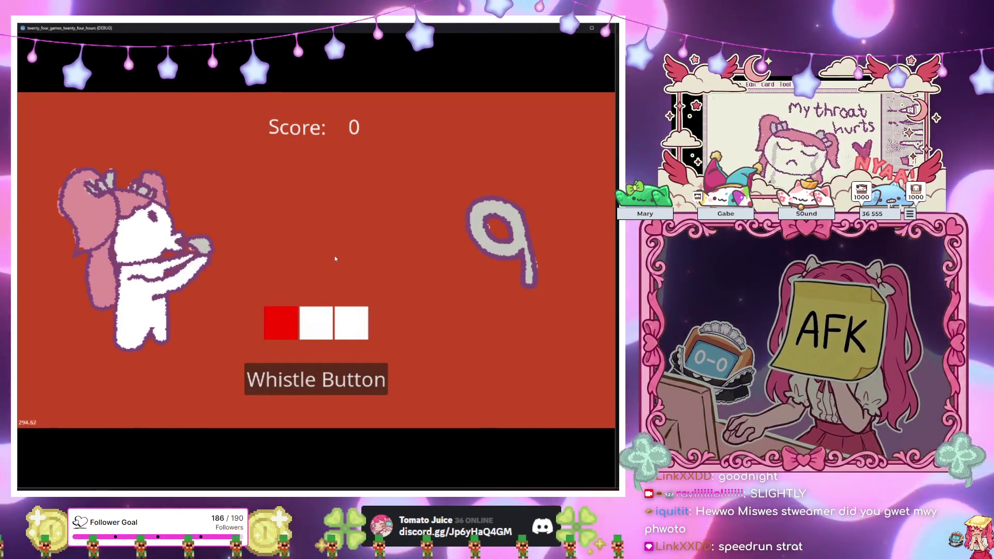
left_click(309, 389)
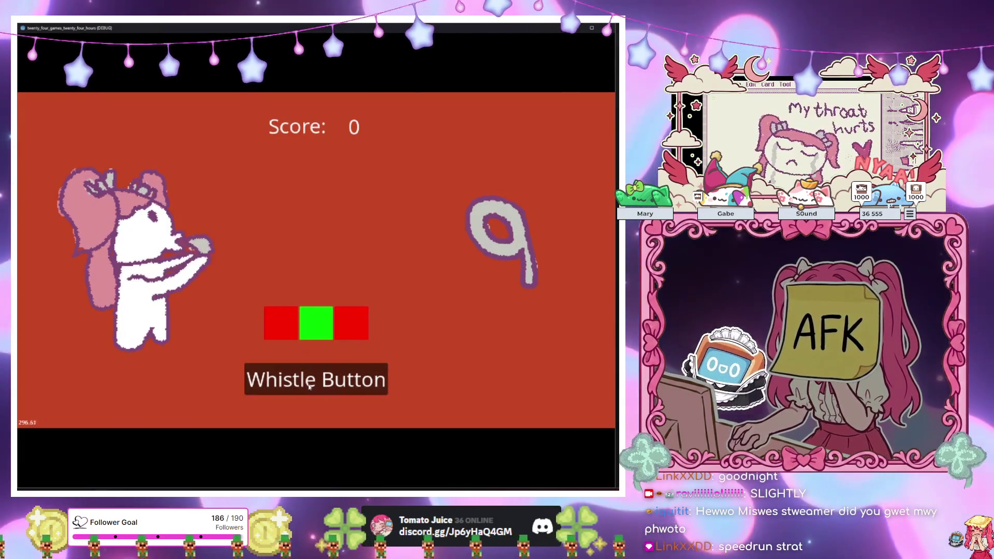
left_click(309, 387)
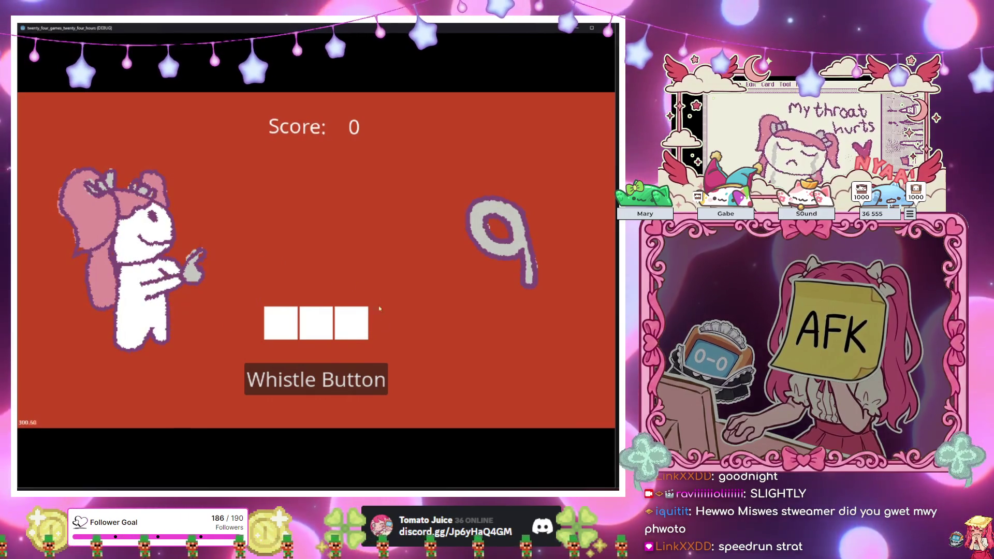
Step: Keep whistling on the beat until the boxes turn green and the score reaches 3
left_click(325, 390)
left_click(325, 390)
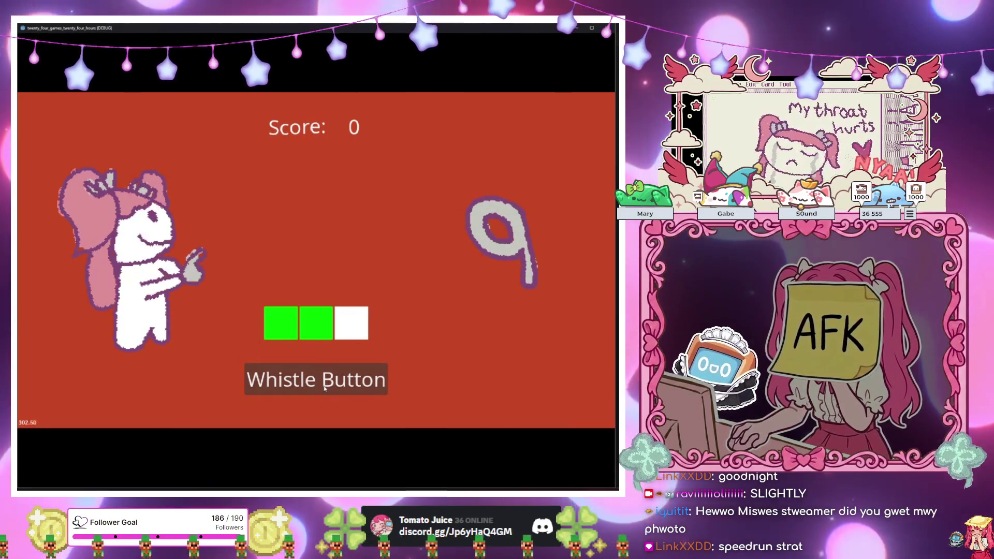
left_click(325, 390)
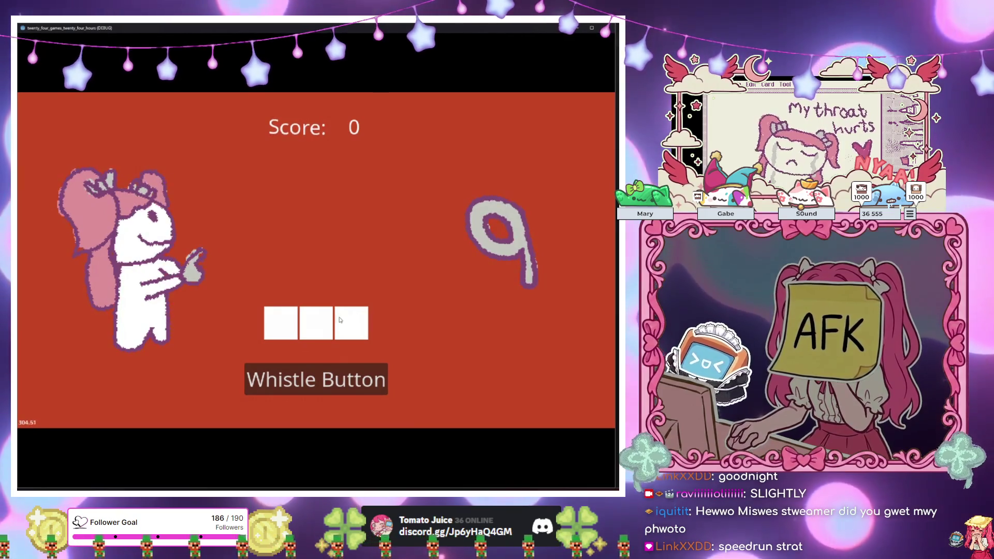
left_click(324, 384)
left_click(324, 383)
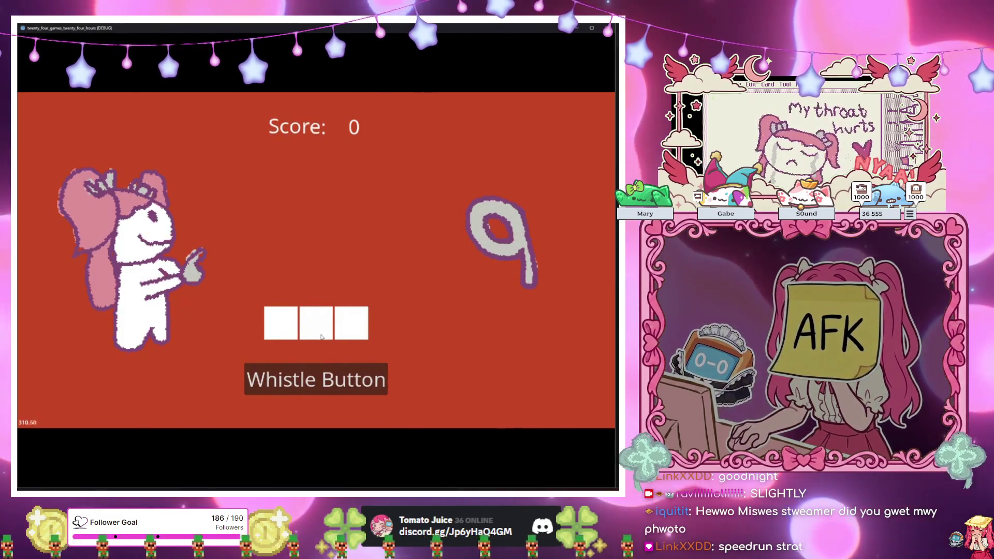
left_click(327, 381)
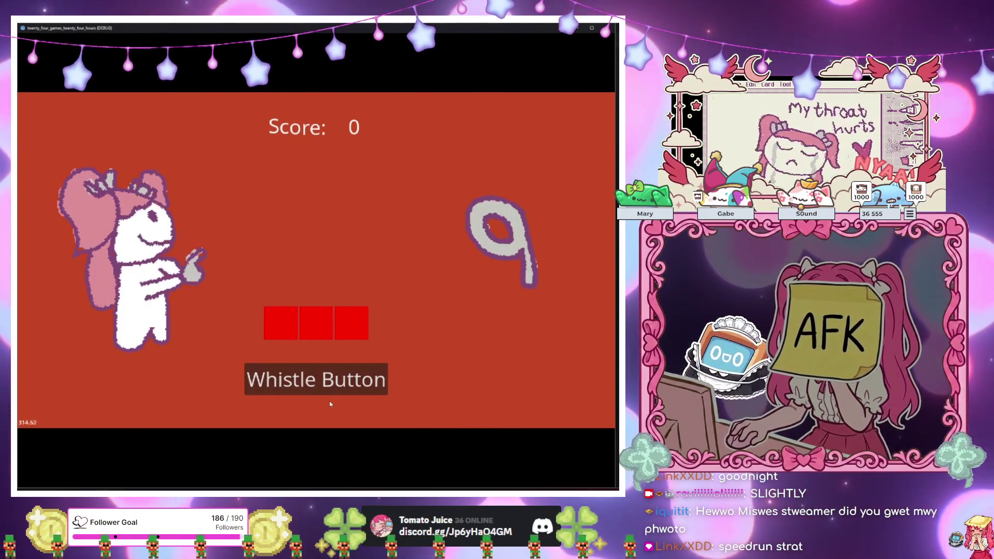
left_click(357, 388)
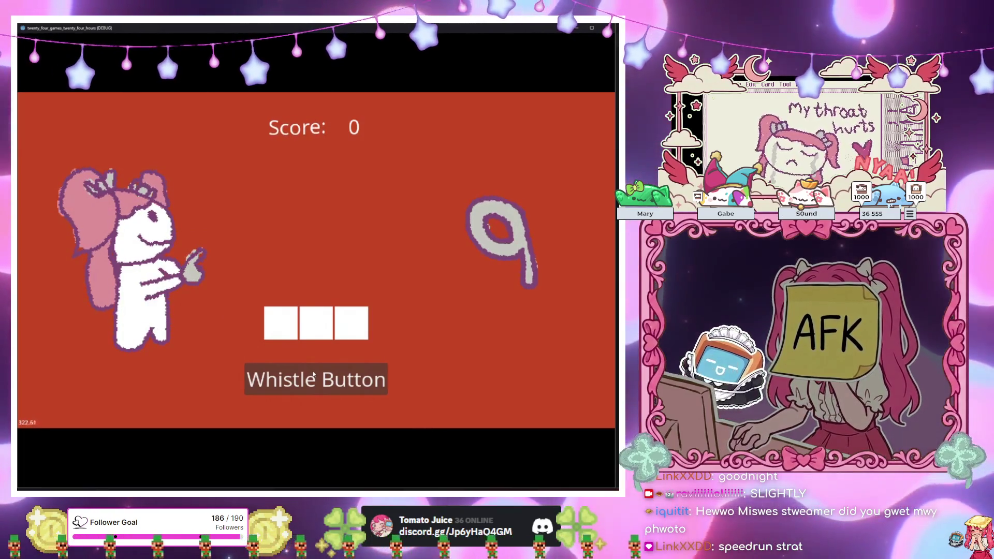
left_click(314, 377)
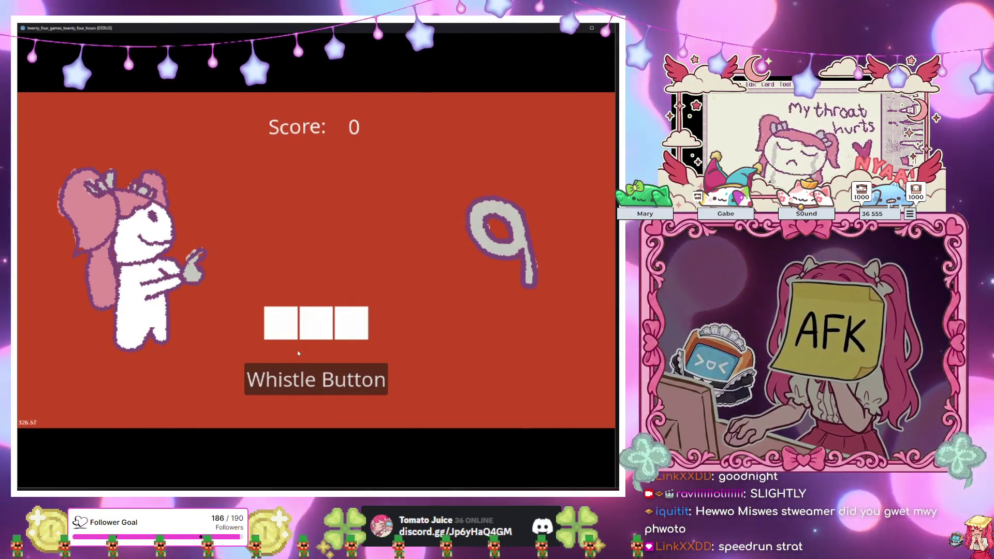
left_click(296, 381)
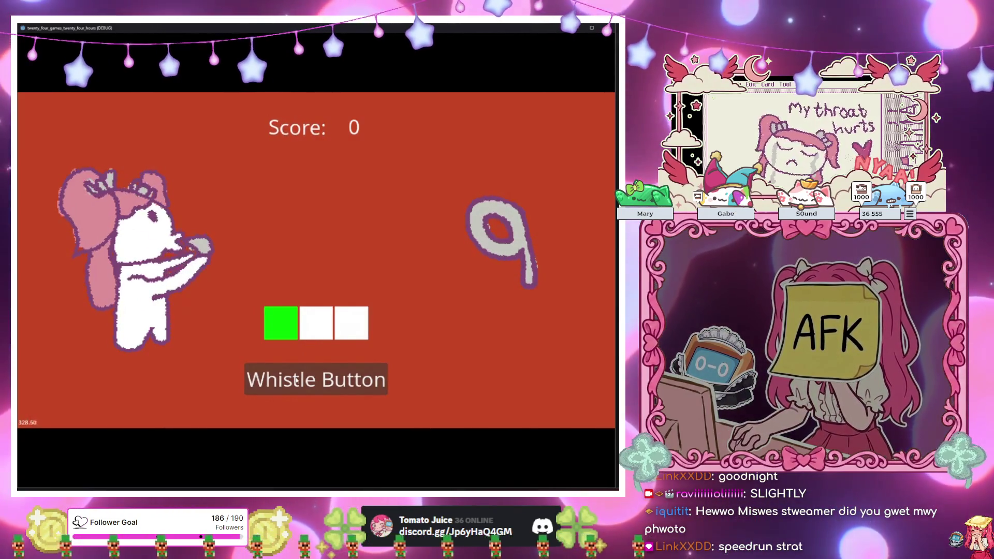
left_click(296, 381)
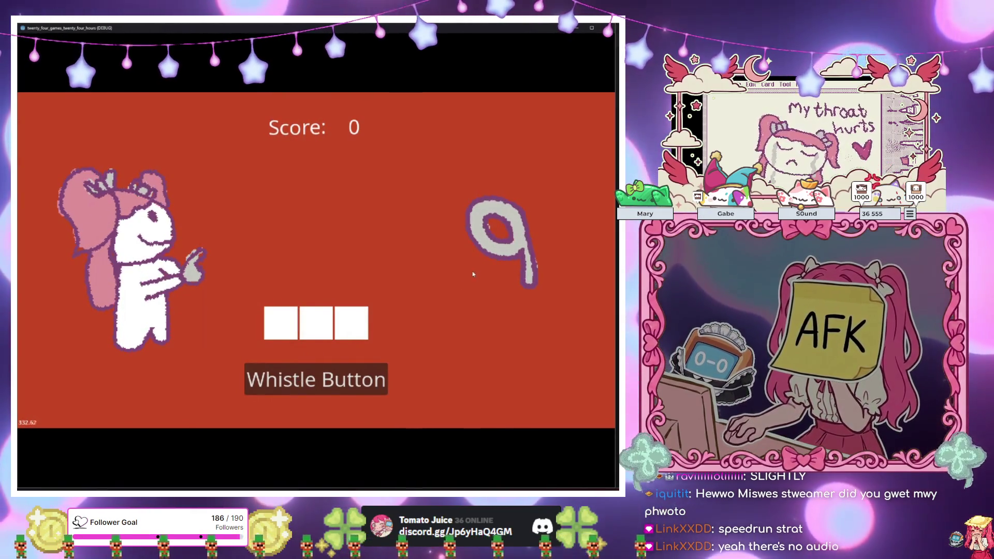
left_click(326, 383)
left_click(327, 385)
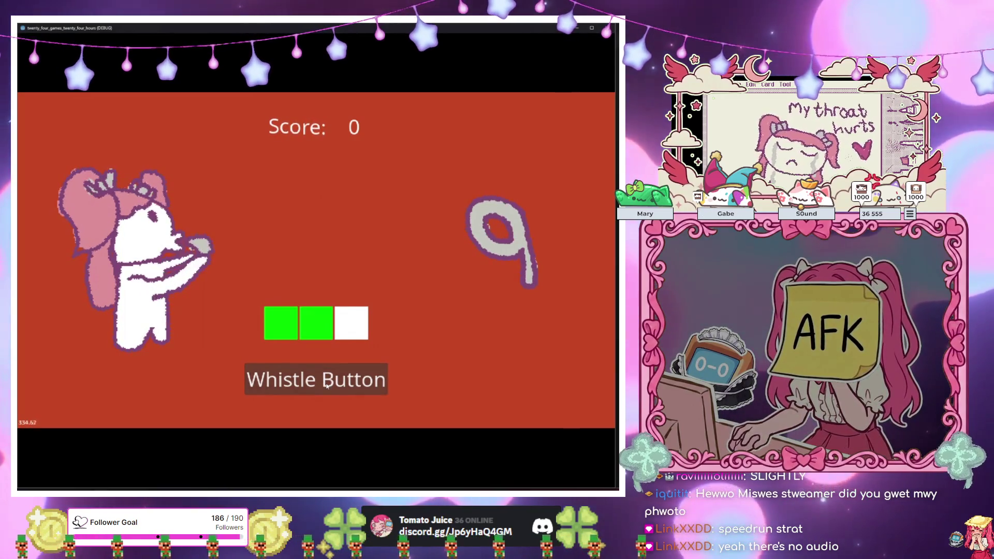
left_click(327, 386)
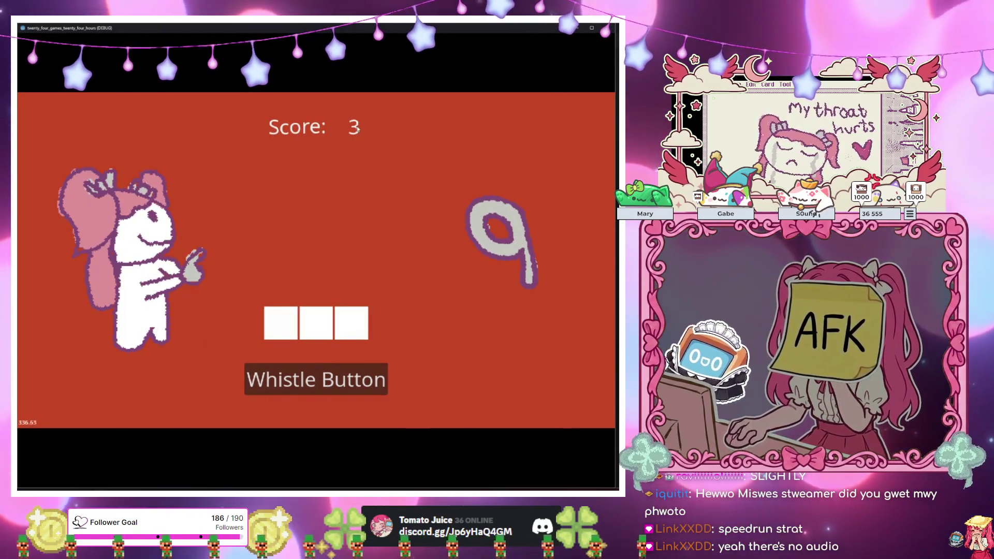
Step: Try another whistle round, then stop the running game with F8
left_click(330, 389)
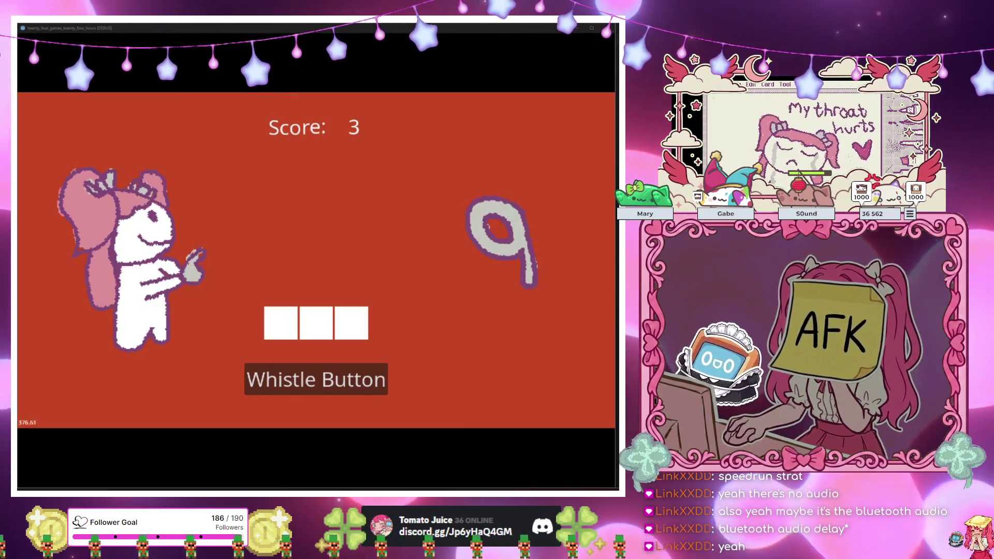
left_click(424, 245)
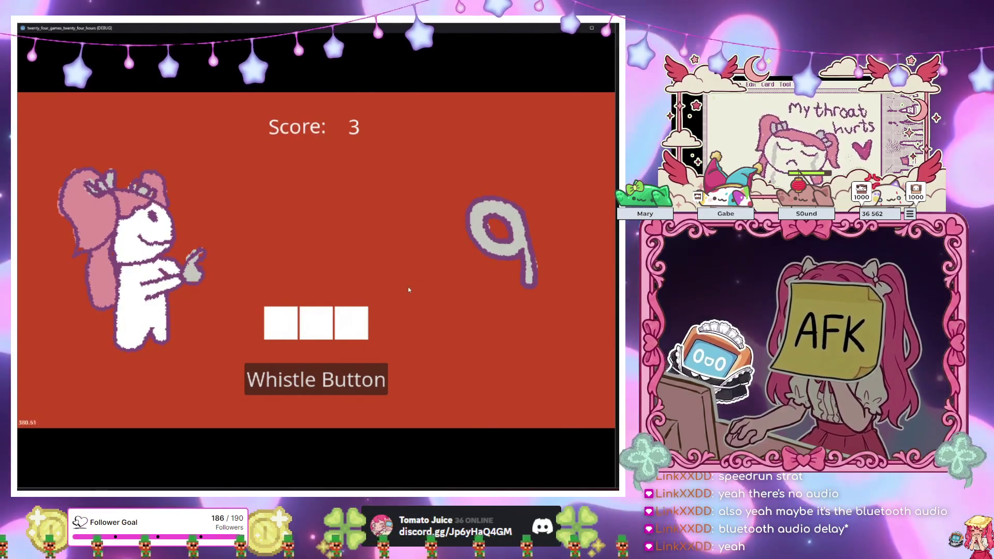
left_click(409, 290)
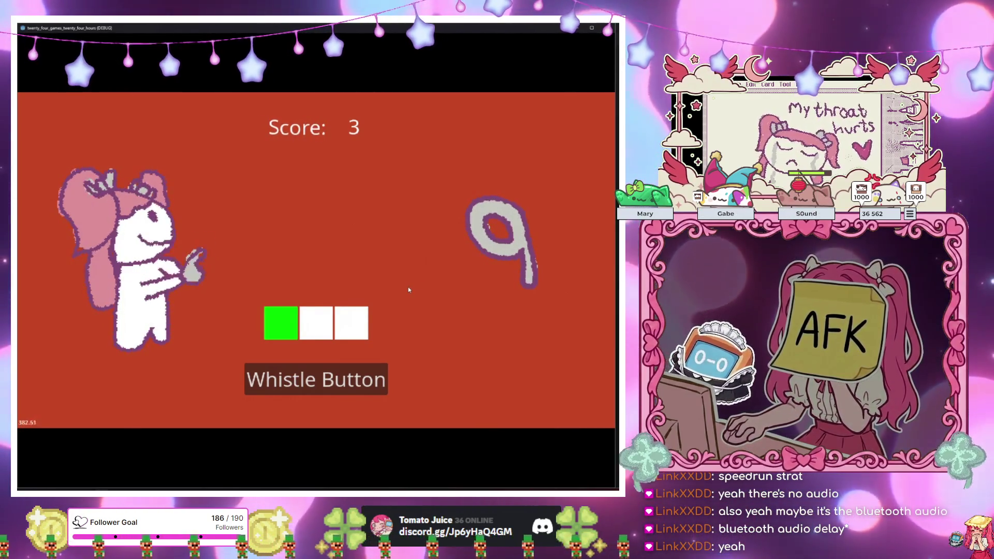
left_click(343, 319)
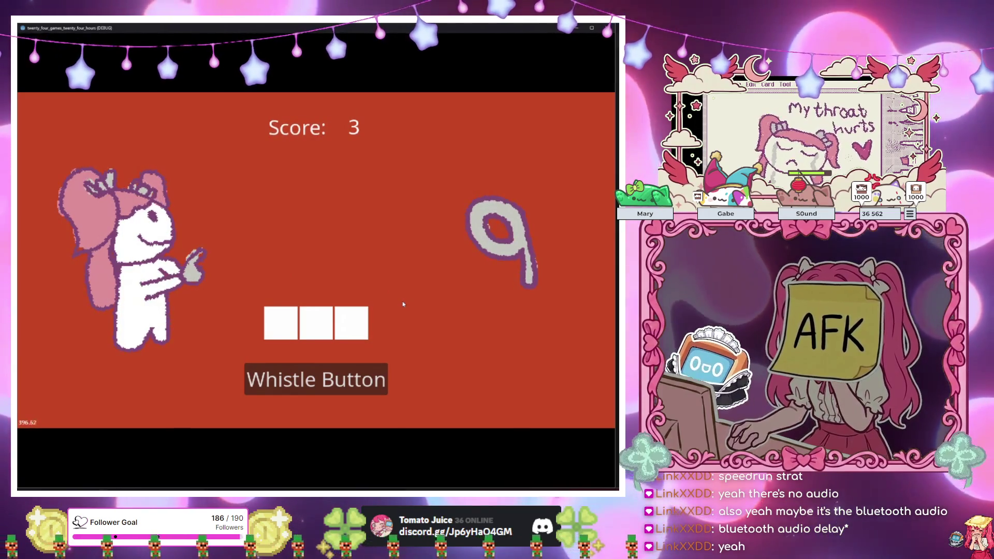
left_click(383, 374)
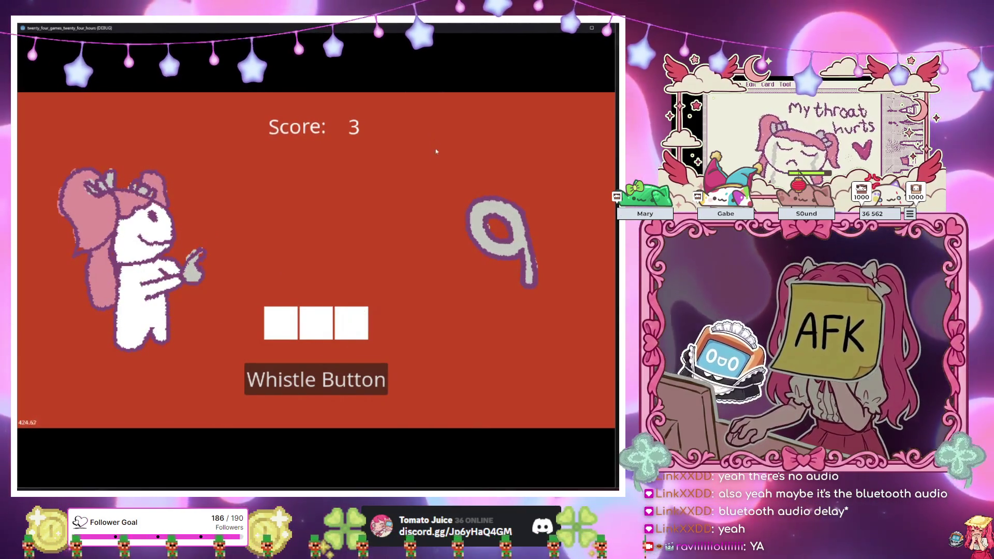
key("F8")
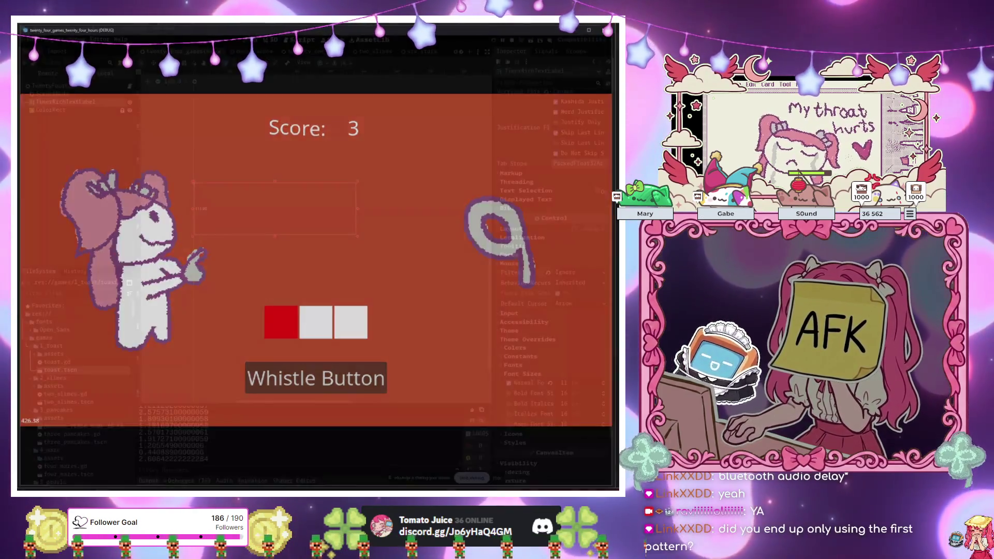
Step: In twenty_four_games.gd, shift the last_scene and current_scene_index lines down and back above the scenes array
left_click(130, 75)
scroll(310, 258, "down", 10)
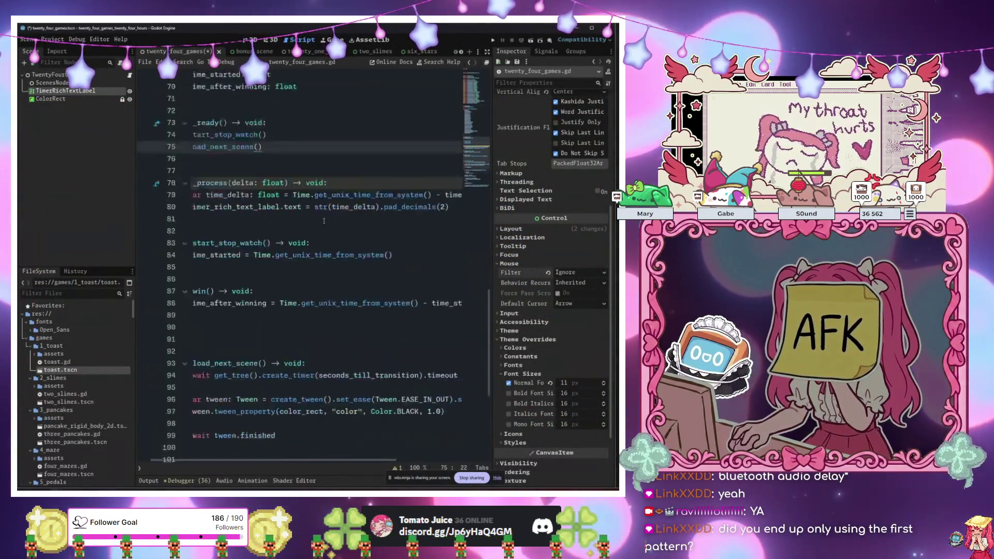
left_click_drag(312, 270, 222, 270)
scroll(248, 279, "up", 8)
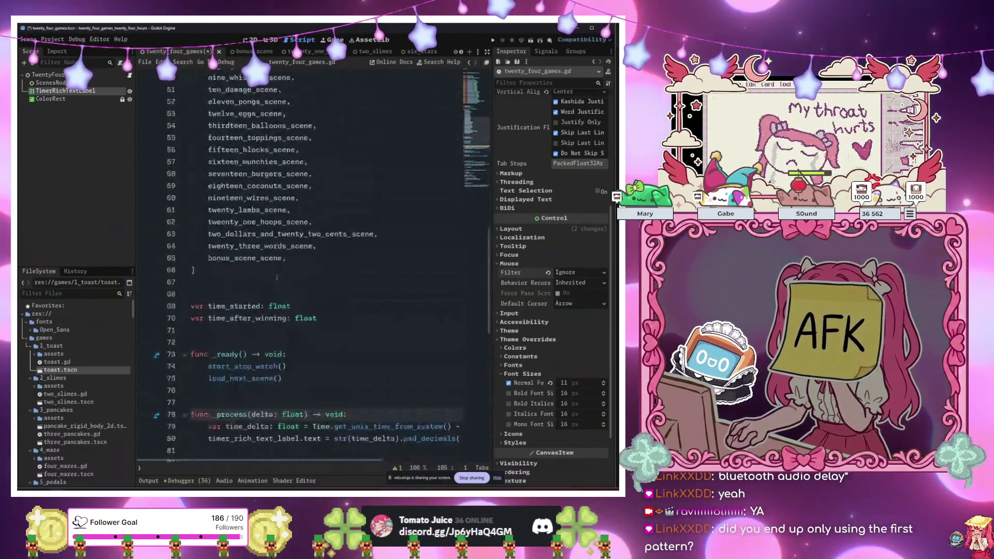
scroll(289, 288, "up", 7)
scroll(233, 231, "down", 4)
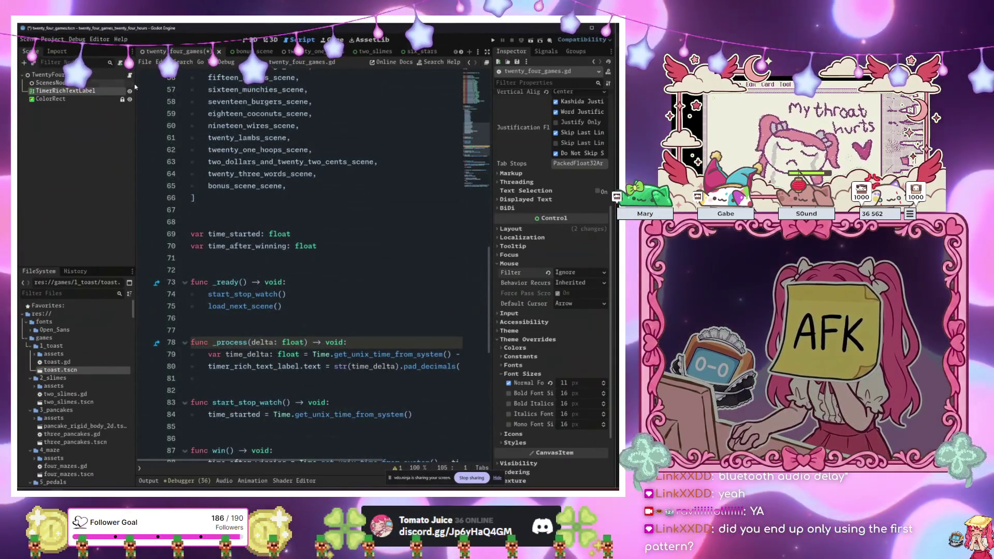
scroll(239, 284, "down", 2)
scroll(240, 285, "up", 1)
scroll(239, 284, "up", 13)
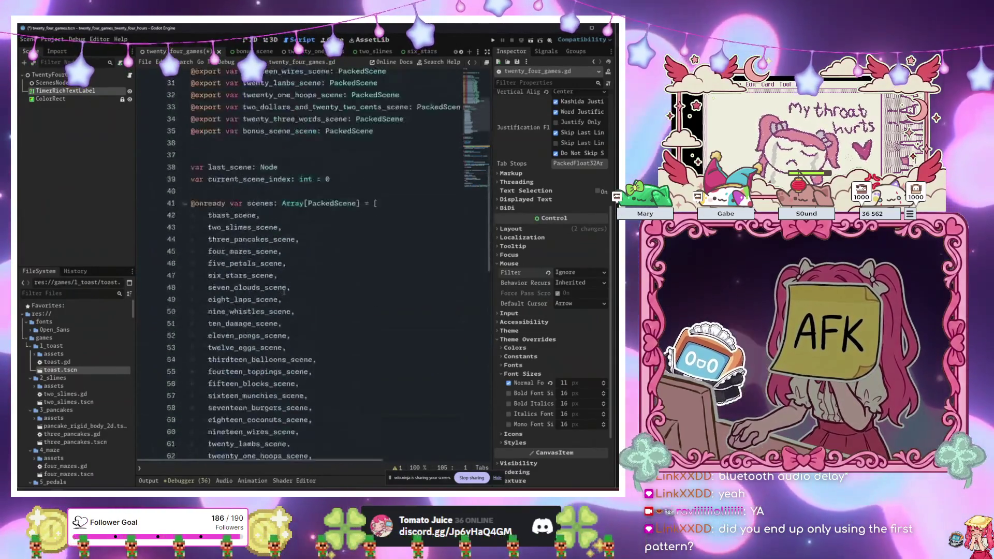
left_click(350, 302)
left_click_drag(350, 302, 176, 288)
key("alt+Down")
key("alt+Down")
key("alt+Down")
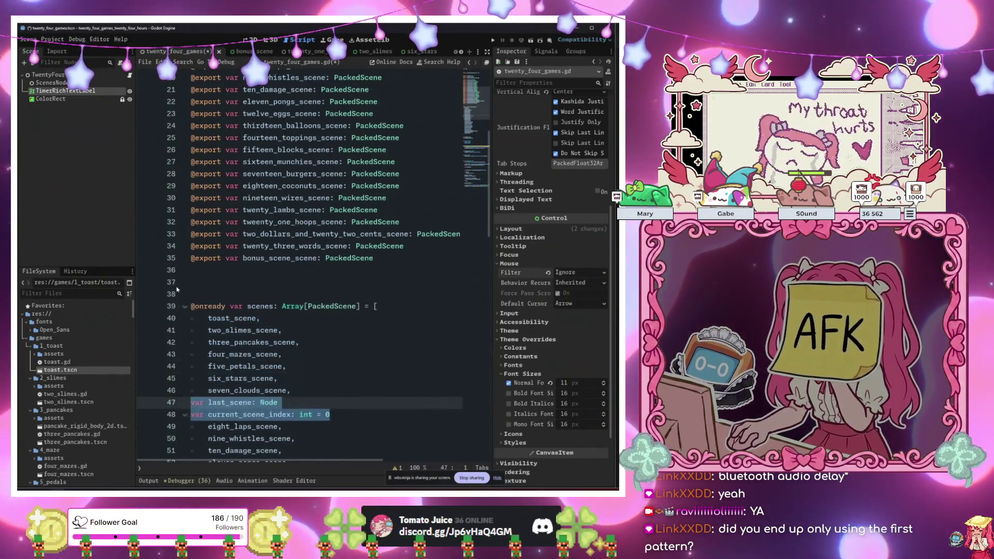
key("alt+Up")
key("alt+Up")
key("alt+Up")
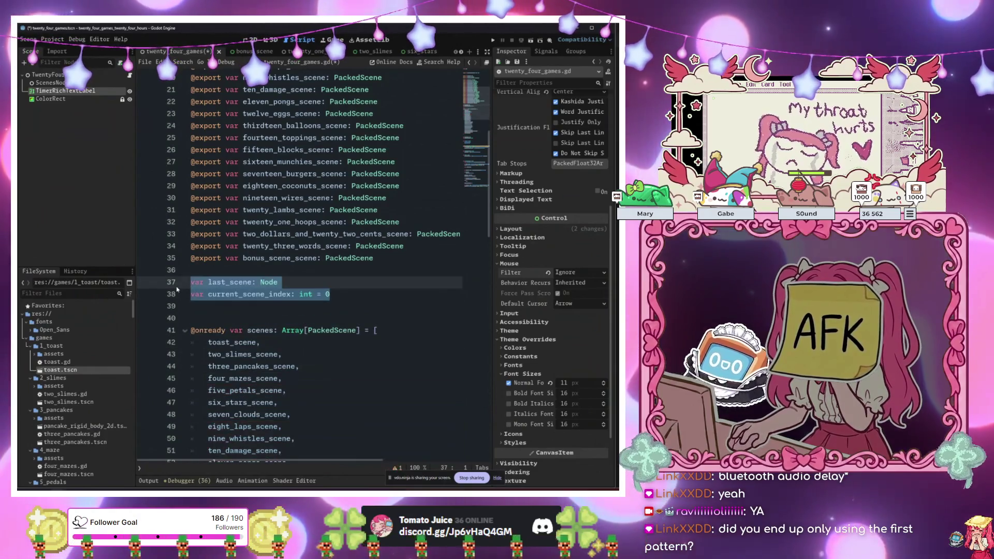
Step: Select the time_started and time_after_winning declarations and move them just after the scenes array
scroll(297, 221, "down", 13)
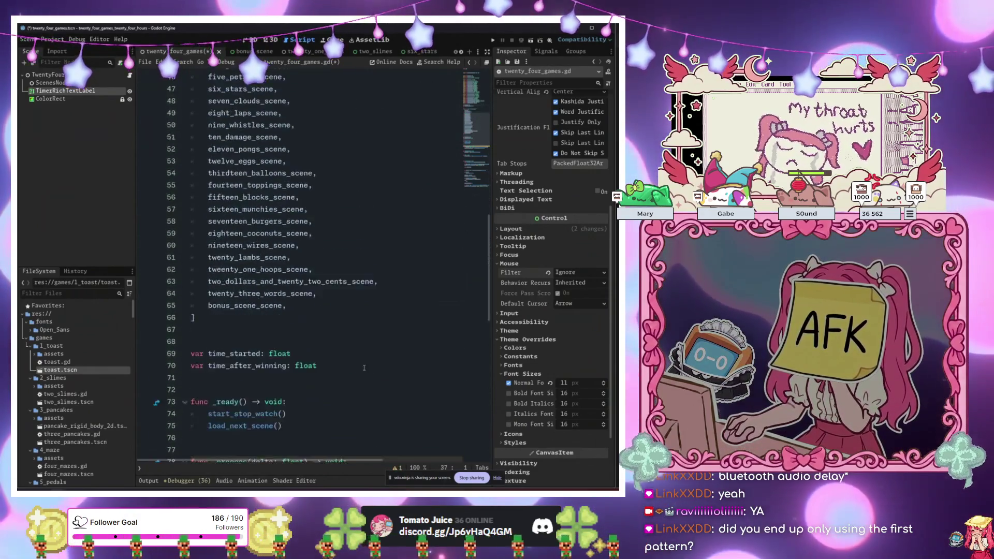
scroll(238, 171, "up", 6)
scroll(238, 171, "up", 13)
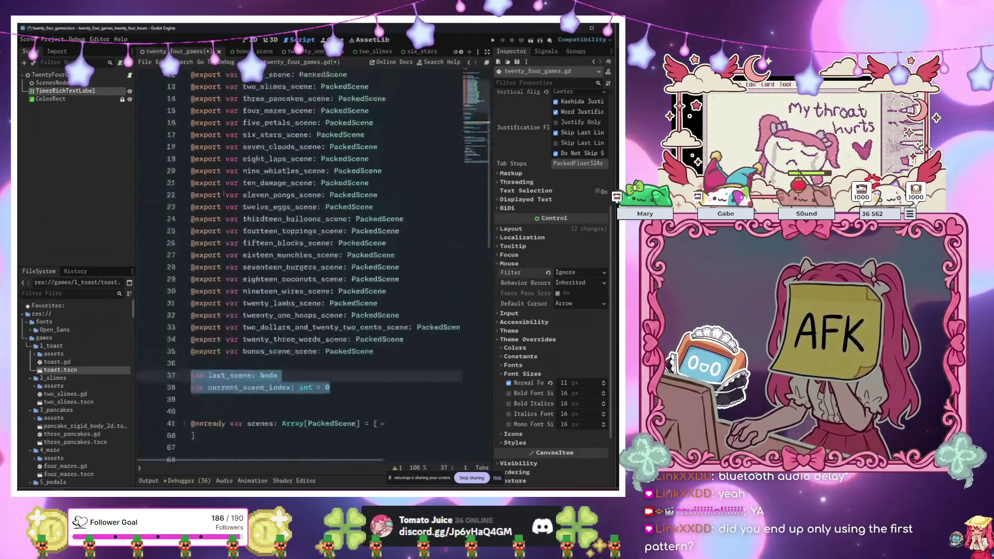
scroll(223, 159, "down", 4)
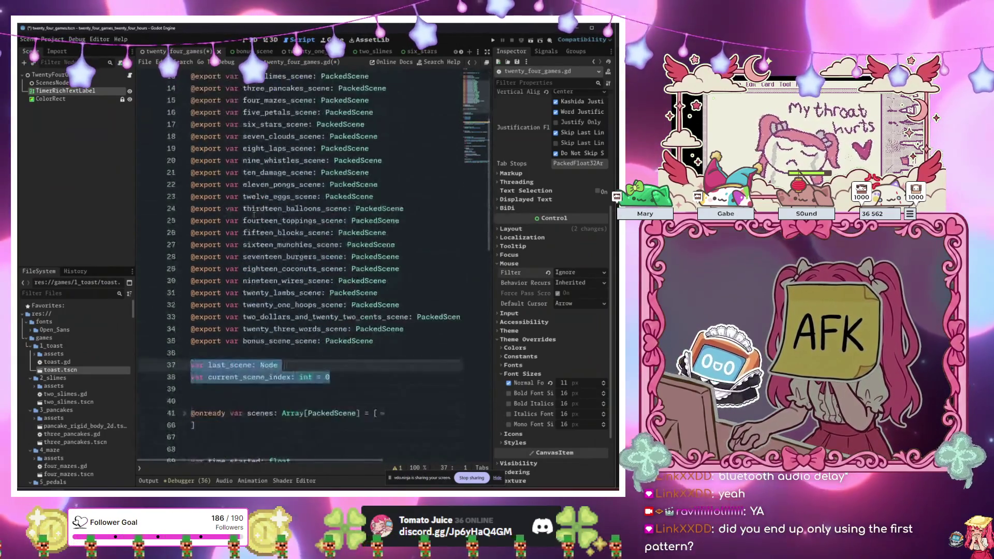
scroll(279, 274, "down", 4)
left_click_drag(317, 329, 169, 312)
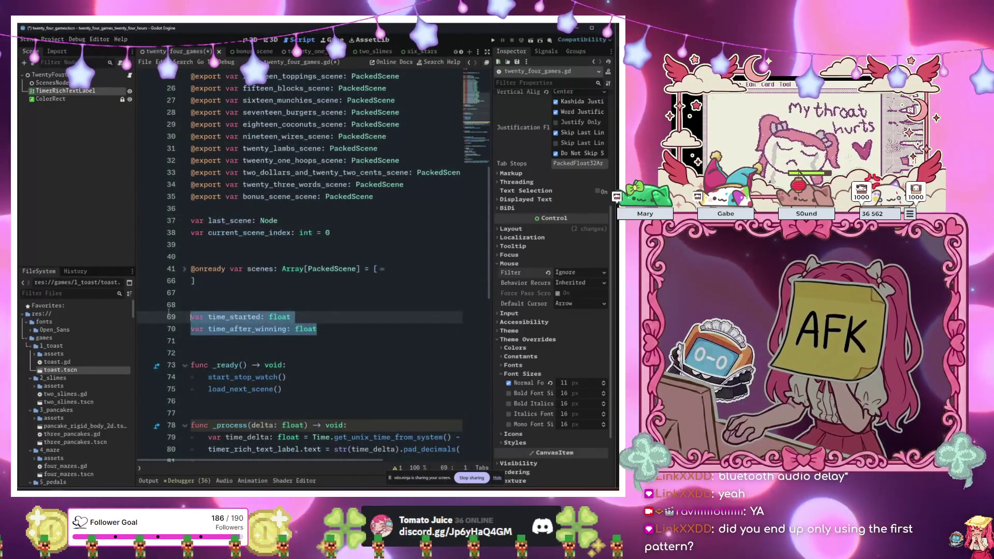
key("alt+Up")
key("alt+Up")
key("alt+Up")
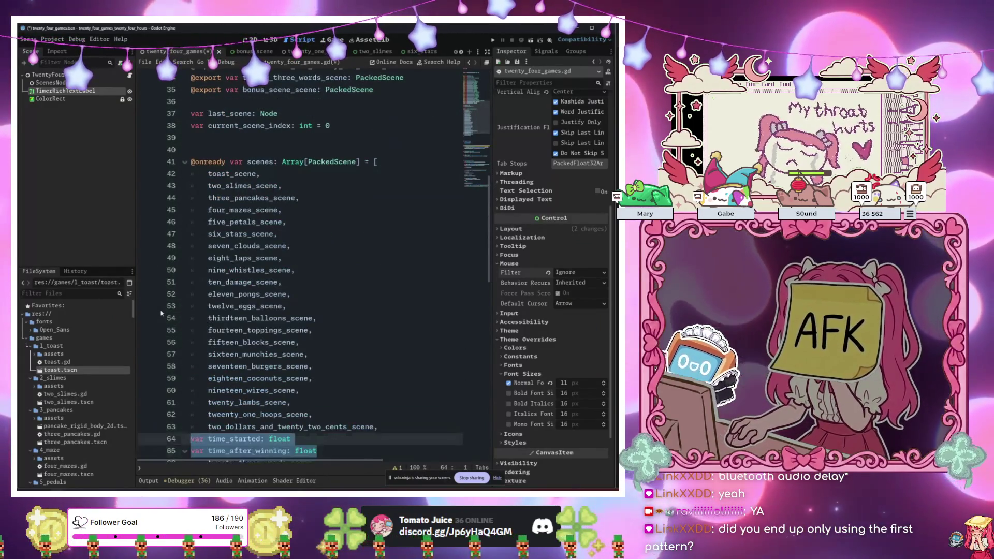
key("alt+Down")
key("alt+Down")
key("alt+Down")
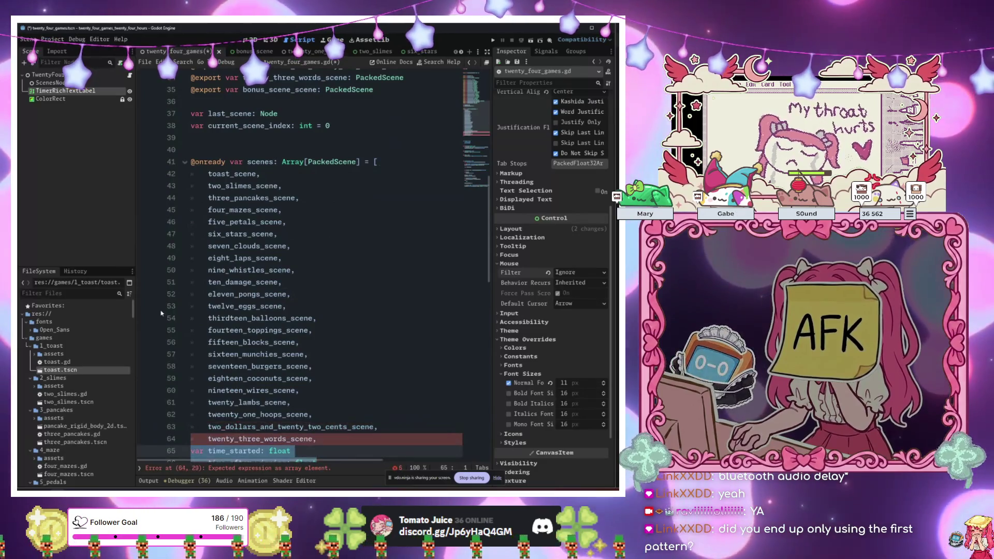
key("alt+Down")
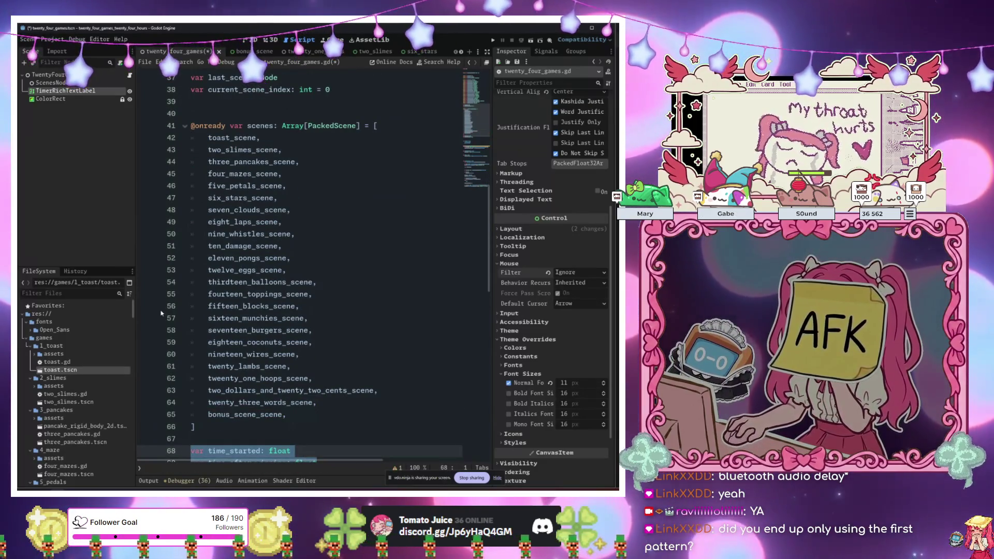
Step: Move the two timer declarations above the scenes array, after current_scene_index
scroll(254, 233, "down", 4)
scroll(255, 233, "down", 3)
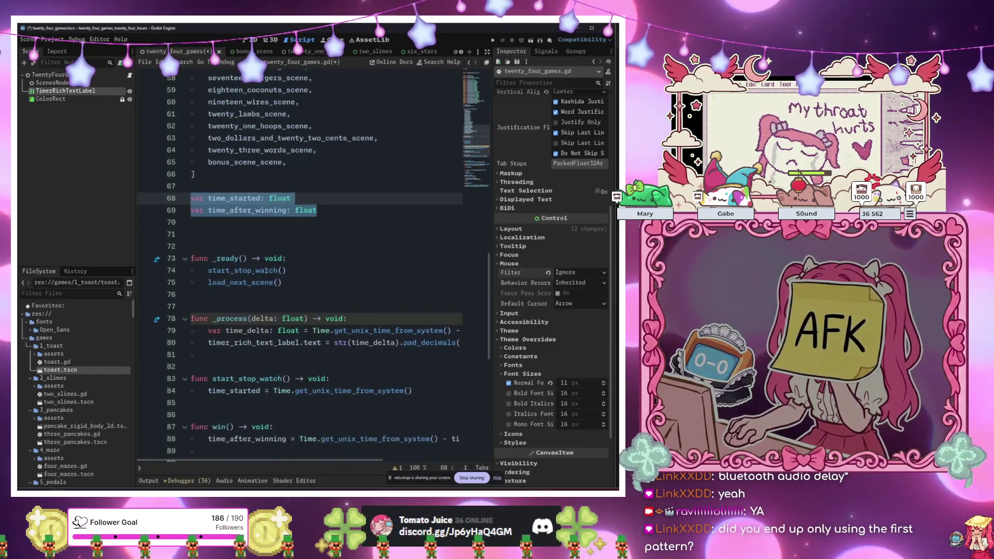
left_click_drag(217, 201, 158, 200)
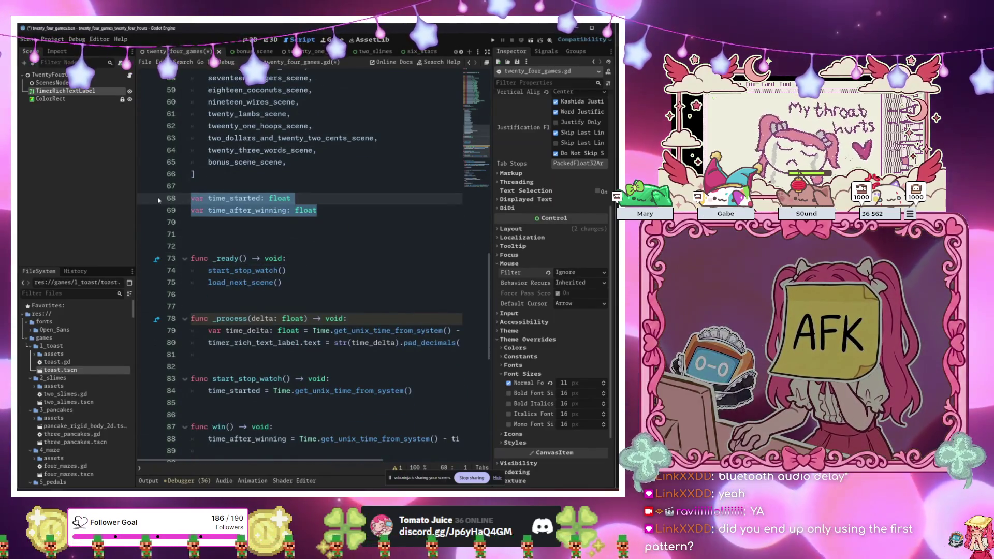
key("alt+Up")
key("alt+Up")
key("alt+Up")
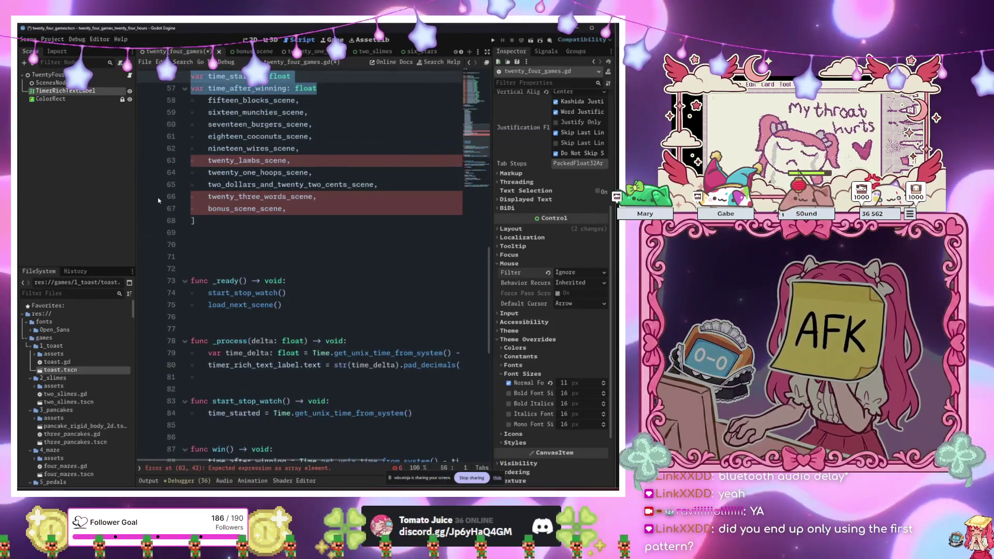
key("alt+Up")
key("alt+Up")
key("alt+Up")
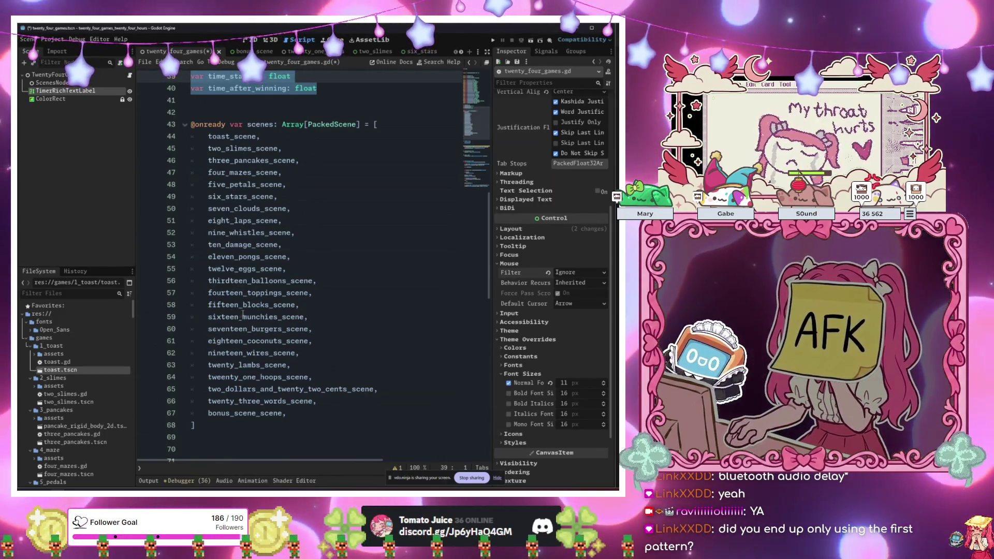
scroll(243, 314, "up", 4)
left_click(384, 234)
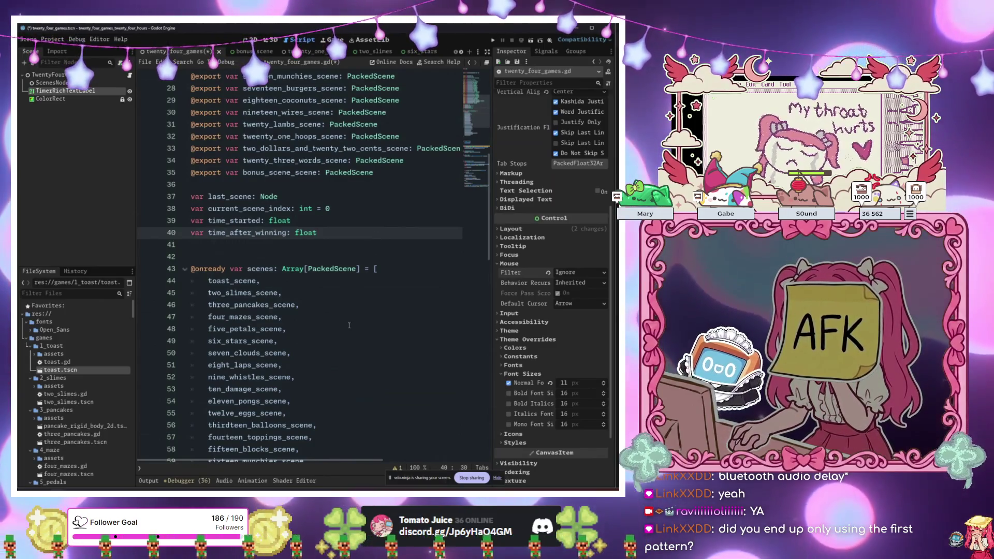
Step: Insert a blank line above the variable block in twenty_four_games.gd
left_click(383, 223)
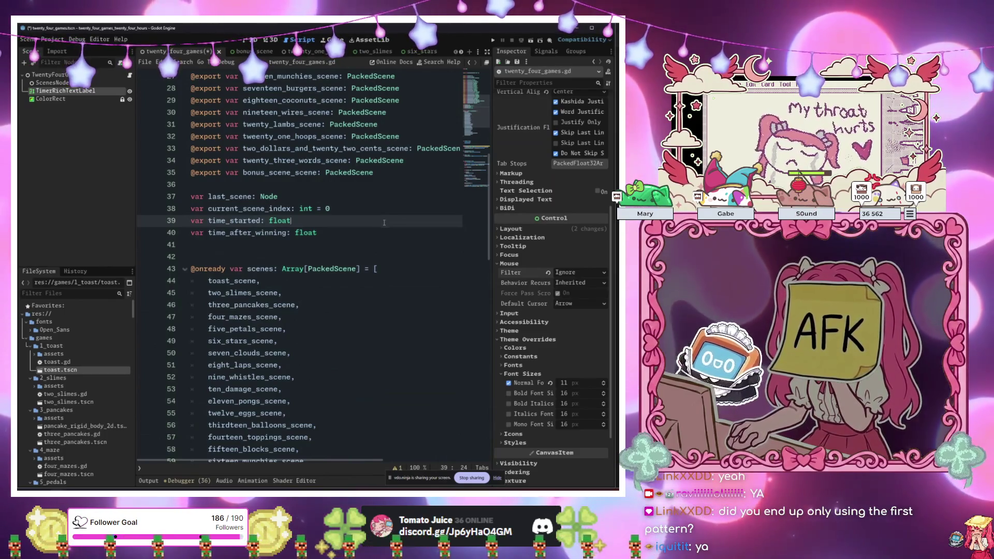
left_click(385, 227)
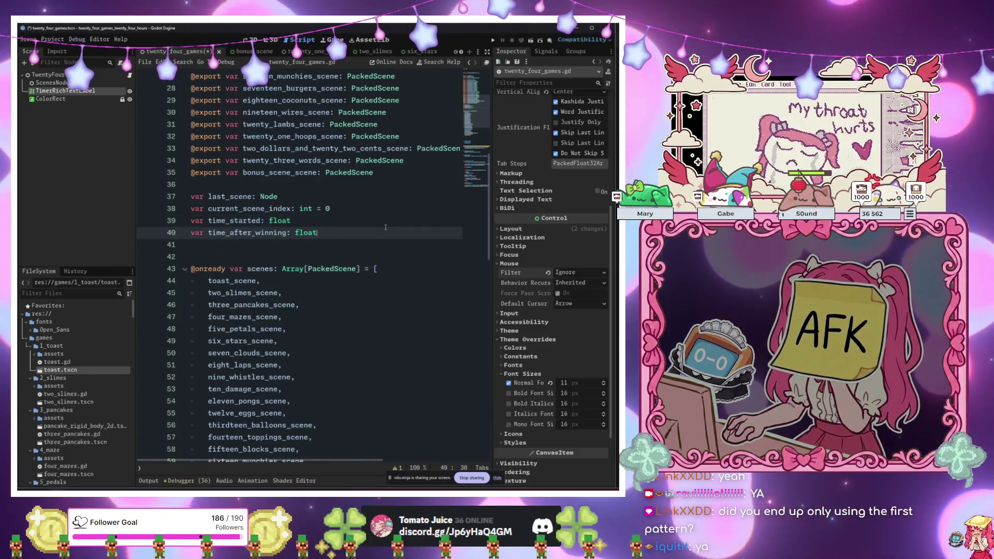
key("Up")
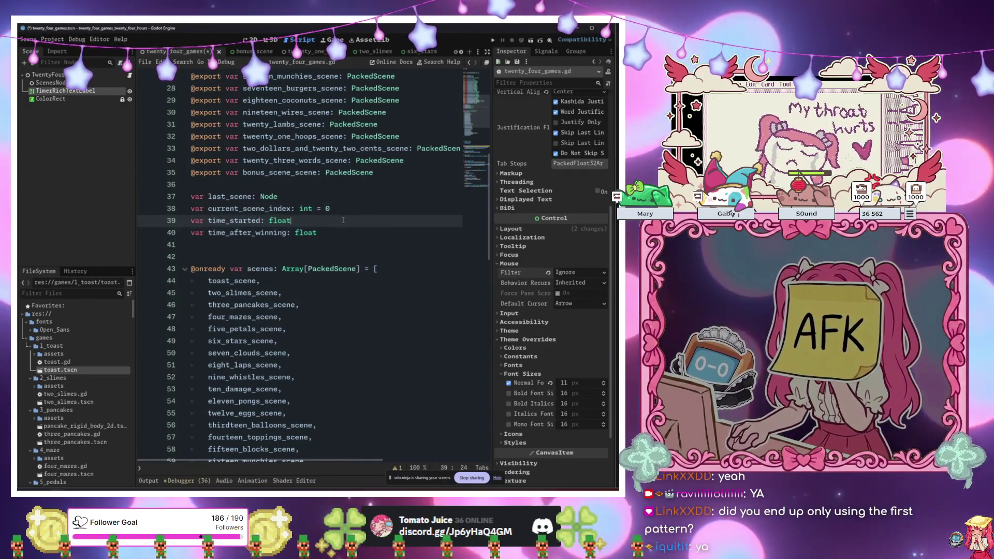
key("Down")
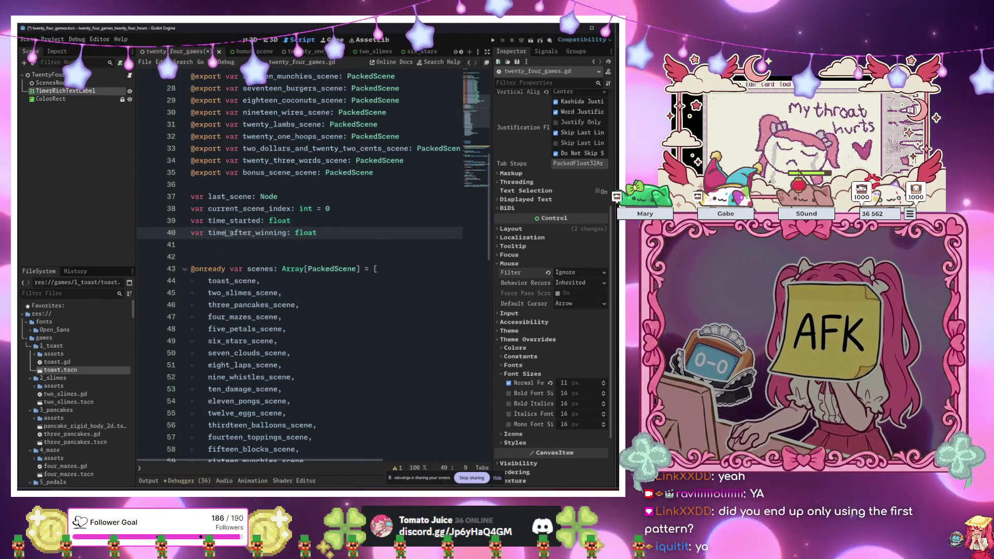
left_click(269, 247)
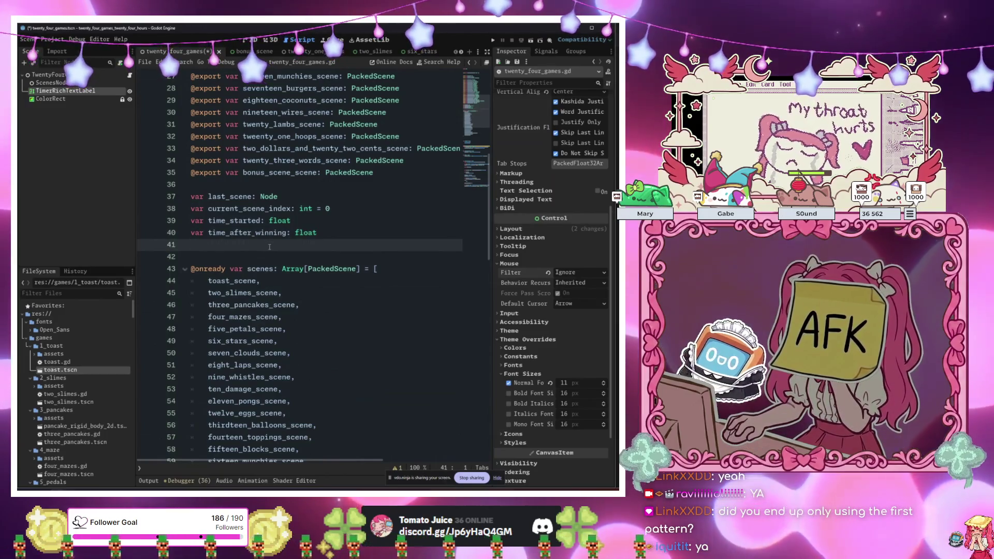
left_click(230, 188)
key("Return")
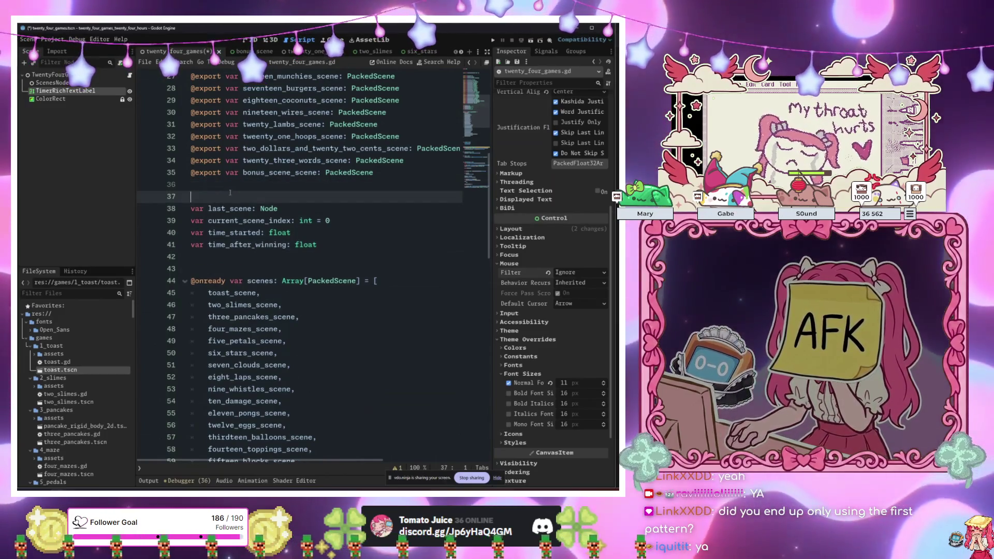
Step: Change current_scene_index's value from 0 to 7 and run the project with F5
left_click(382, 240)
key("Down")
key("Up")
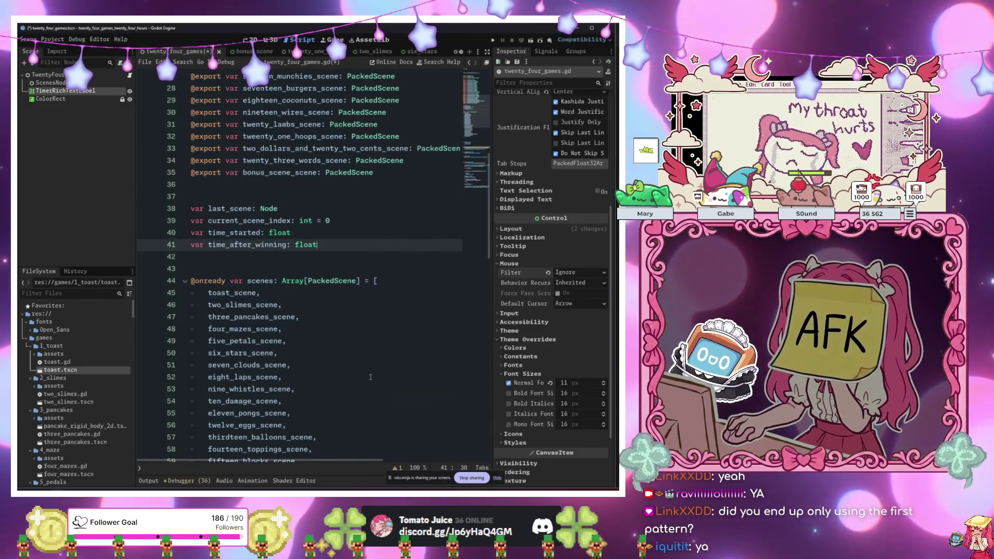
left_click(351, 260)
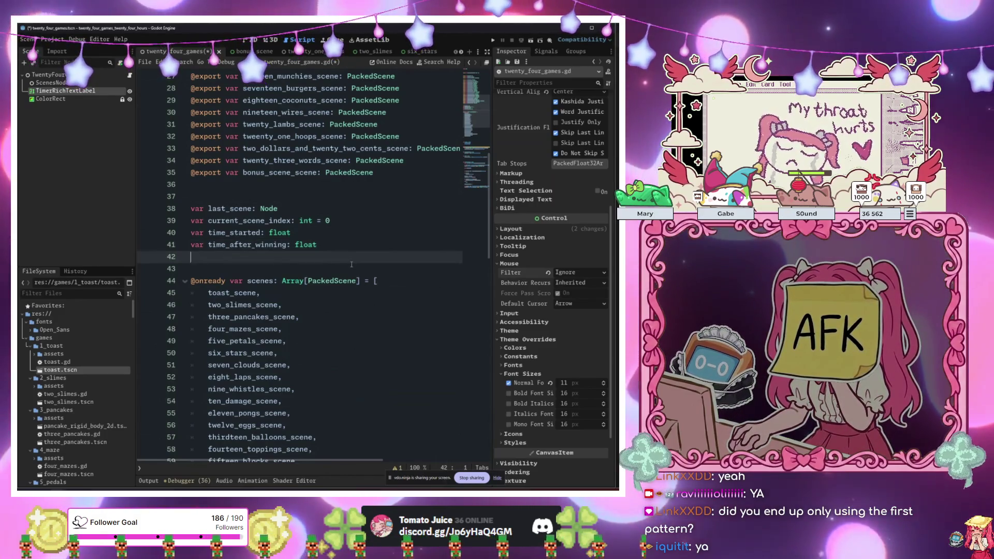
left_click(353, 223)
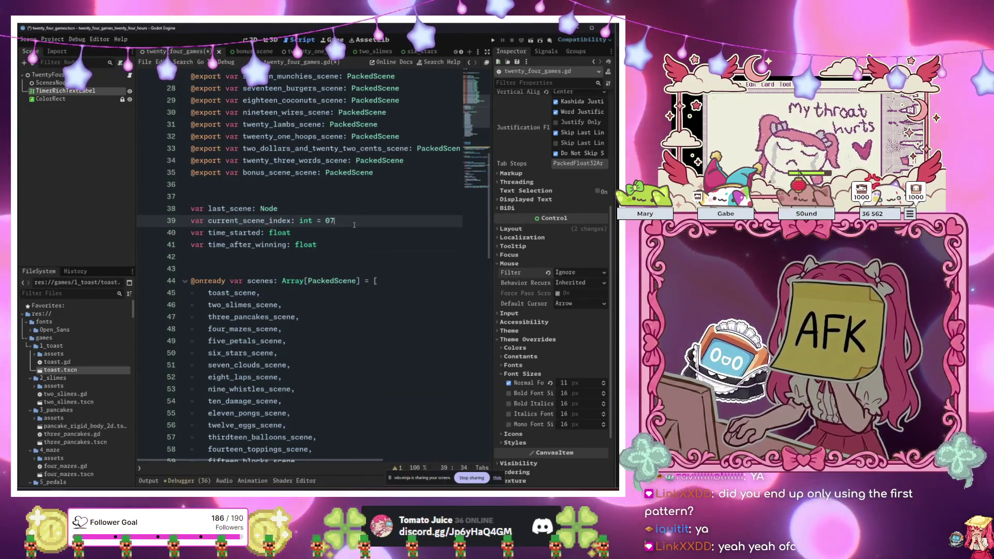
key("F5")
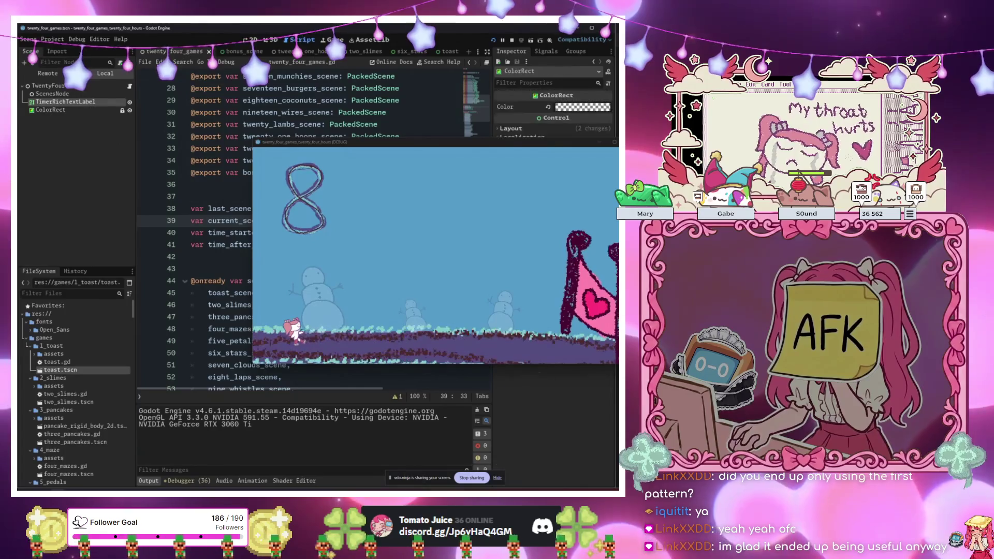
Step: Make the minigame 8 game window taller and move it aside
left_click_drag(372, 139, 372, 122)
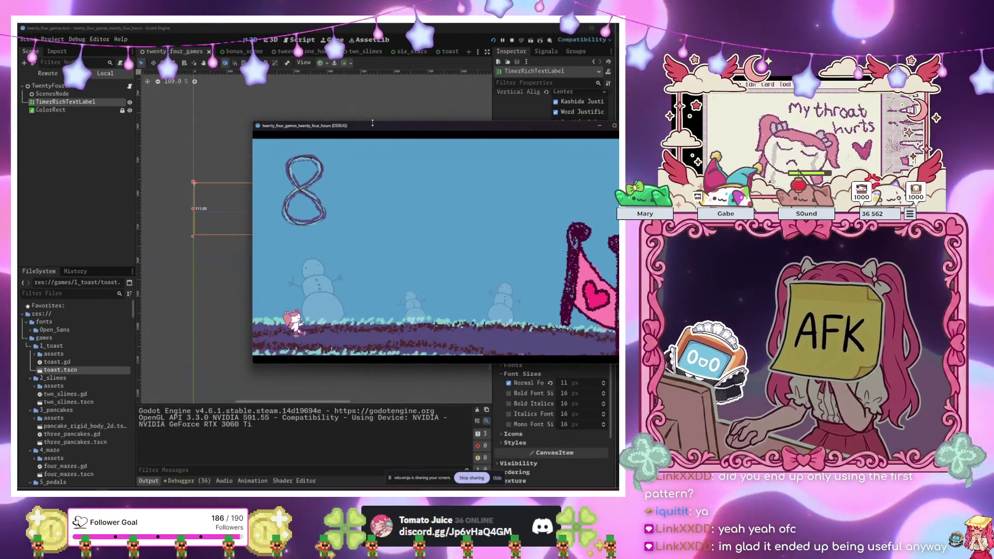
mouse_move(475, 126)
left_mouse_down()
mouse_move(339, 258)
mouse_move(535, 256)
left_mouse_up()
left_click(107, 123)
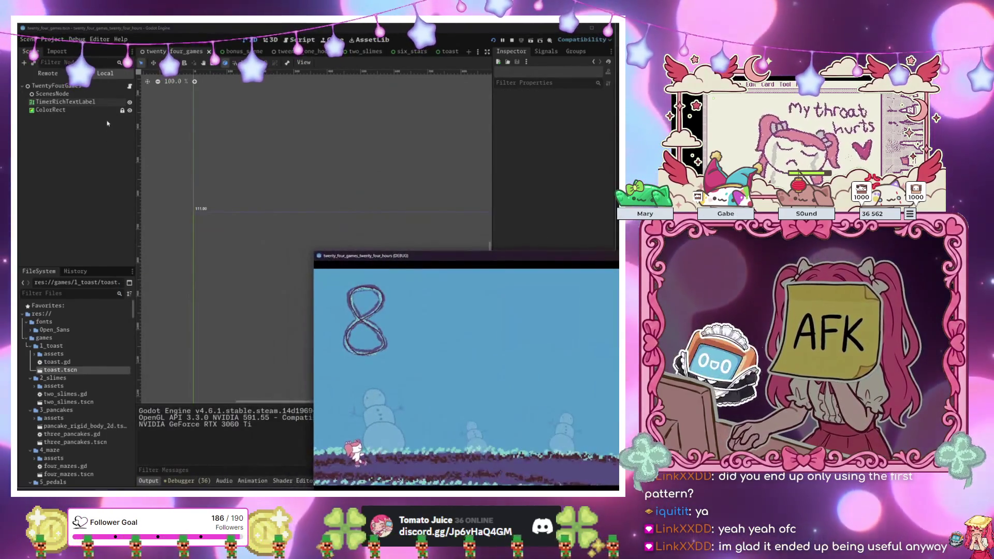
Step: Return to twenty_four_games.gd and scroll to the _ready function
left_click(130, 86)
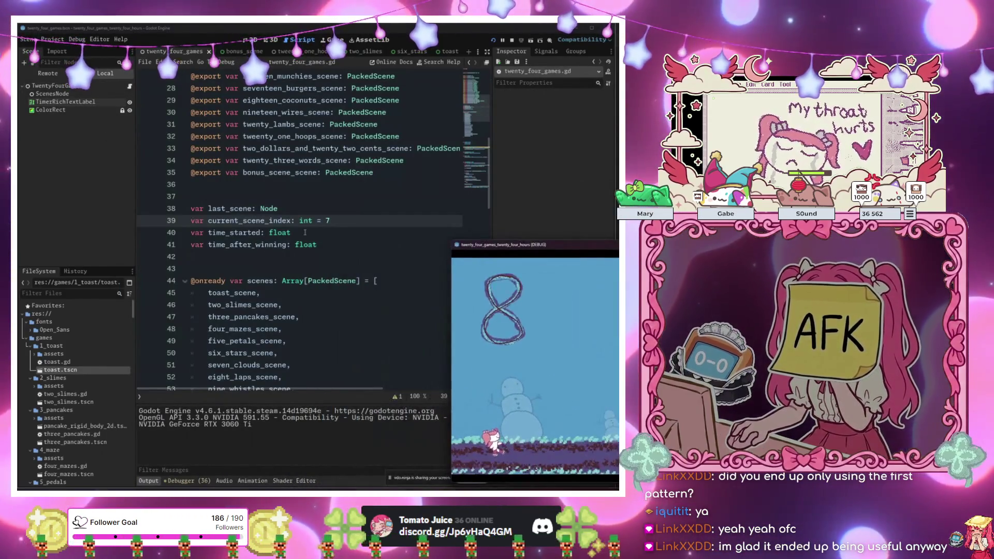
scroll(305, 232, "down", 10)
left_click(238, 232)
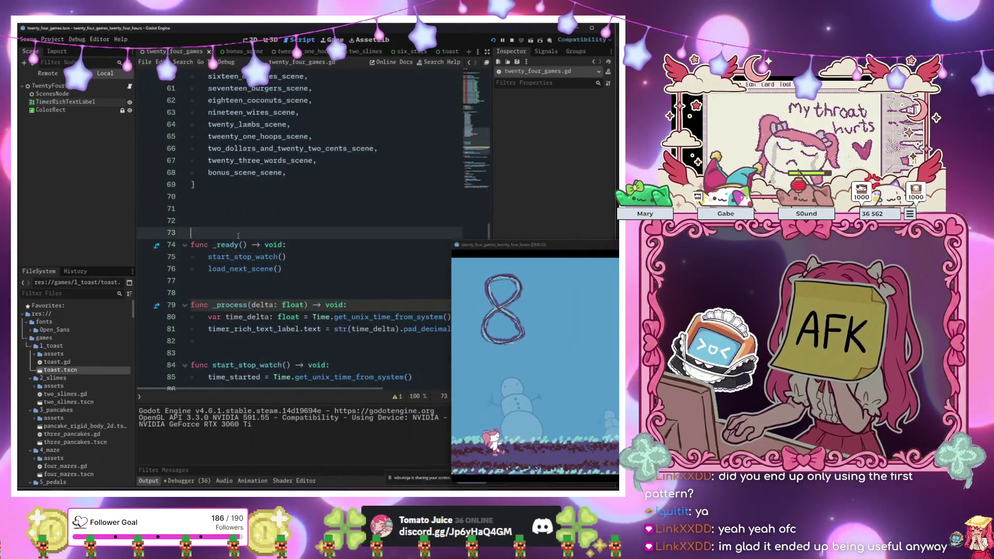
key("Down")
key("Down")
scroll(259, 244, "down", 3)
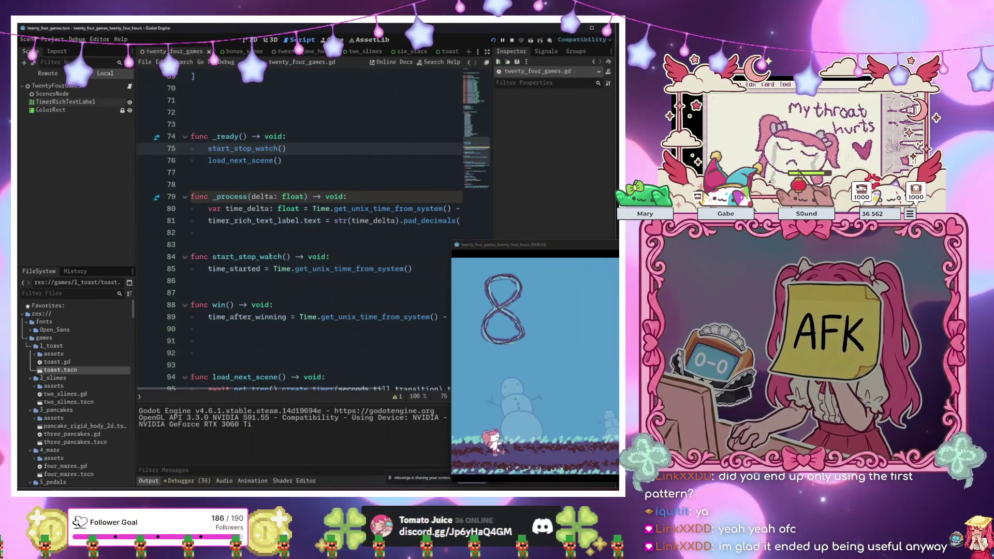
Step: Select ScenesNode and TimerRichTextLabel in the Scene dock, then bring the game window over the code
left_click(54, 94)
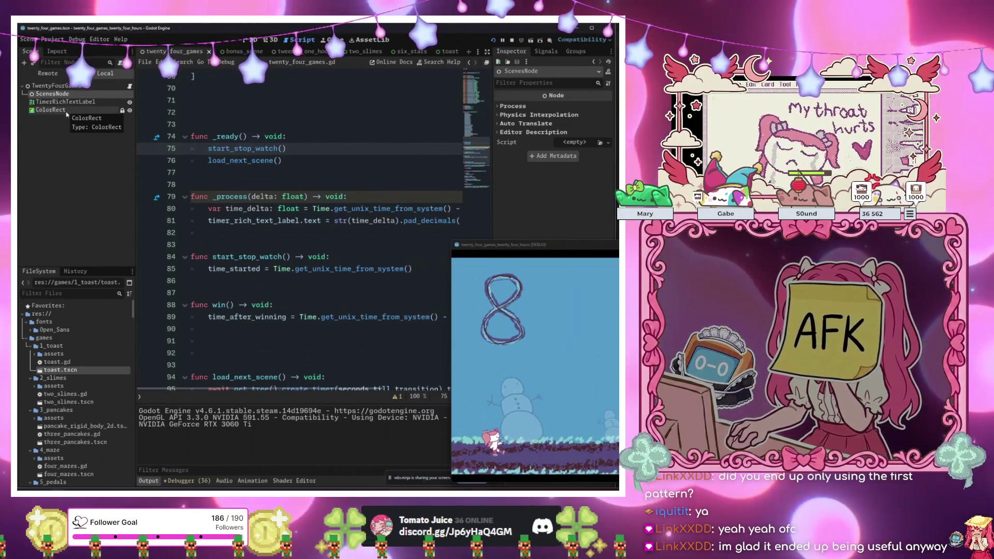
left_click(72, 102)
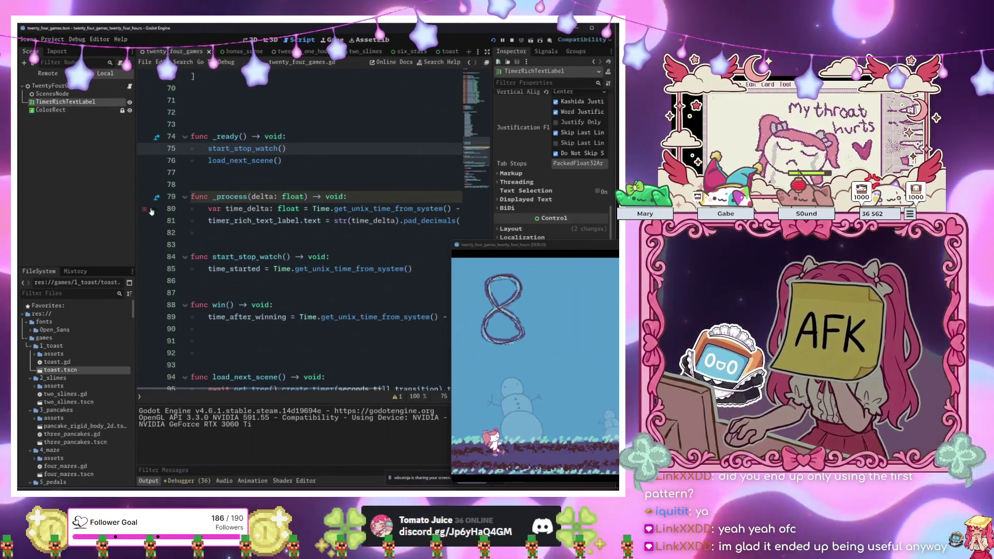
mouse_move(483, 245)
left_mouse_down()
mouse_move(459, 276)
mouse_move(371, 197)
left_mouse_up()
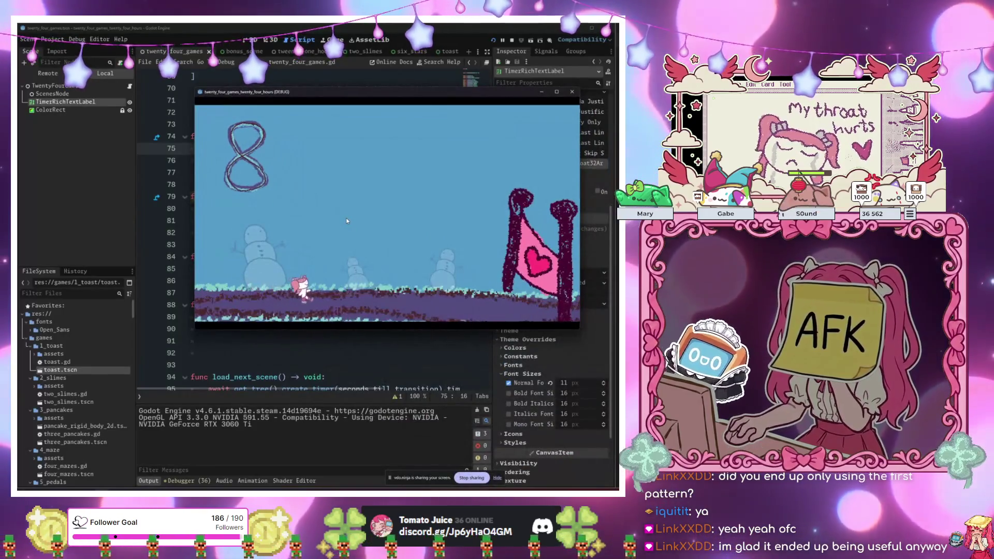
Step: Jump the snowy-level player over each spike, retrying after respawns, until reaching the pink heart flag
key("Right")
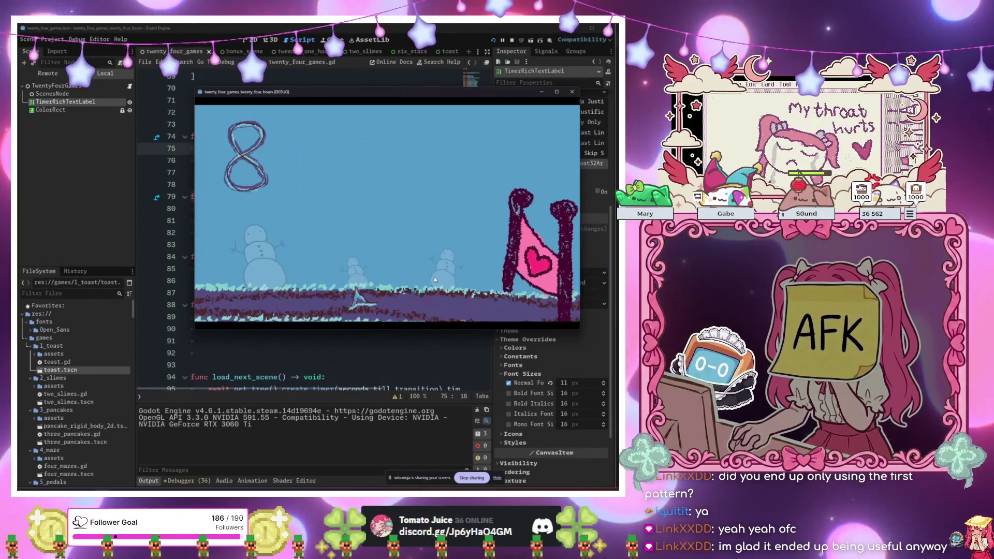
key("Right")
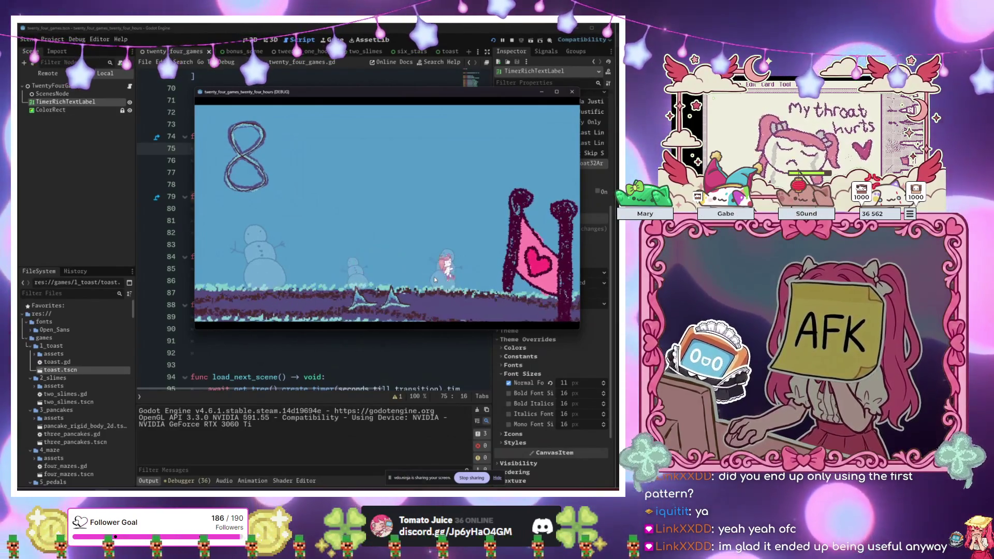
key("Right")
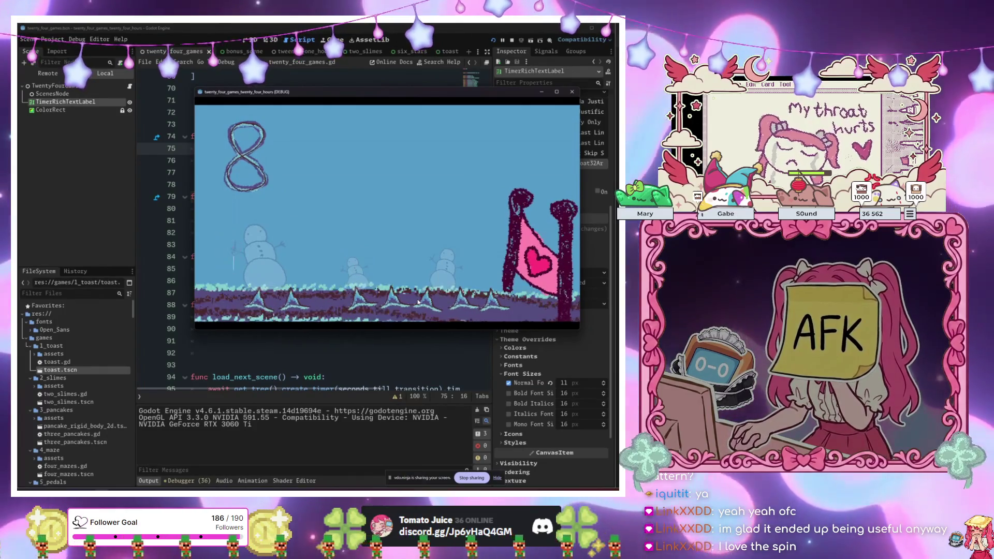
key("Right")
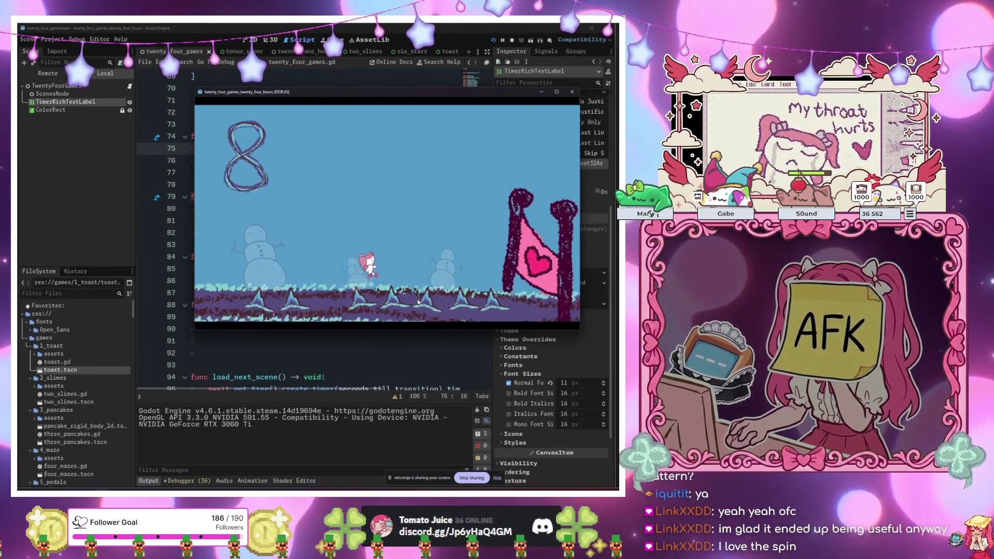
key("Right")
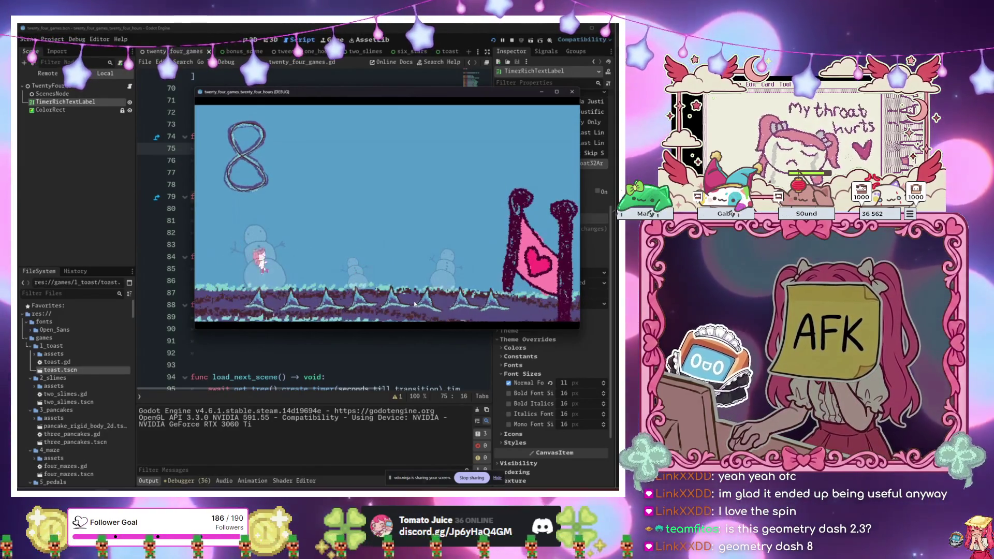
key("space")
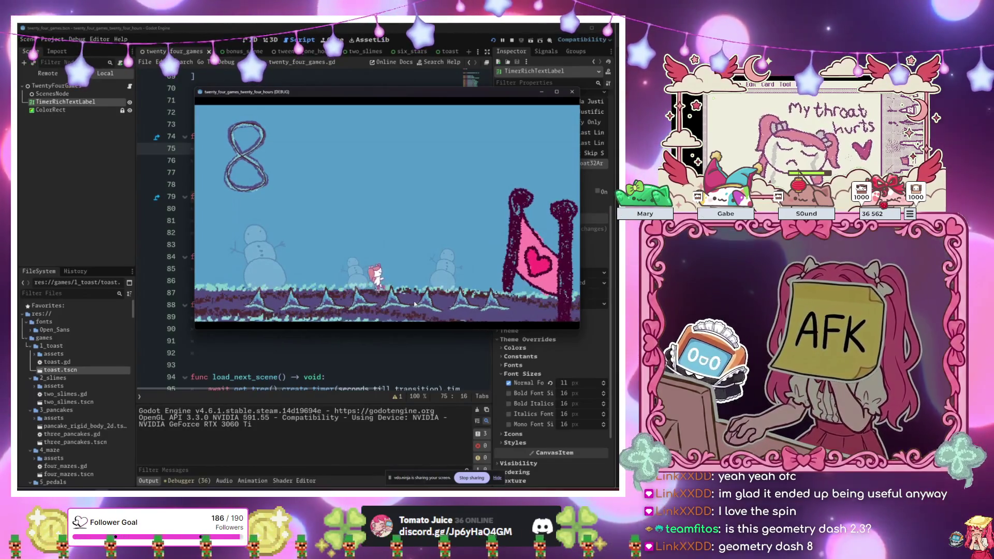
key("space")
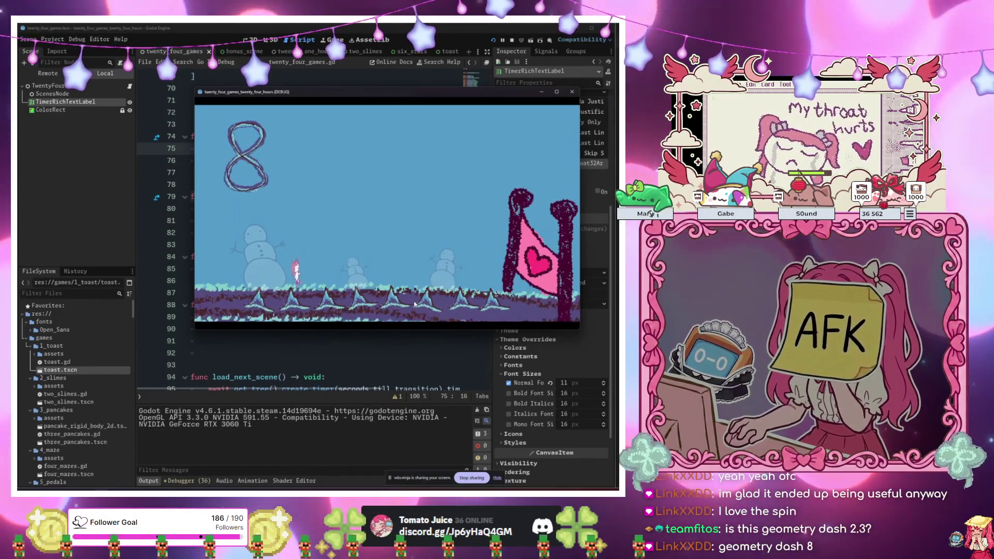
key("space")
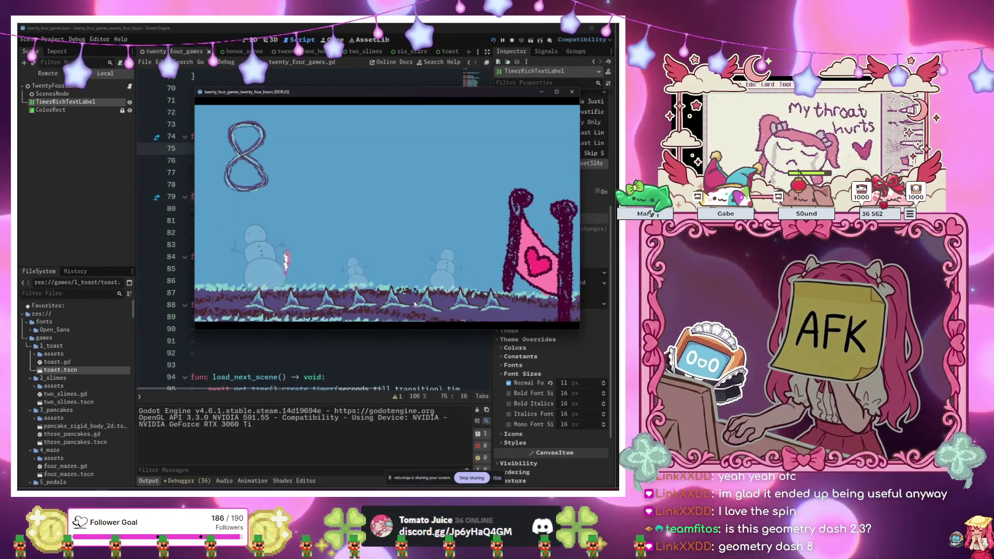
key("space")
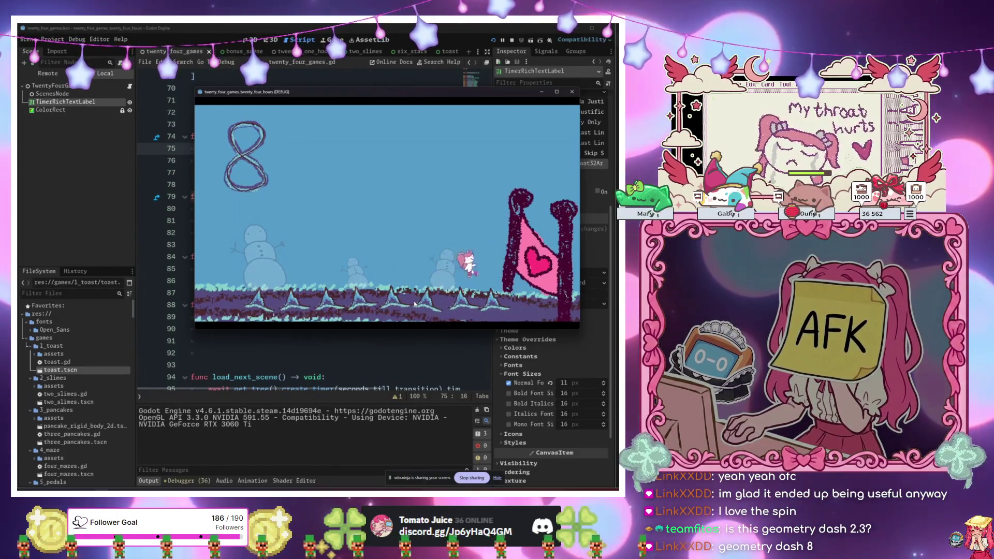
key("space")
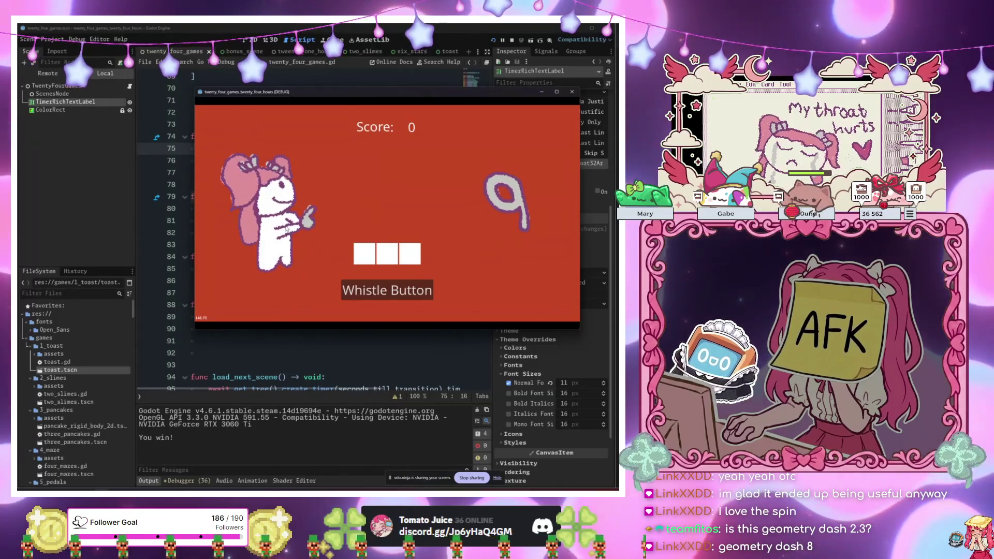
Step: Whistle in time with the indicator squares to score the first rounds of minigame 9
left_click(386, 291)
left_click(386, 291)
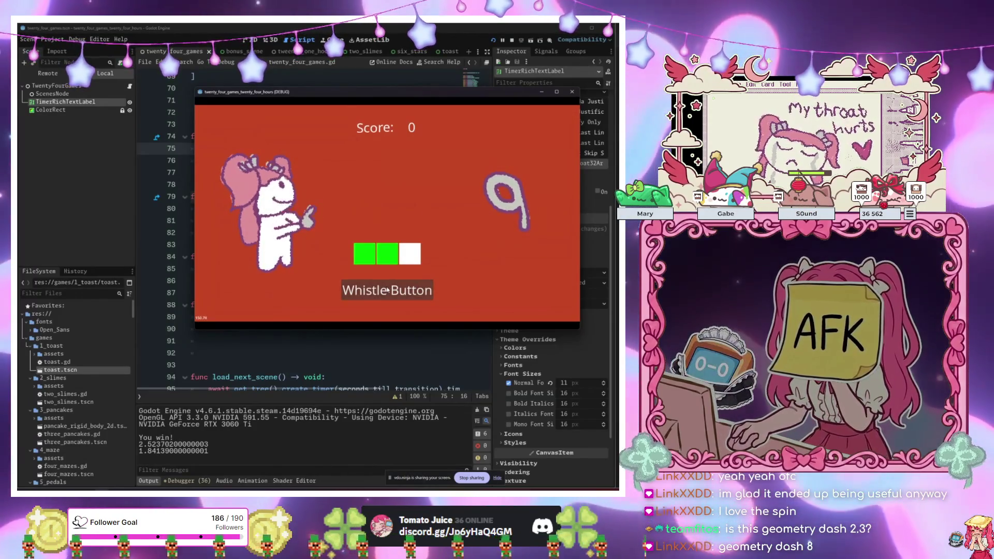
left_click(387, 291)
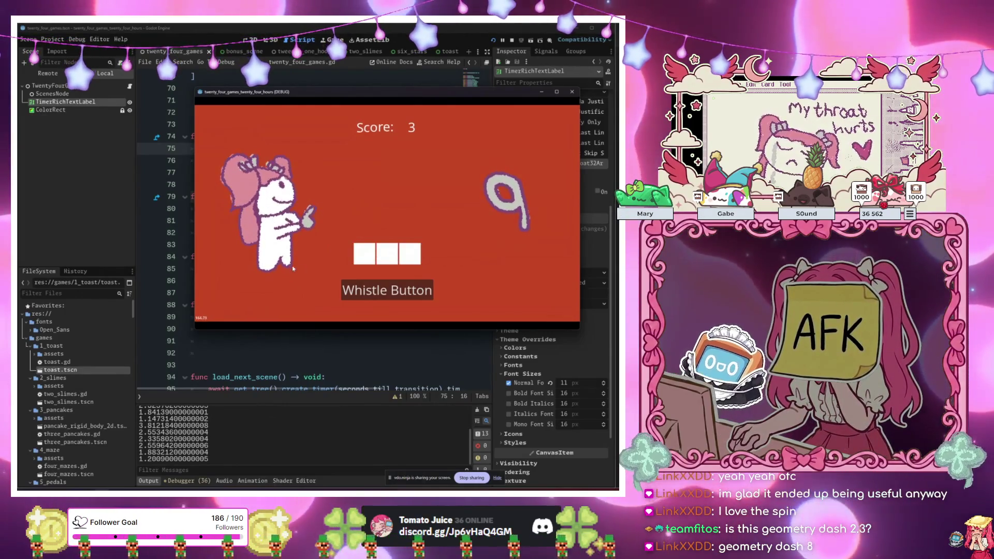
left_click(390, 212)
left_click(389, 213)
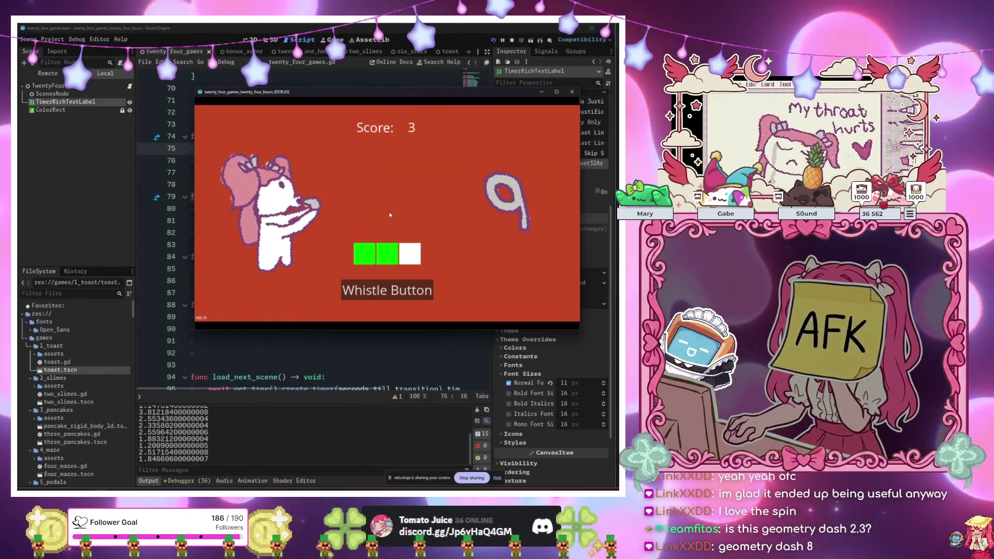
left_click(389, 212)
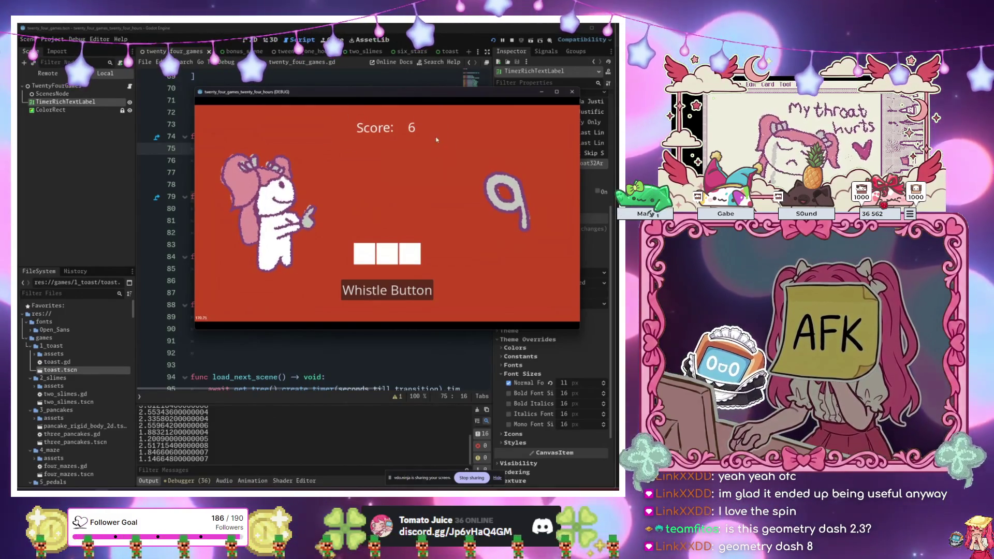
Step: Whistle the final beats to win at score 9, then move the game window left
left_click(417, 162)
left_click(406, 222)
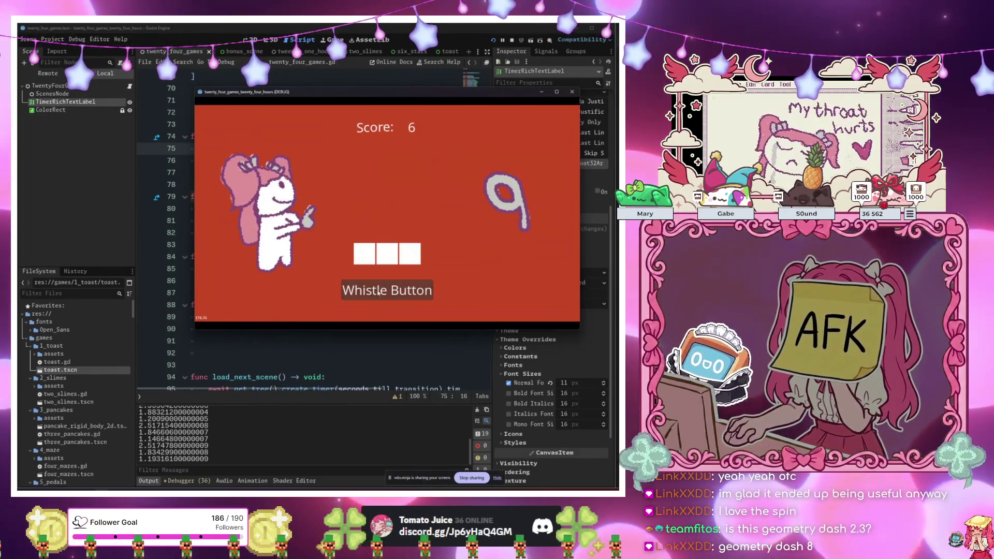
left_click(368, 213)
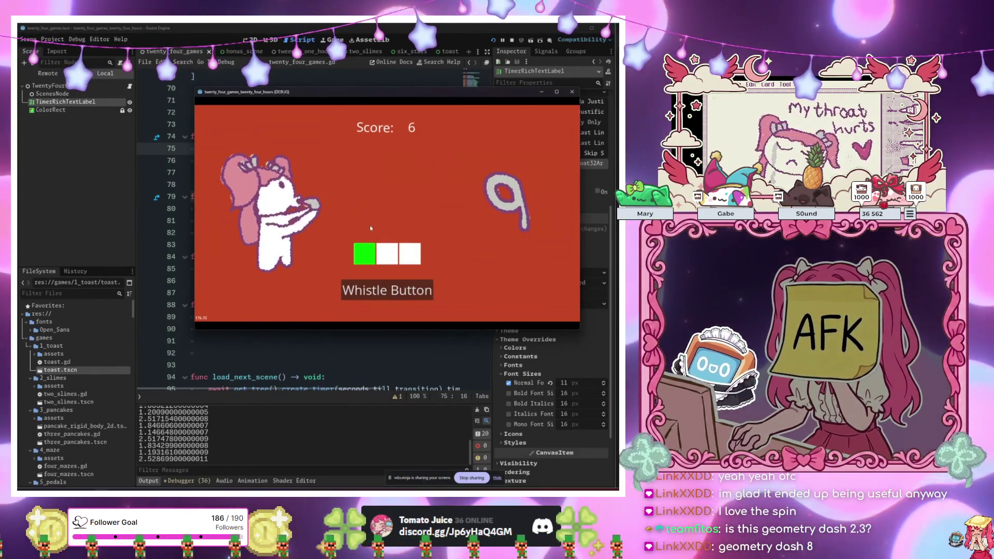
left_click(372, 224)
left_click(372, 221)
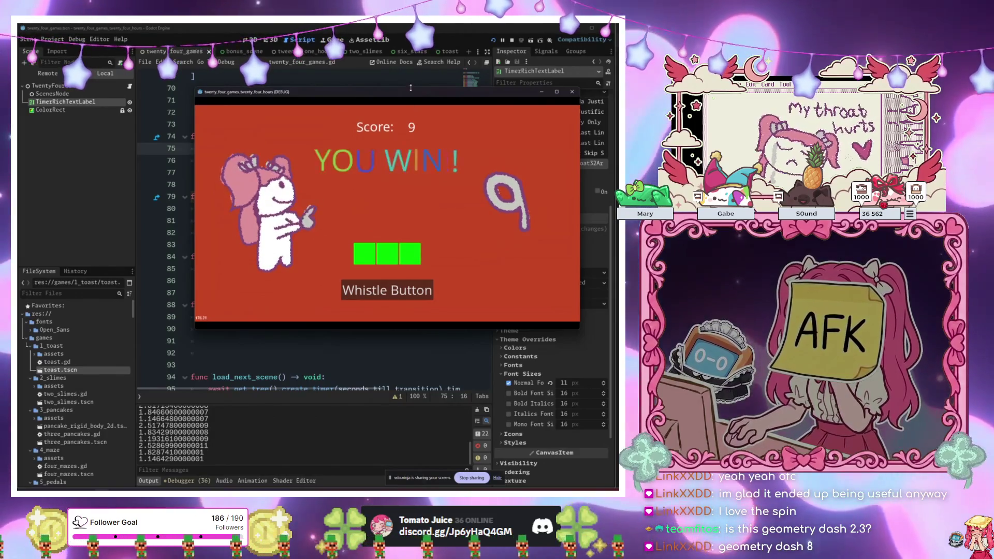
left_click_drag(406, 94, 344, 111)
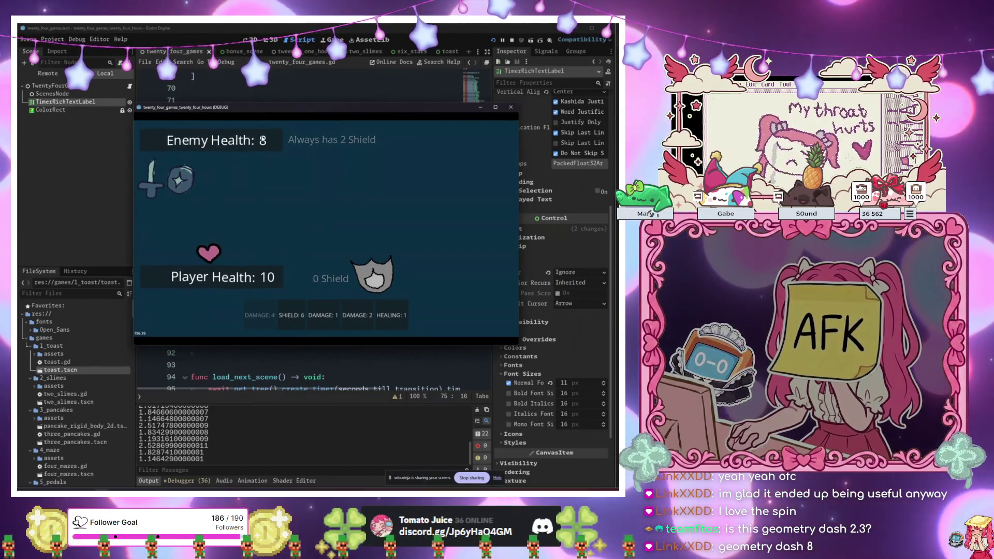
Step: Alternate DAMAGE: 3 and SHIELD: 4/5 cards each turn until the enemy falls and YOU WIN!! appears
left_click(298, 325)
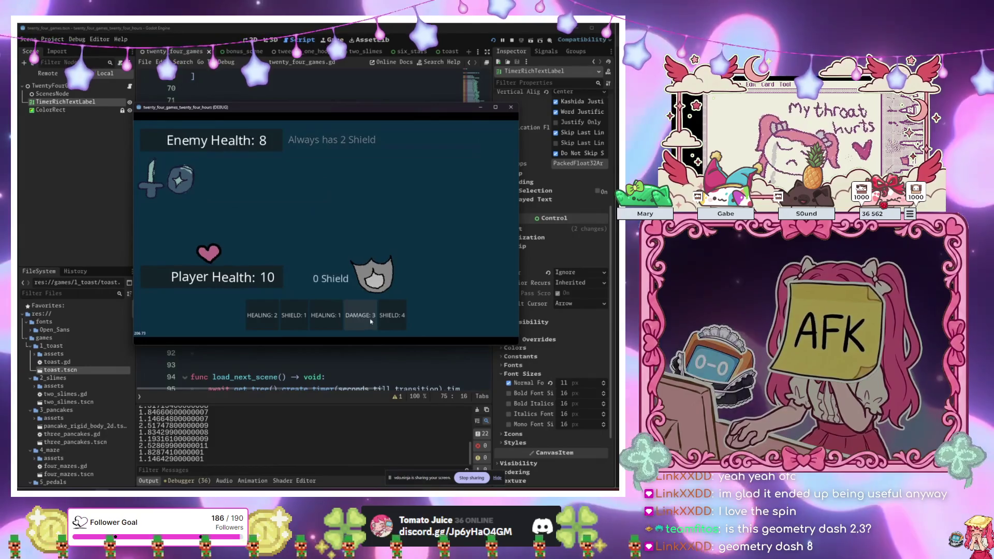
left_click(395, 317)
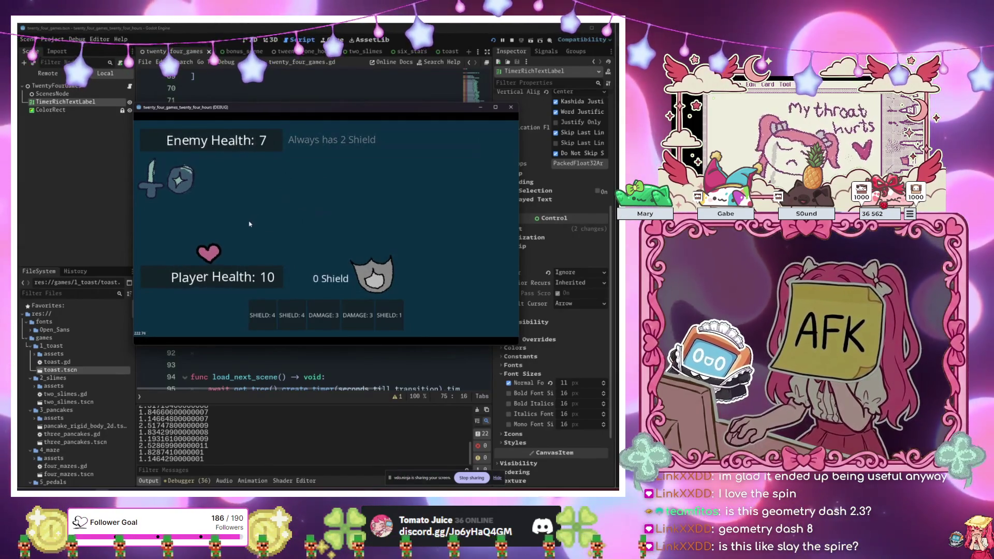
left_click(333, 326)
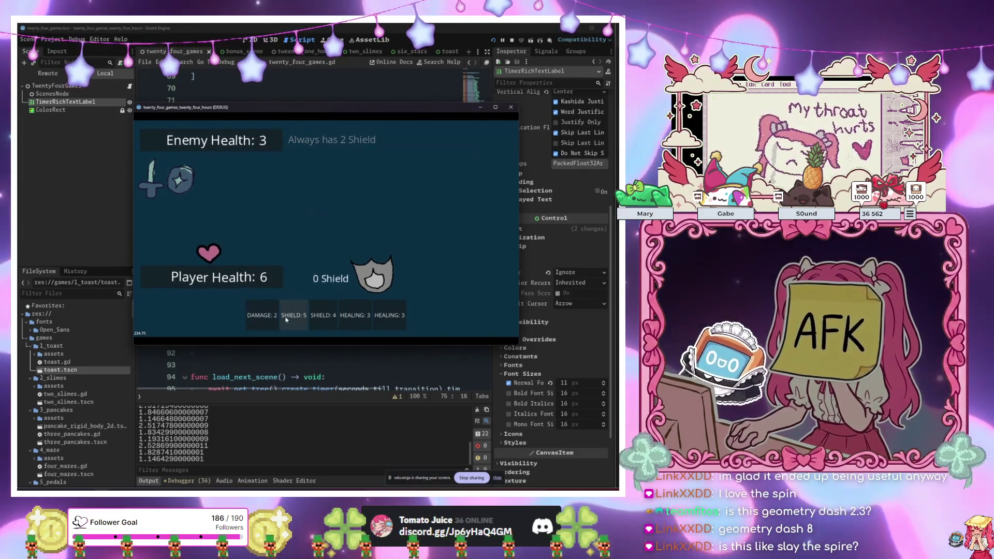
left_click(290, 320)
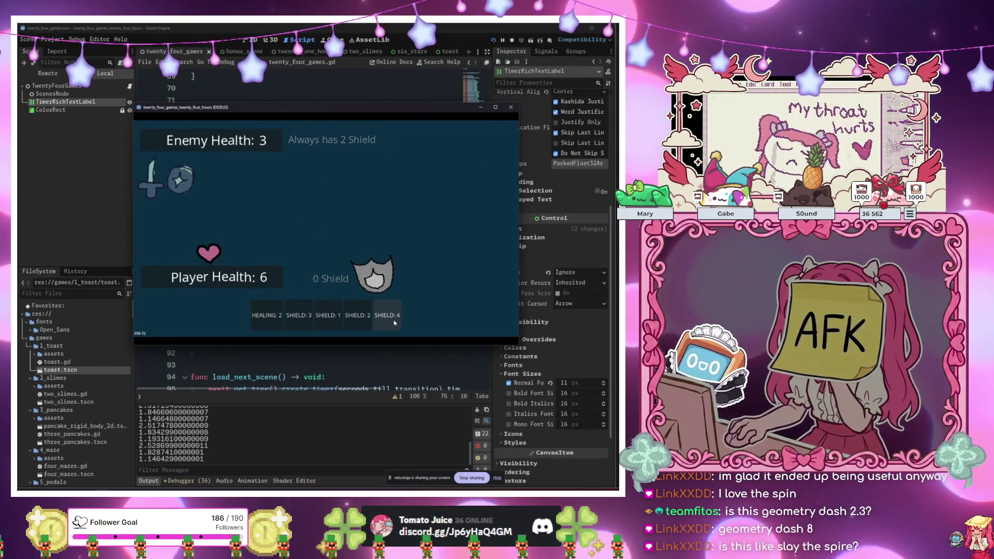
left_click(292, 316)
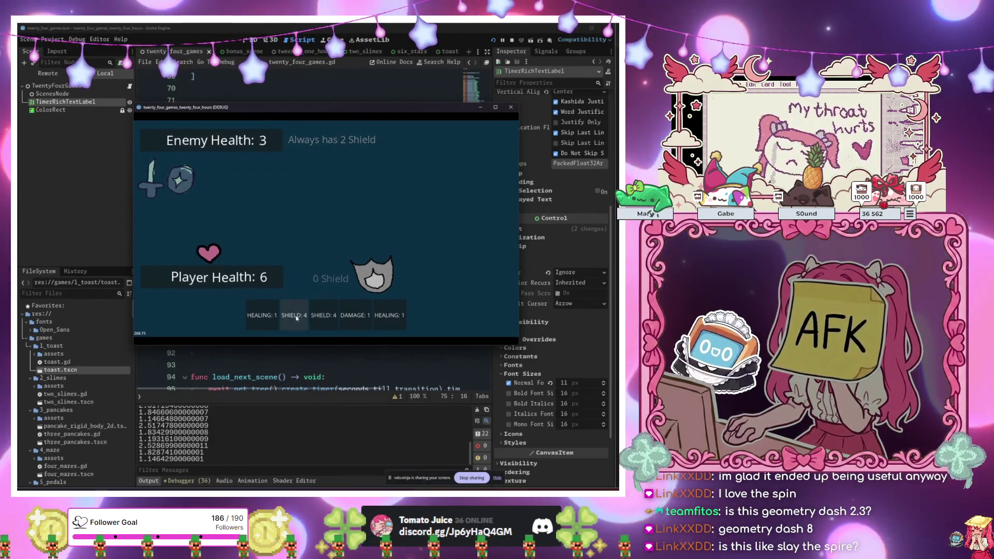
left_click(296, 318)
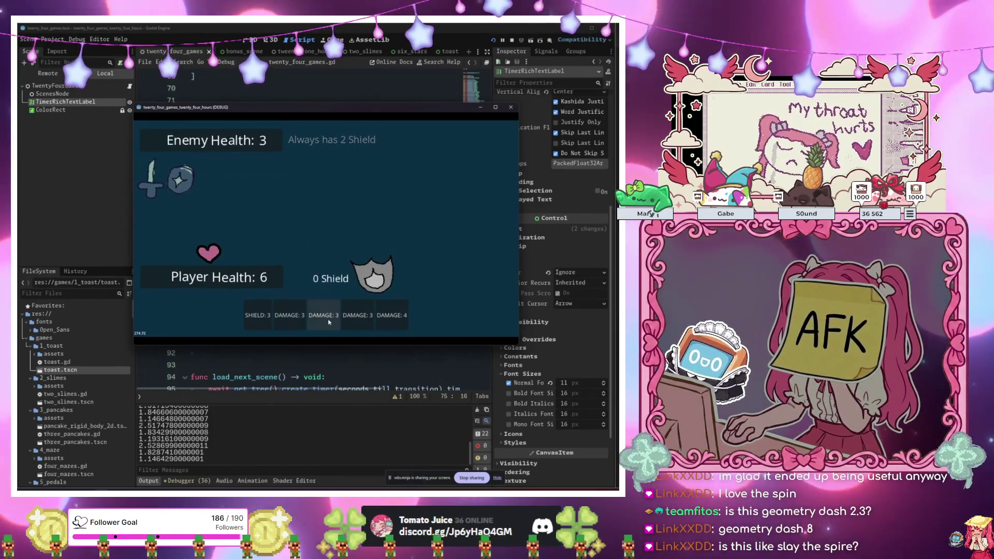
left_click(327, 320)
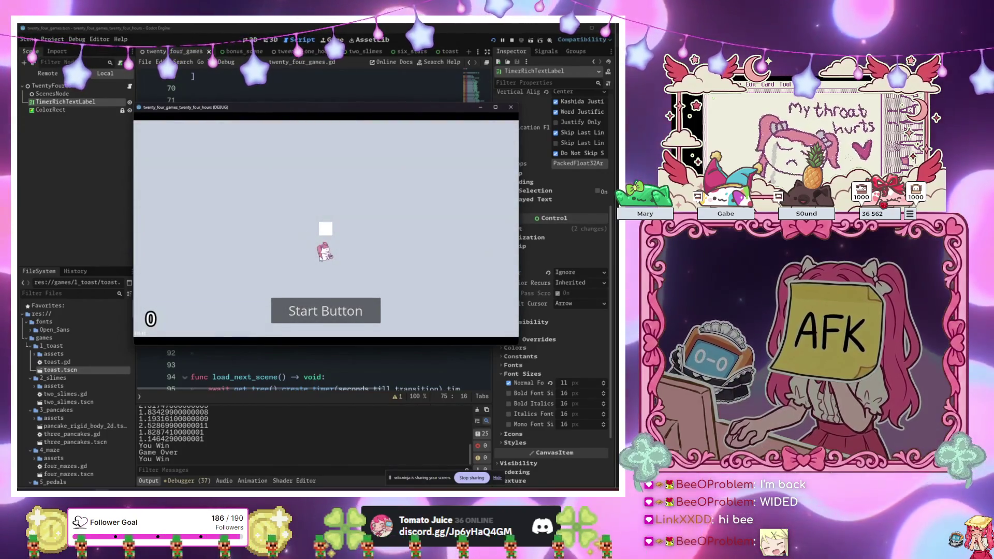
Step: Start the gumdrop minigame and hop across the purple, cyan and yellow blobs
left_click(339, 322)
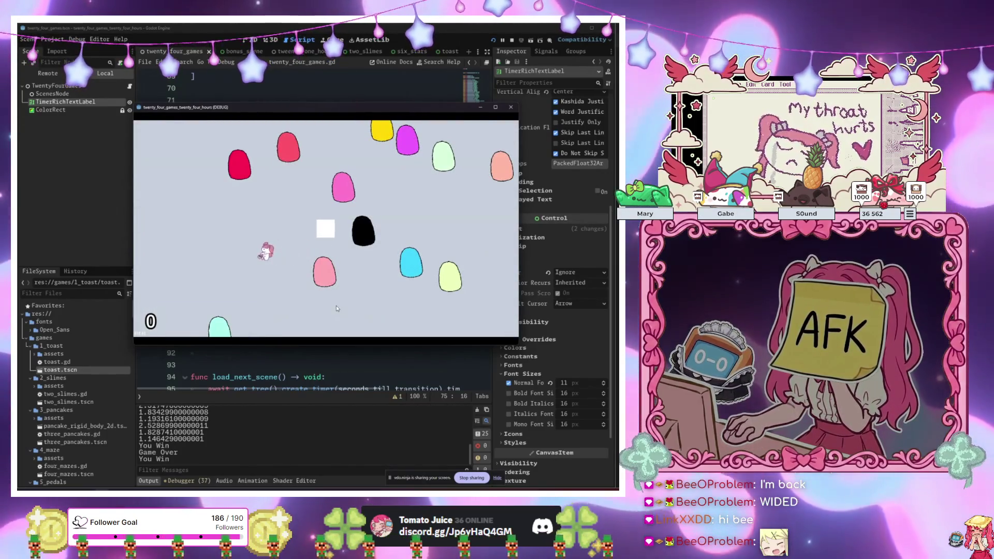
key("Up")
key("Right")
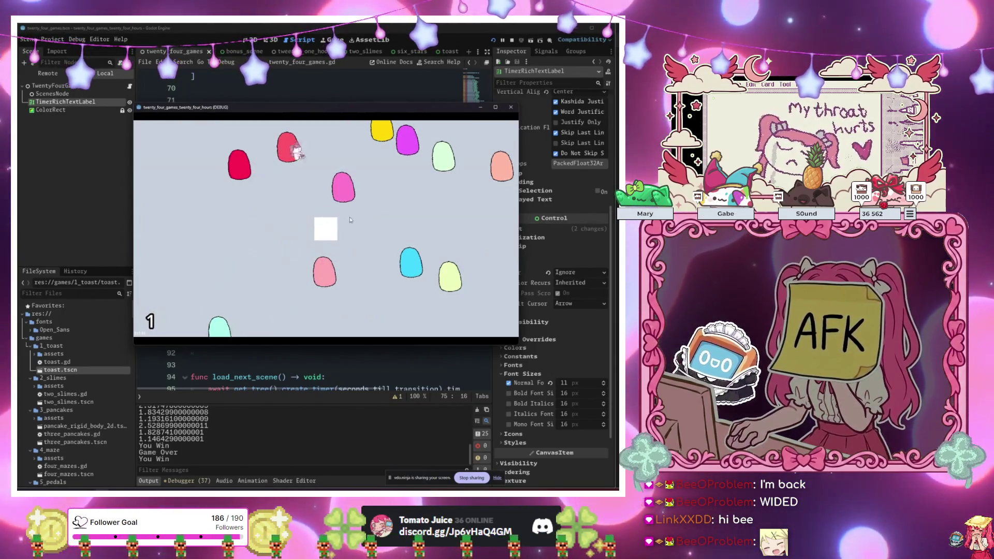
key("Right")
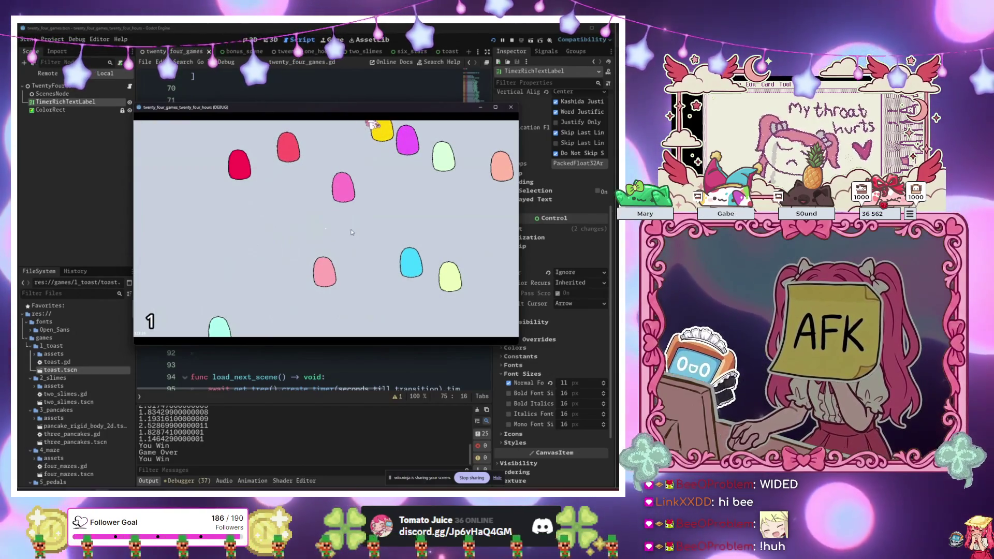
key("Down")
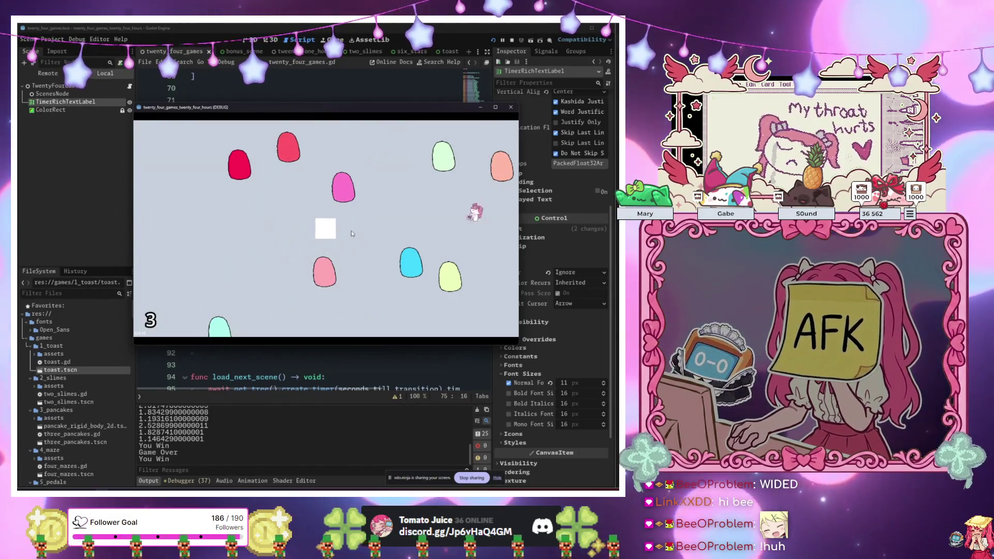
key("Right")
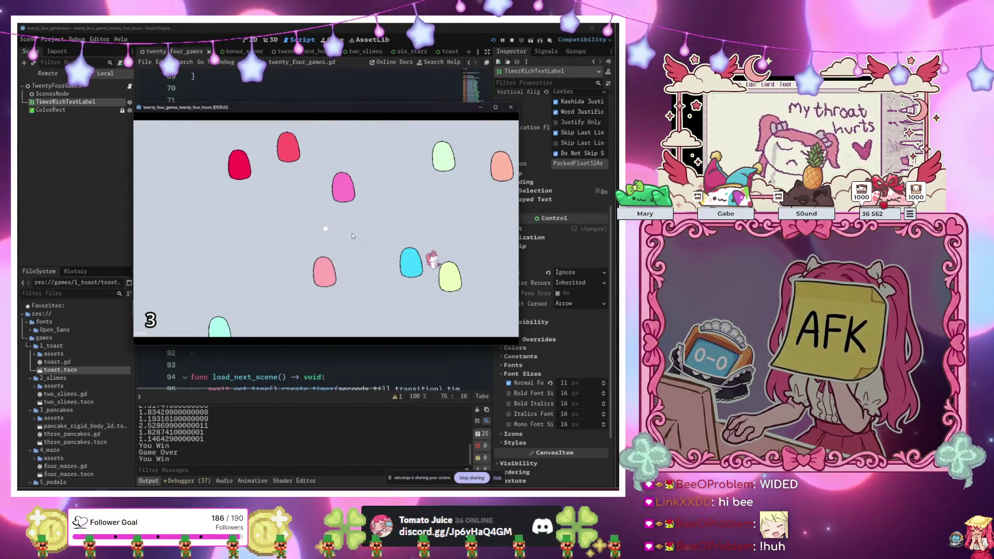
key("Left")
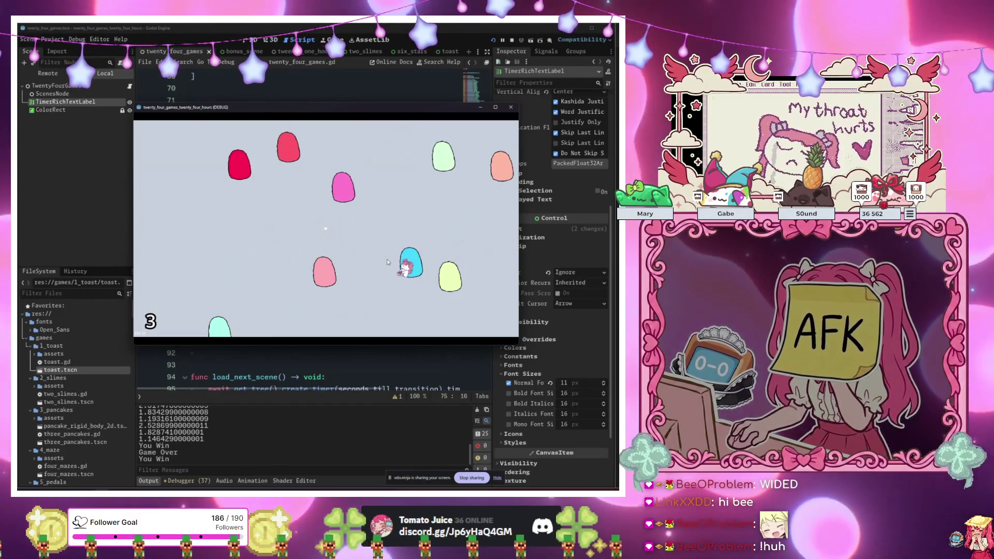
Step: Keep hopping via the peach, red and pink blobs until the corner count reaches 8
key("Left")
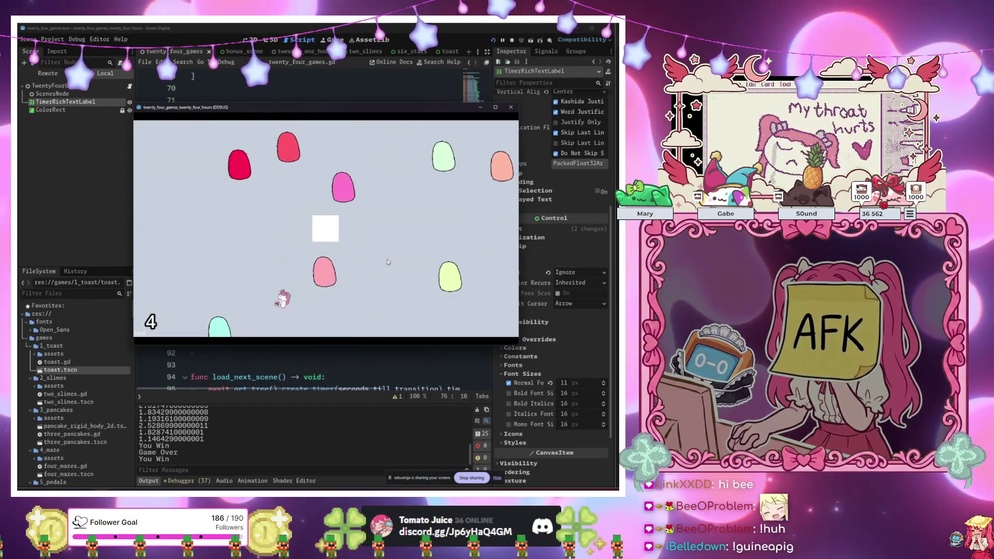
key("Right")
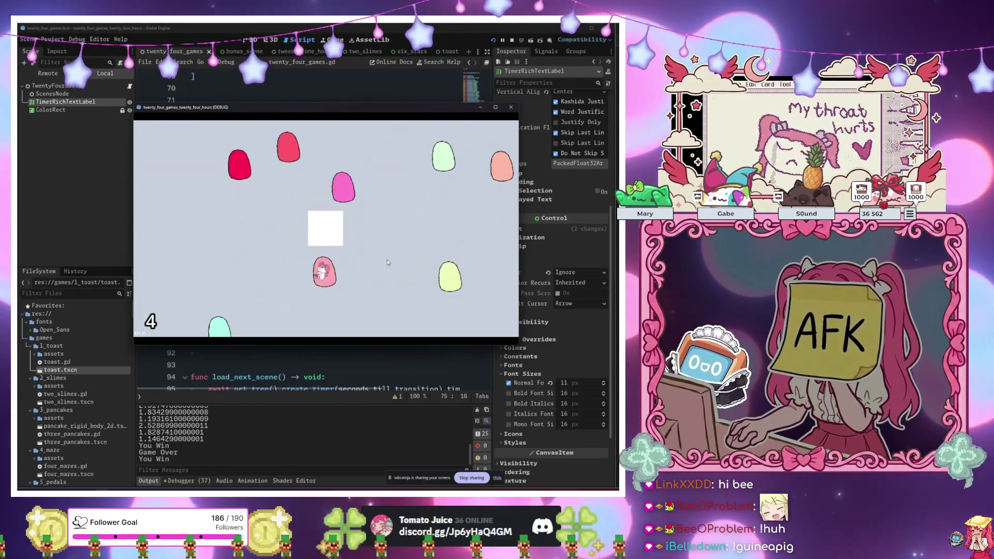
key("Up")
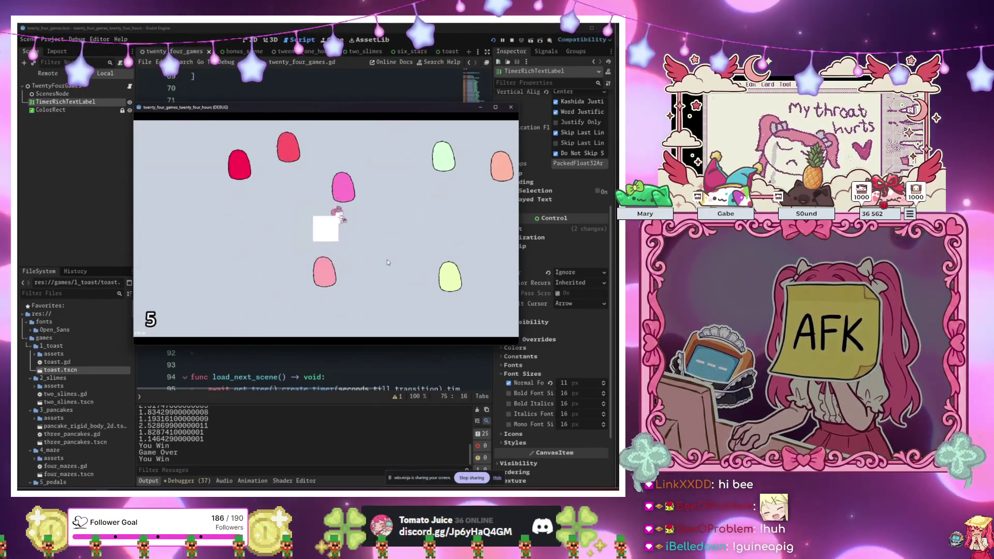
key("Right")
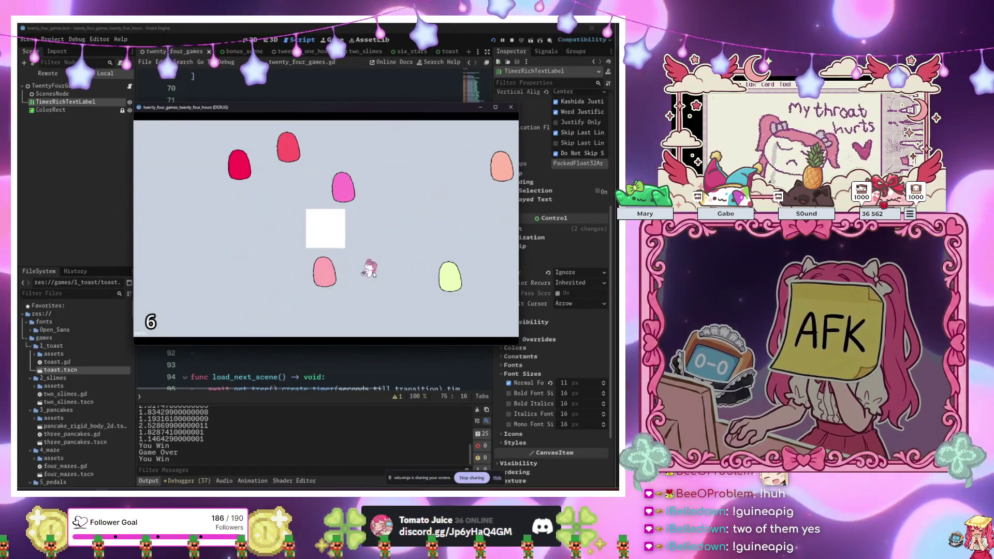
key("Up")
key("Left")
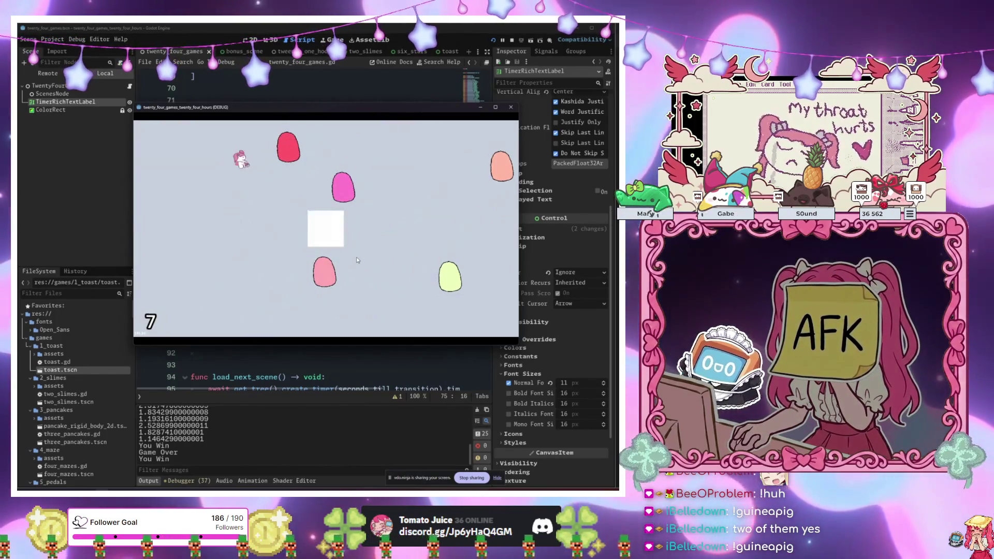
left_click(356, 259)
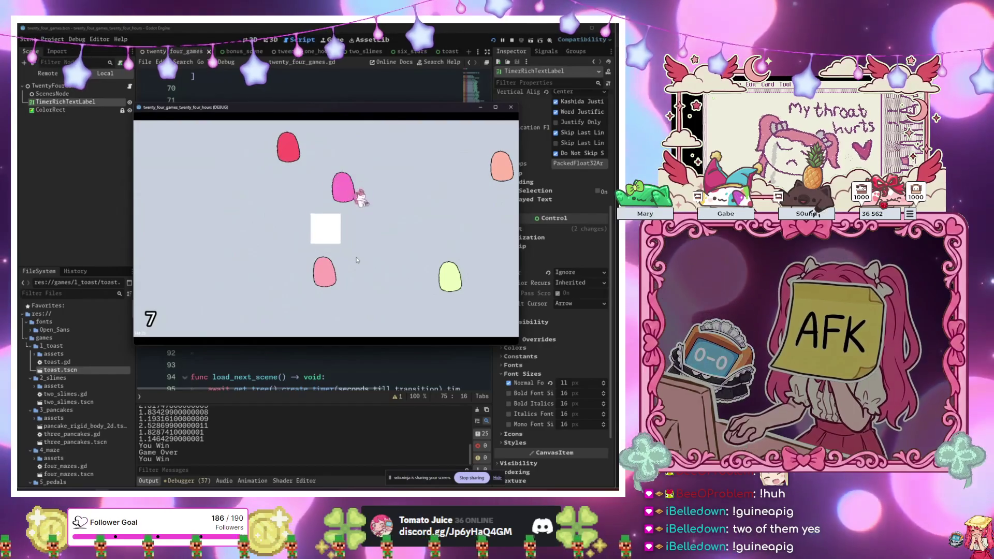
key("Down")
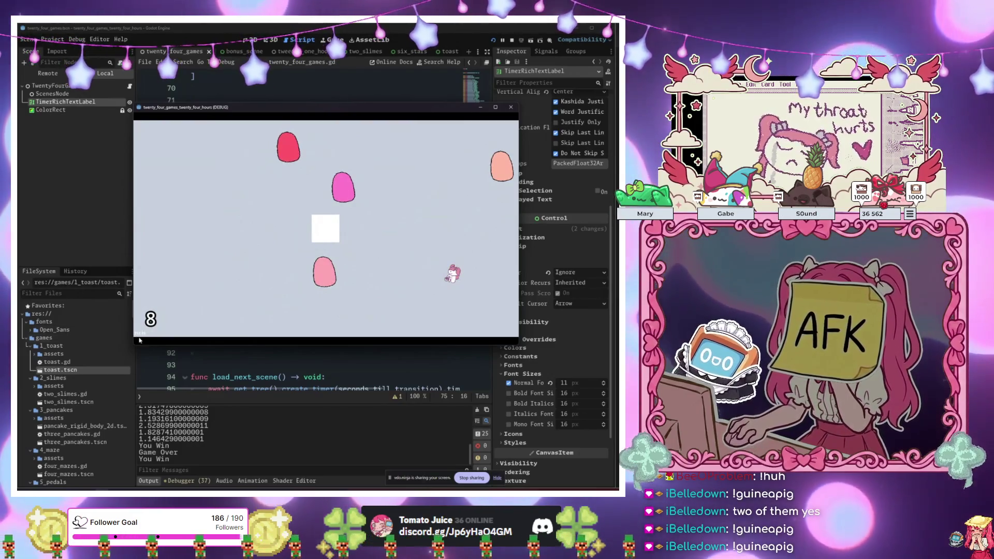
left_click(317, 302)
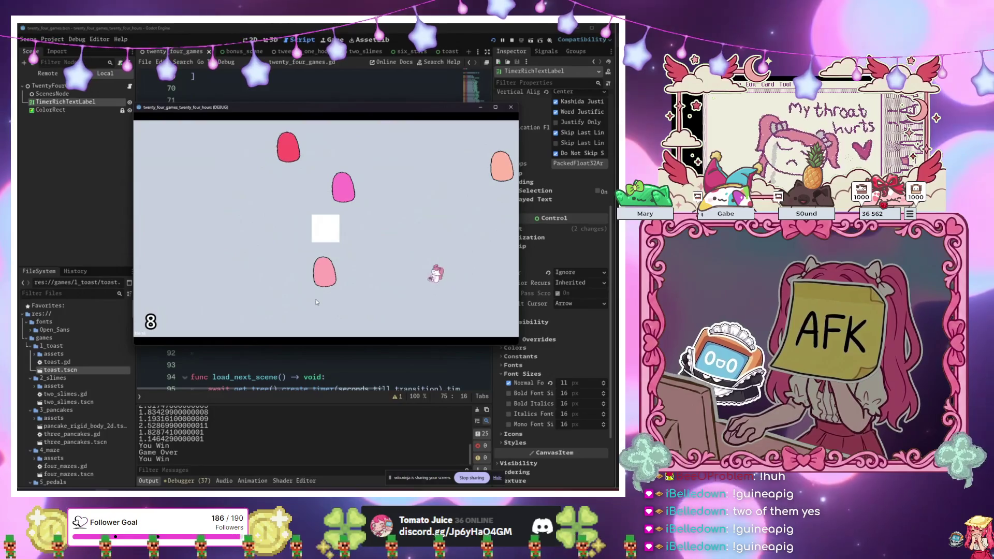